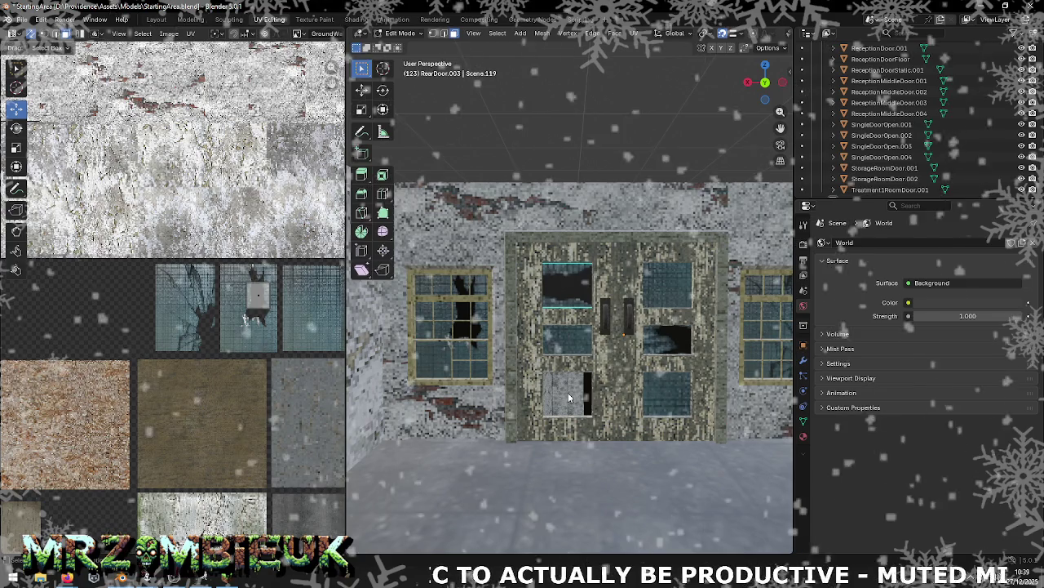
Step: Select the rear double door RearDoor.007 and open its mesh with the texture atlas in view
key(Tab)
click(569, 397)
key(ctrl+s)
key(Tab)
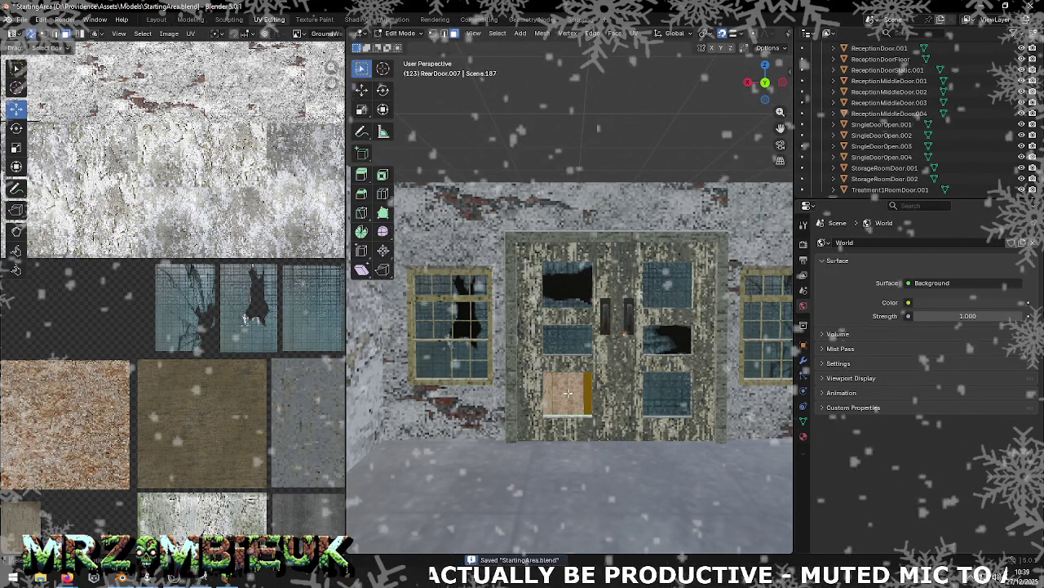
scroll(266, 338, down, 4)
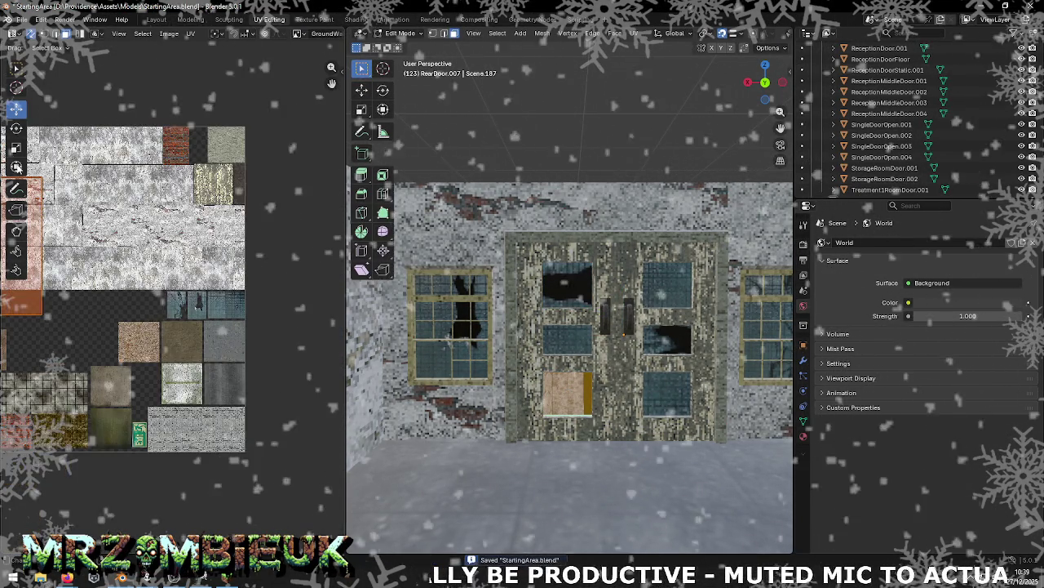
middle_drag(26, 270, 106, 275)
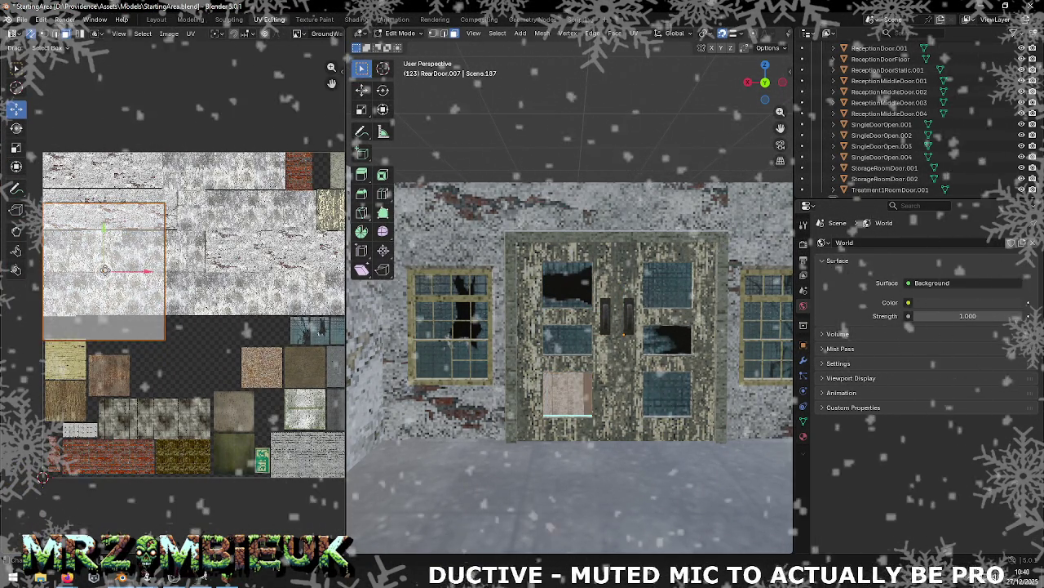
Step: Move the lower-left panel's UV island right and up across the atlas
key(g)
click(282, 347)
middle_drag(282, 347, 205, 347)
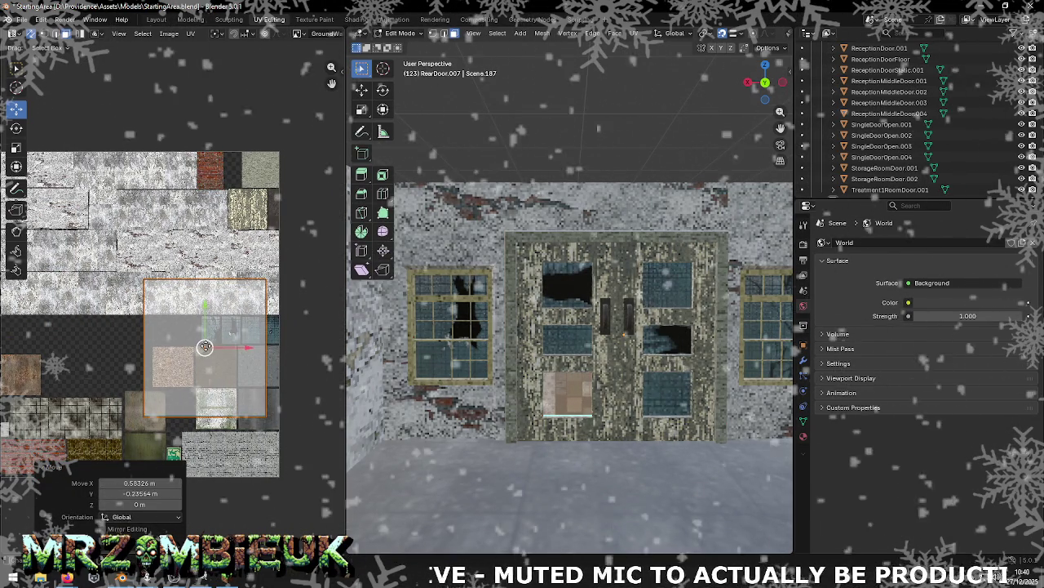
drag(205, 347, 272, 321)
scroll(276, 328, up, 5)
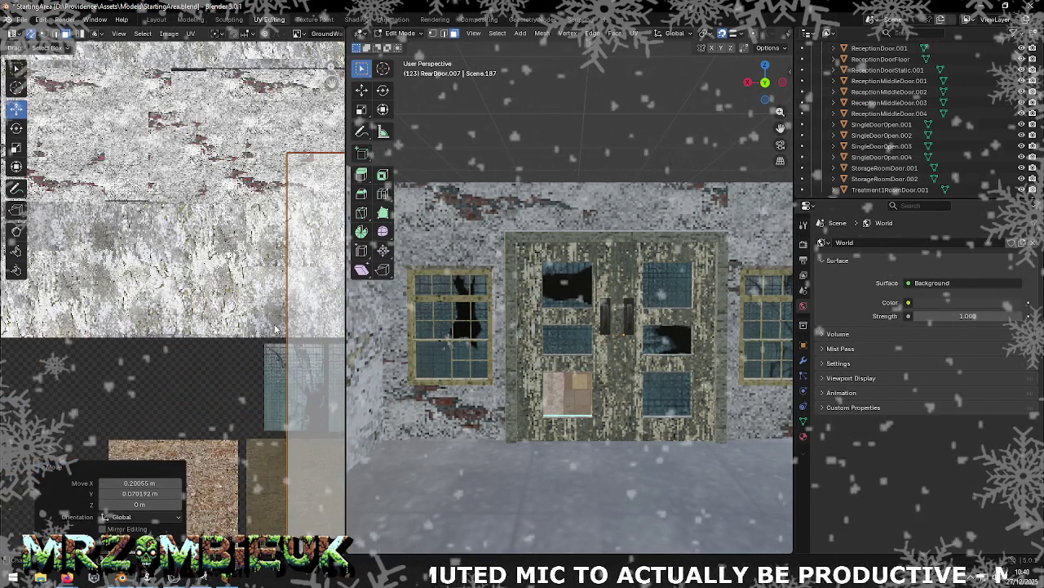
scroll(294, 306, up, 3)
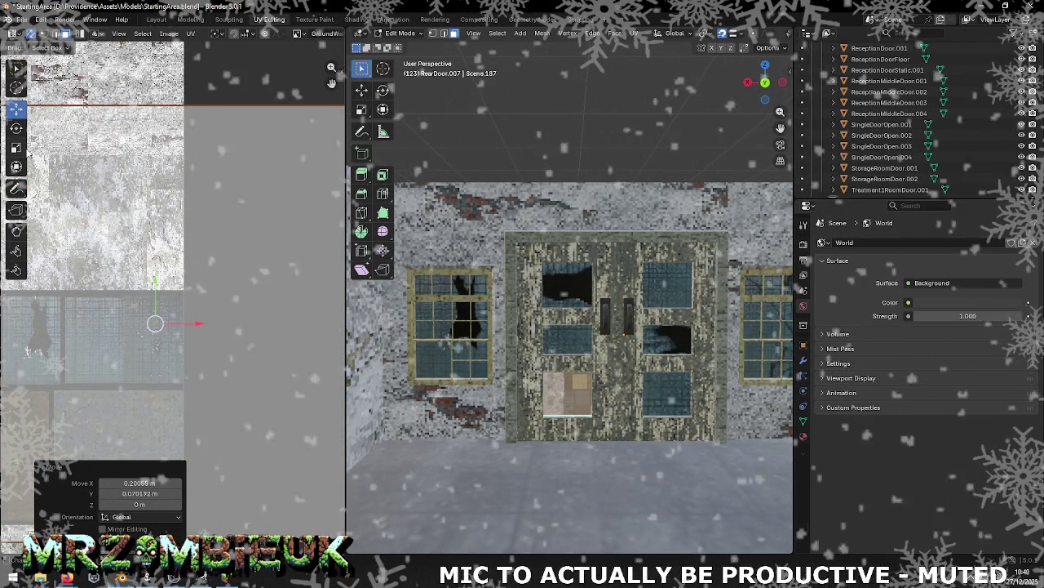
Step: Rescale the panel's UV island through several tries, ending at a scale of 0.958
key(s)
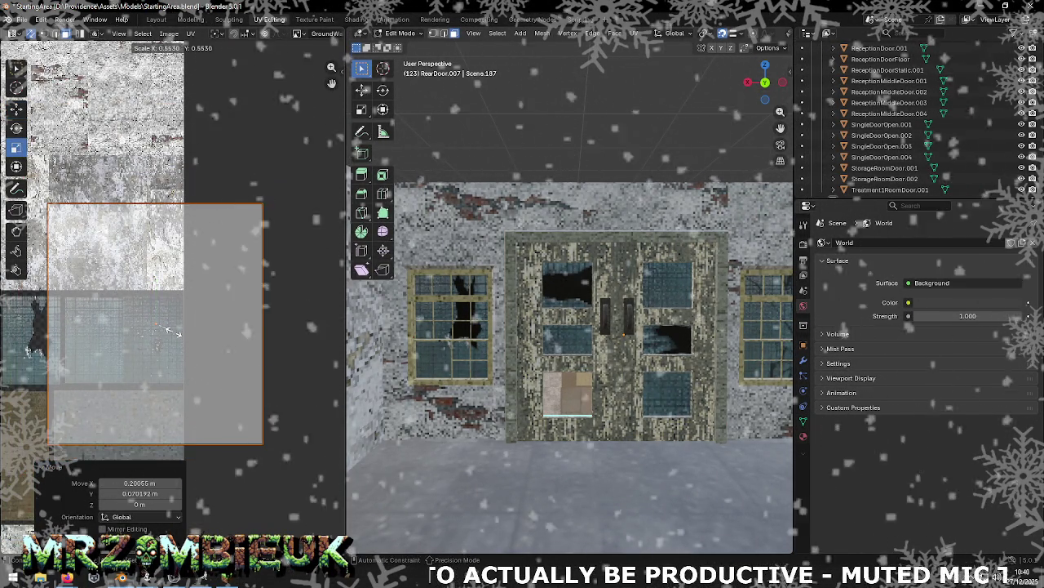
click(175, 353)
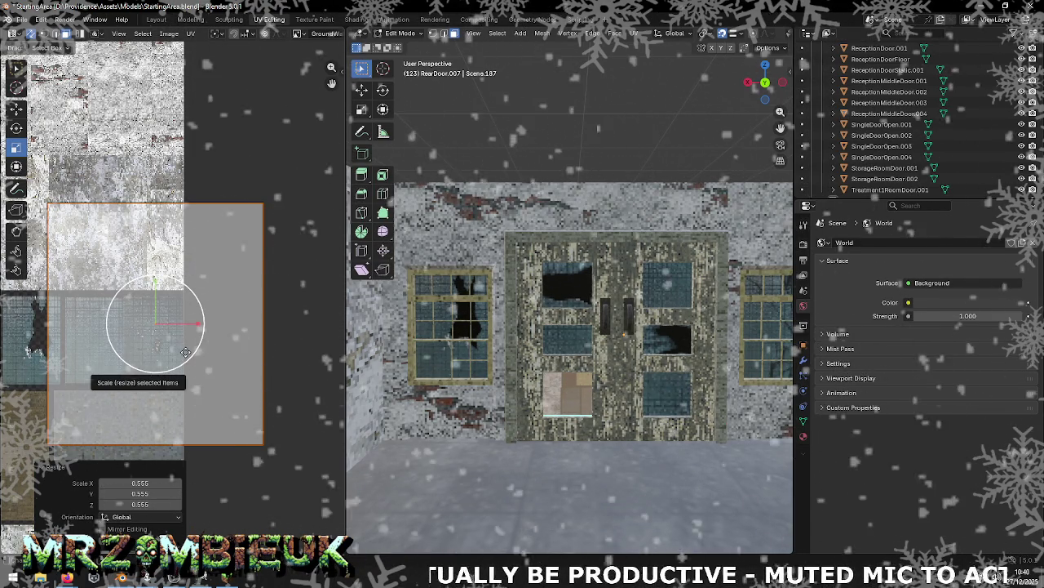
key(s)
click(164, 342)
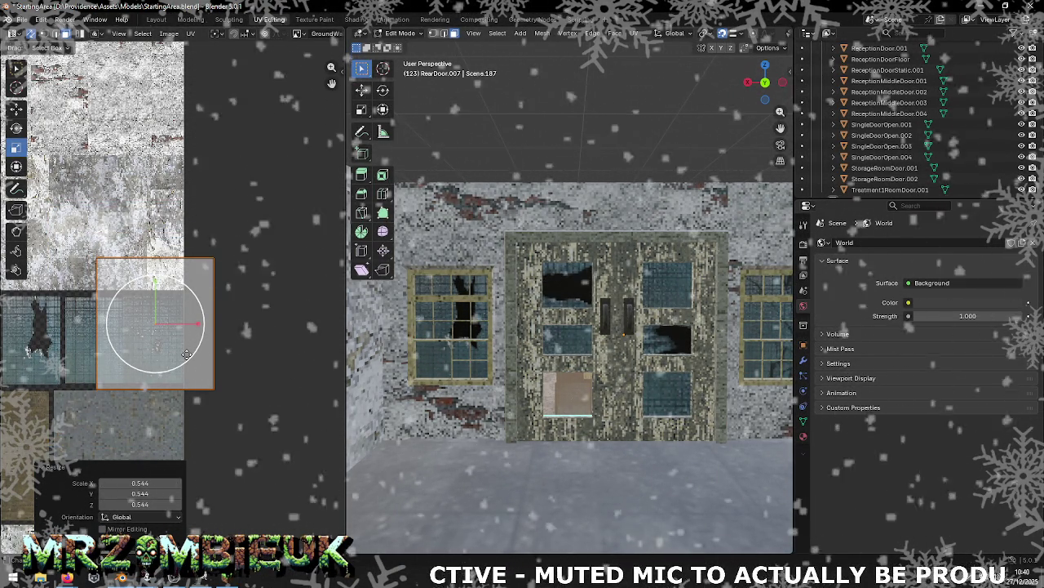
key(s)
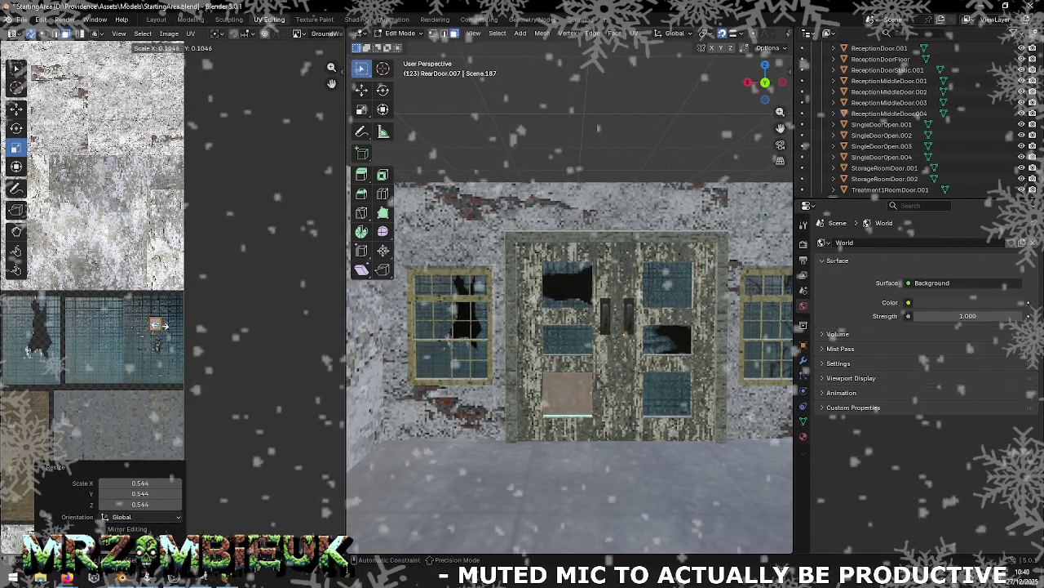
click(163, 329)
key(KP_Decimal)
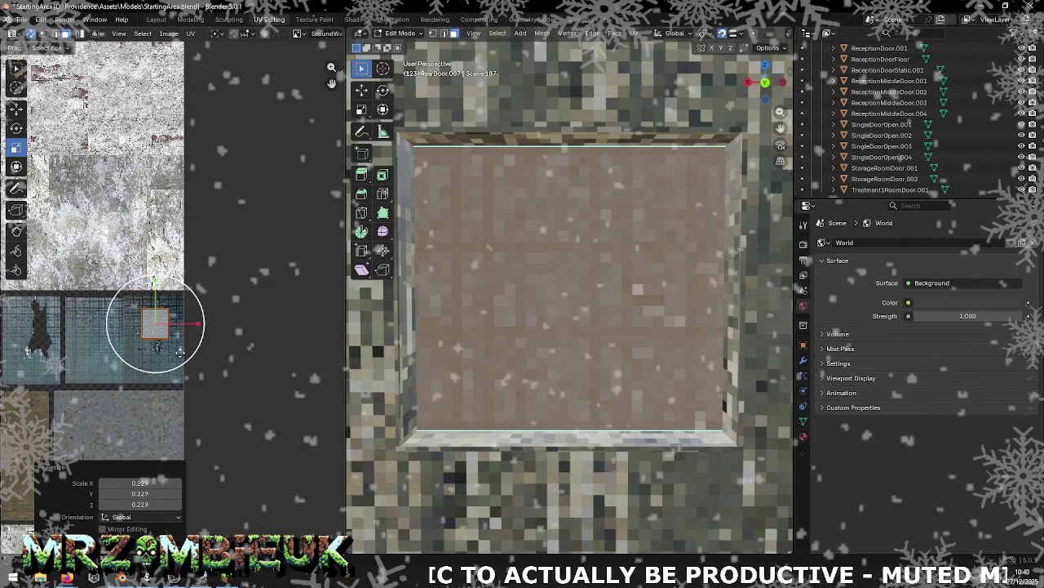
key(s)
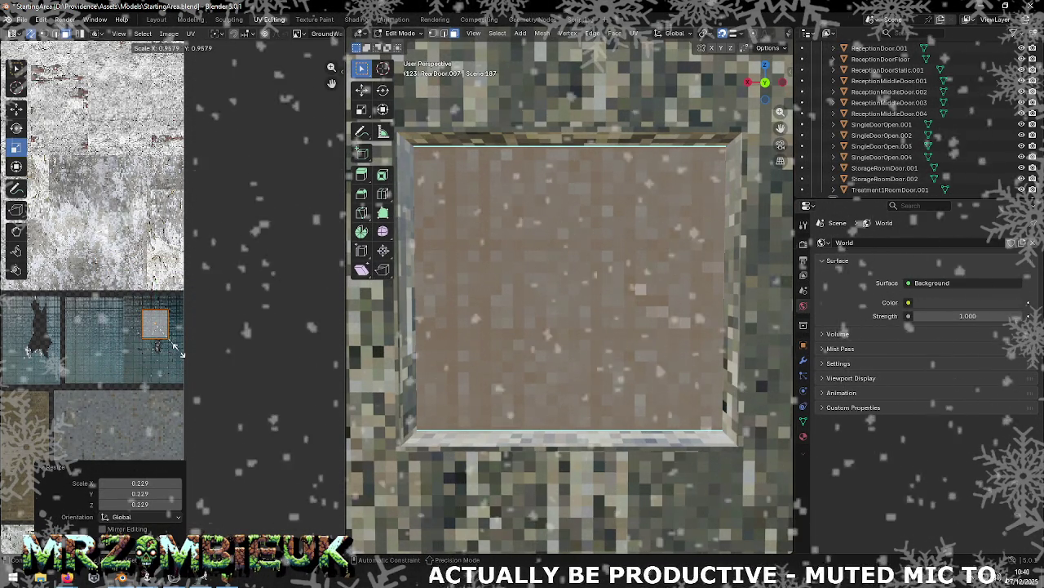
click(174, 347)
Step: Move the UV island down onto the glass pane, clear the selection and save StartingArea.blend
click(16, 108)
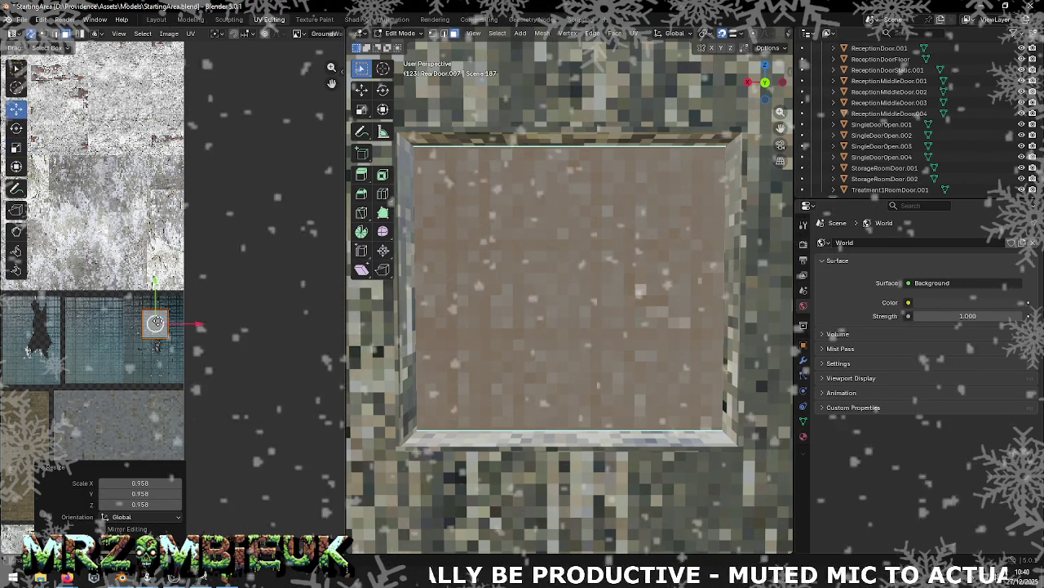
drag(155, 326, 164, 351)
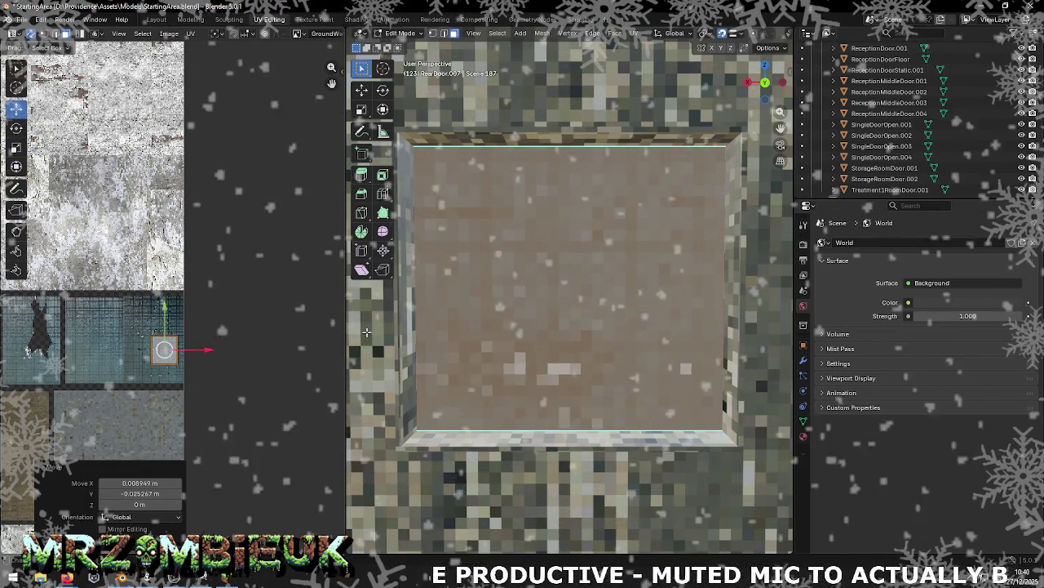
scroll(483, 298, down, 3)
scroll(482, 298, down, 2)
key(alt+a)
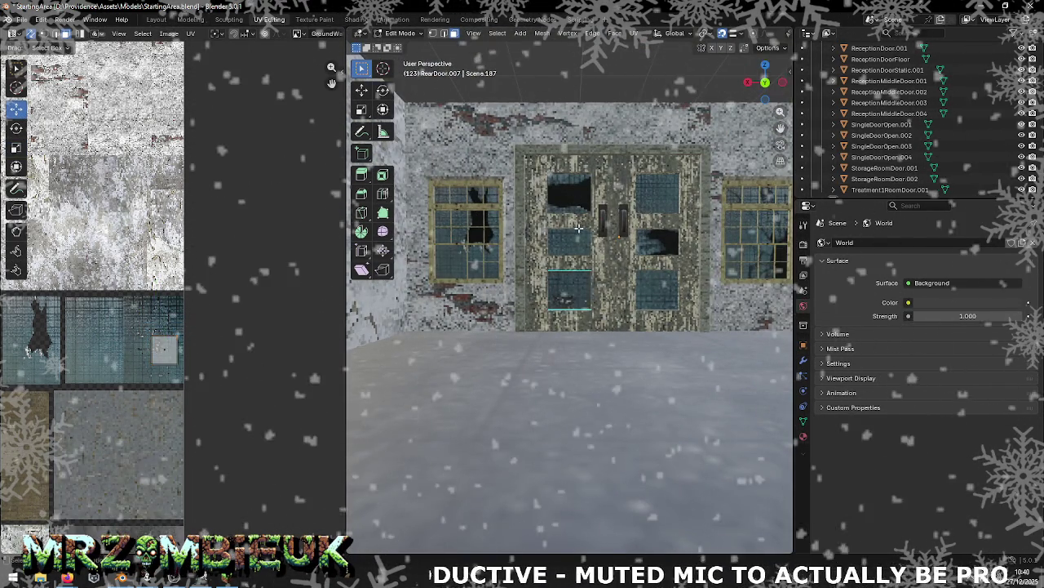
key(ctrl+s)
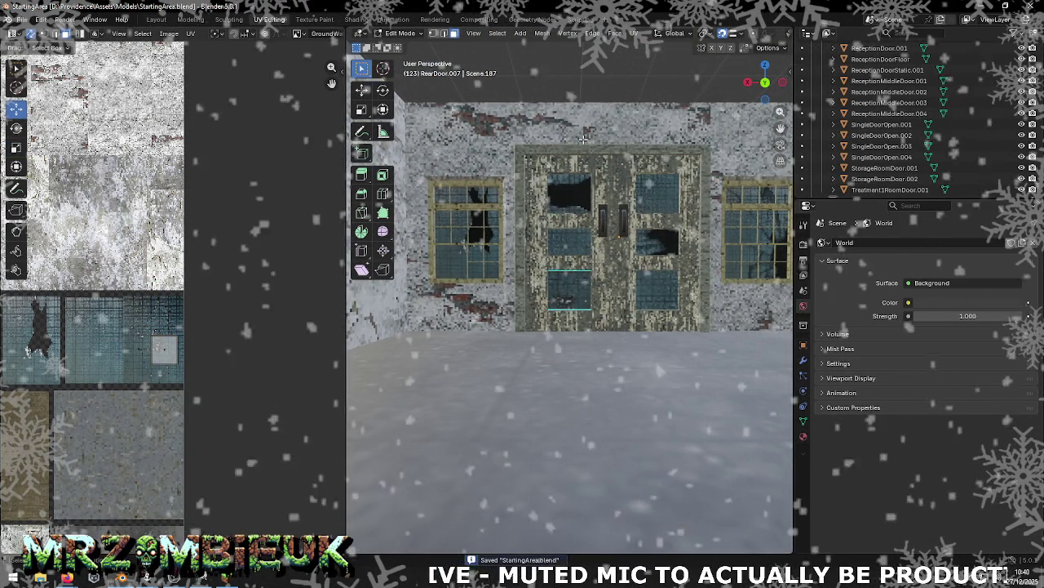
Step: Export the building as Wavefront StartingArea.obj into Assets/Maps and bring up the Unity editor
key(Tab)
click(22, 19)
mouse_move(40, 186)
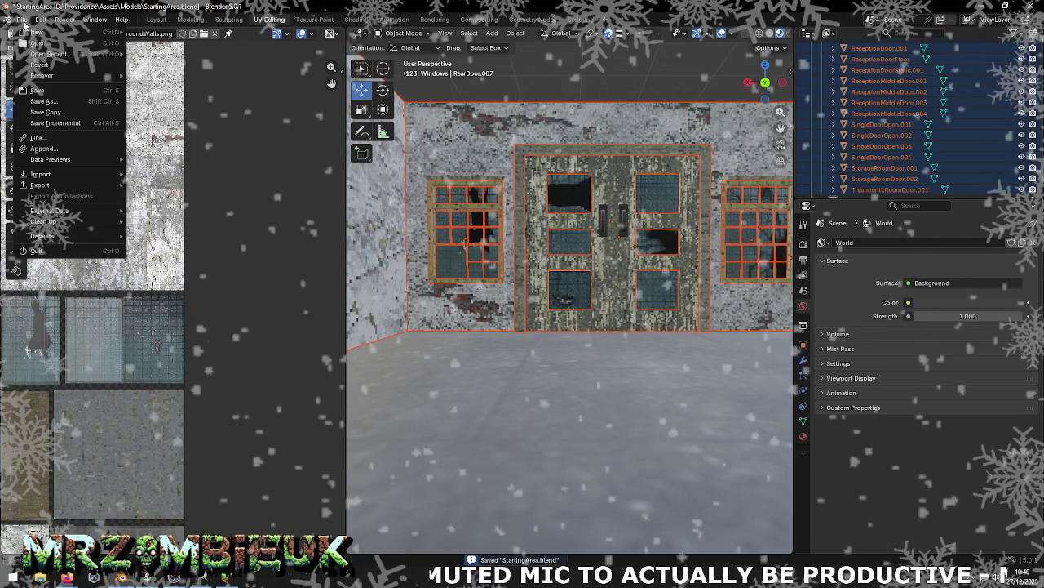
click(167, 228)
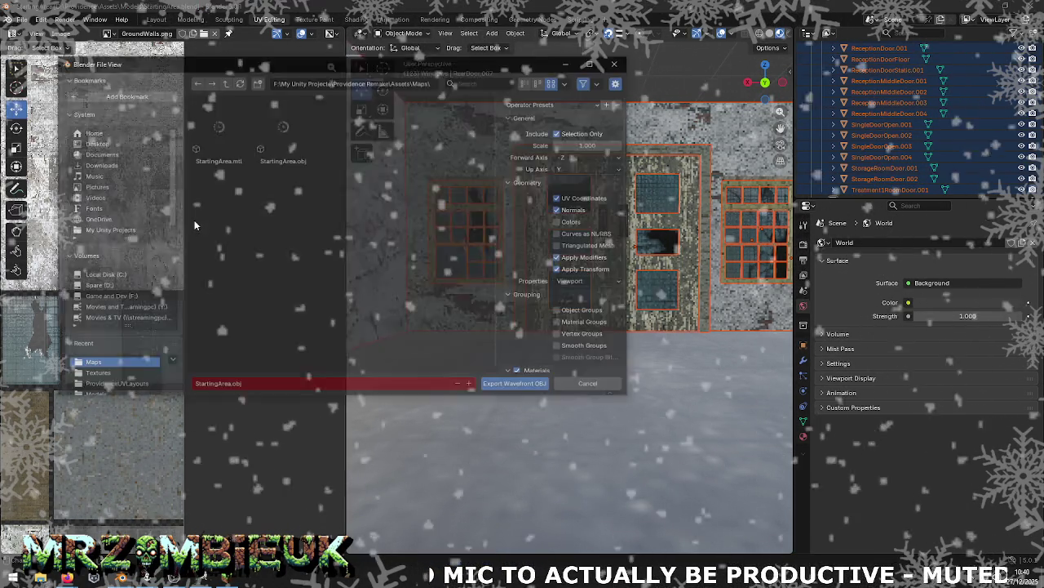
click(513, 386)
mouse_move(173, 577)
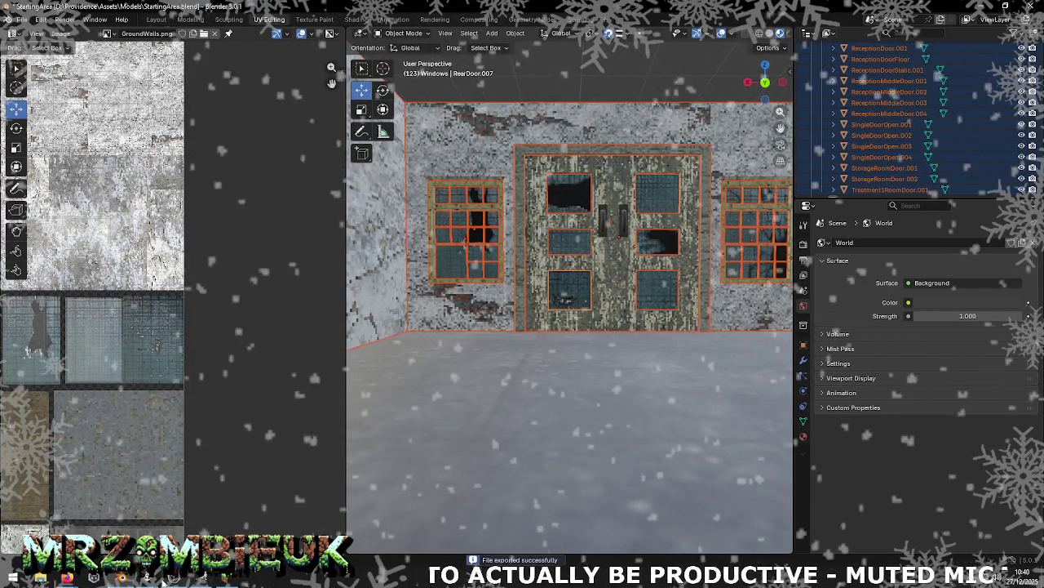
click(86, 512)
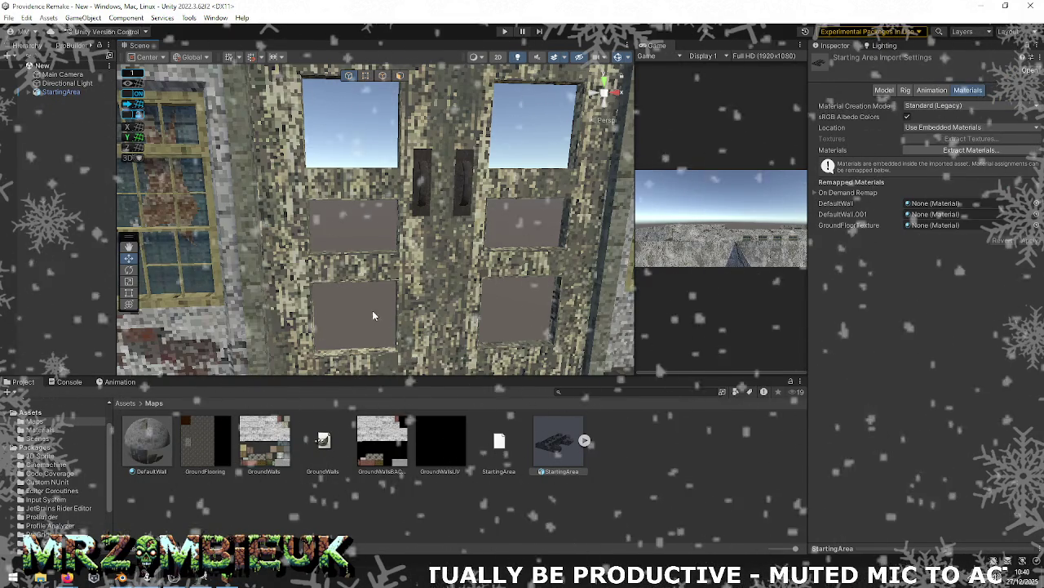
Step: Reimport the StartingArea asset and fly the Scene camera around the textured building
right_click(546, 448)
click(584, 333)
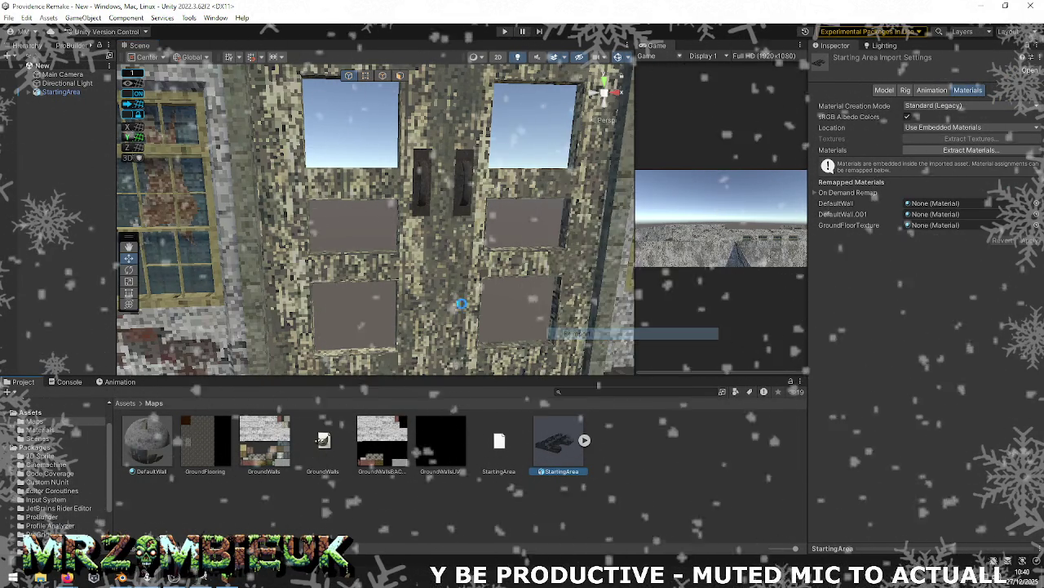
mouse_move(387, 310)
alt+mouse_down()
mouse_move(416, 302)
mouse_move(424, 256)
mouse_move(436, 333)
mouse_move(599, 284)
mouse_move(301, 290)
mouse_move(28, 277)
mouse_move(824, 268)
mouse_move(667, 263)
mouse_move(878, 303)
mouse_move(719, 324)
mouse_move(692, 303)
mouse_move(506, 305)
mouse_move(214, 275)
mouse_move(226, 283)
mouse_move(123, 281)
alt+mouse_up()
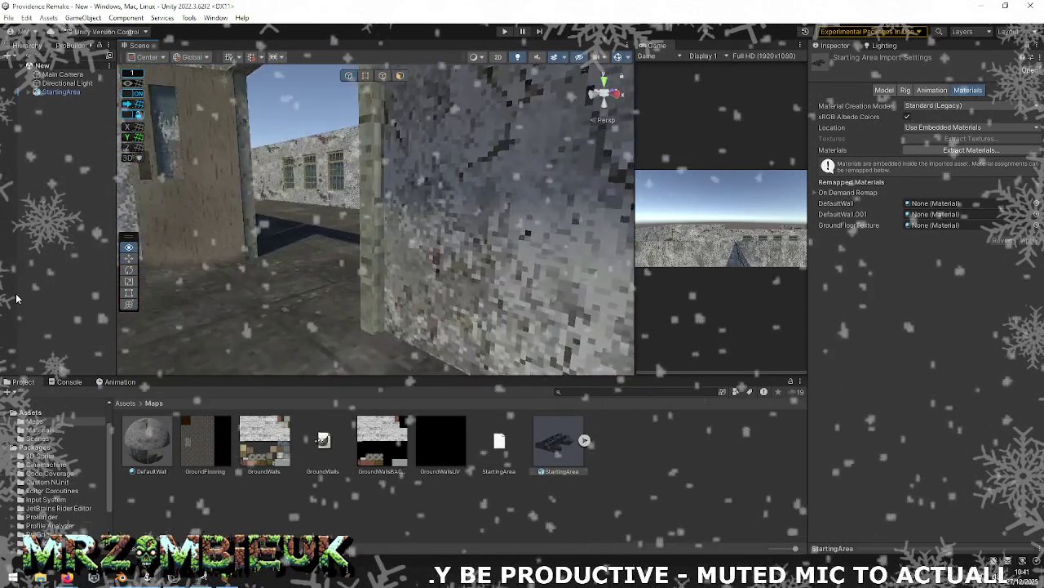
mouse_move(26, 281)
alt+mouse_down()
mouse_move(361, 310)
mouse_move(393, 357)
mouse_move(383, 390)
mouse_move(681, 284)
mouse_move(82, 277)
mouse_move(671, 275)
mouse_move(334, 258)
mouse_move(982, 281)
mouse_move(673, 280)
mouse_move(843, 302)
mouse_move(560, 298)
mouse_move(536, 277)
mouse_move(411, 257)
alt+mouse_up()
key(alt+Tab)
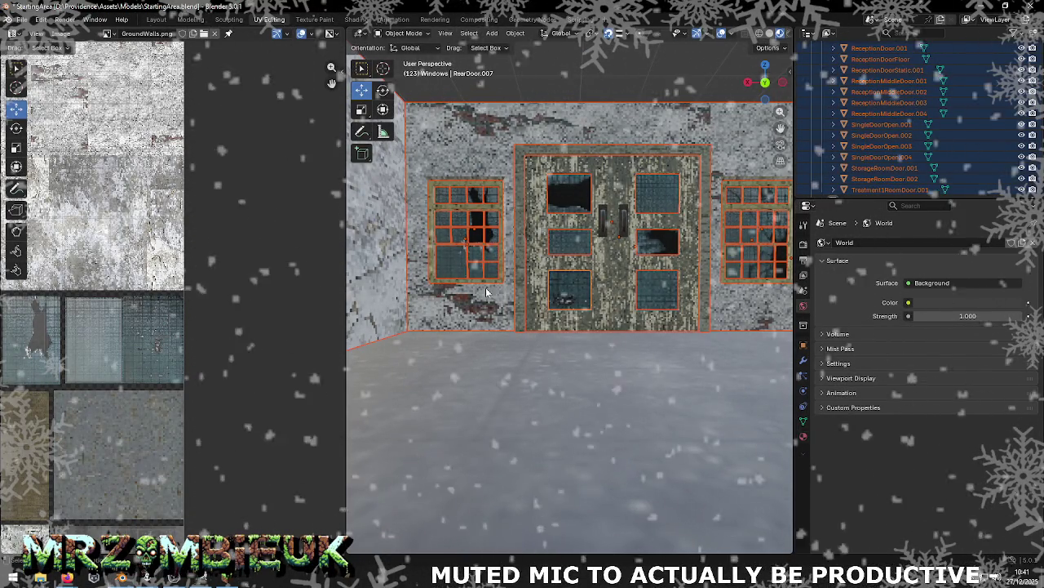
Step: Select the Treatment1RoomDoor.001 door, zoom in on it and enter Edit Mode
middle_drag(475, 290, 572, 334)
click(573, 334)
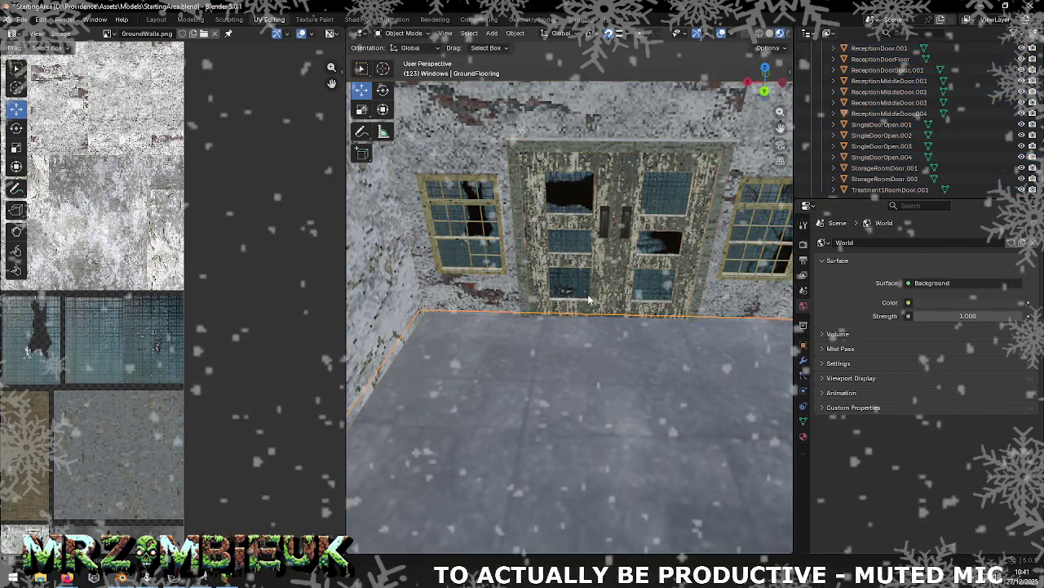
mouse_move(618, 284)
middle_down()
mouse_move(754, 248)
mouse_move(396, 195)
mouse_move(571, 310)
middle_up()
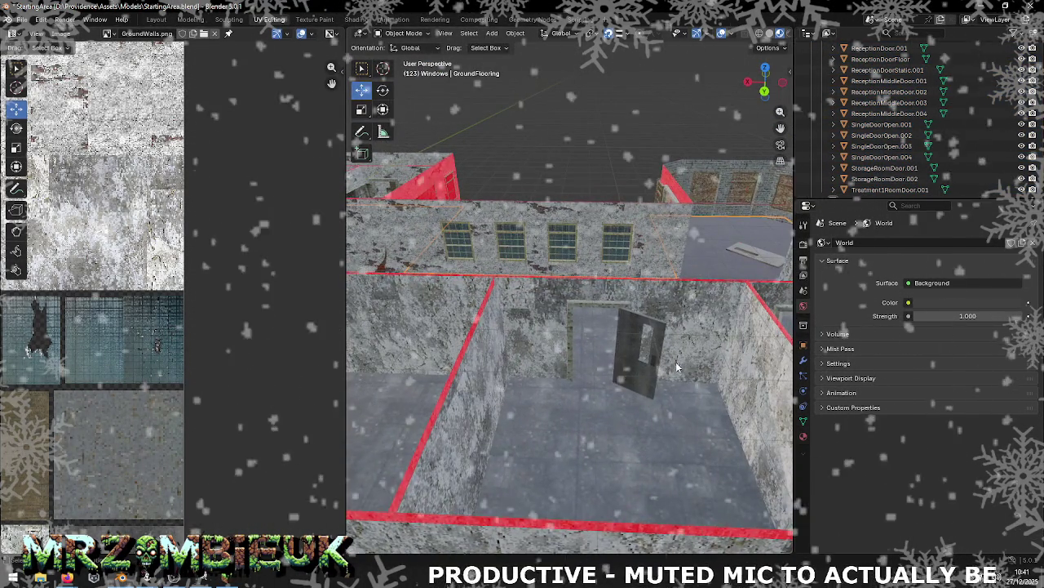
click(644, 373)
scroll(628, 326, up, 6)
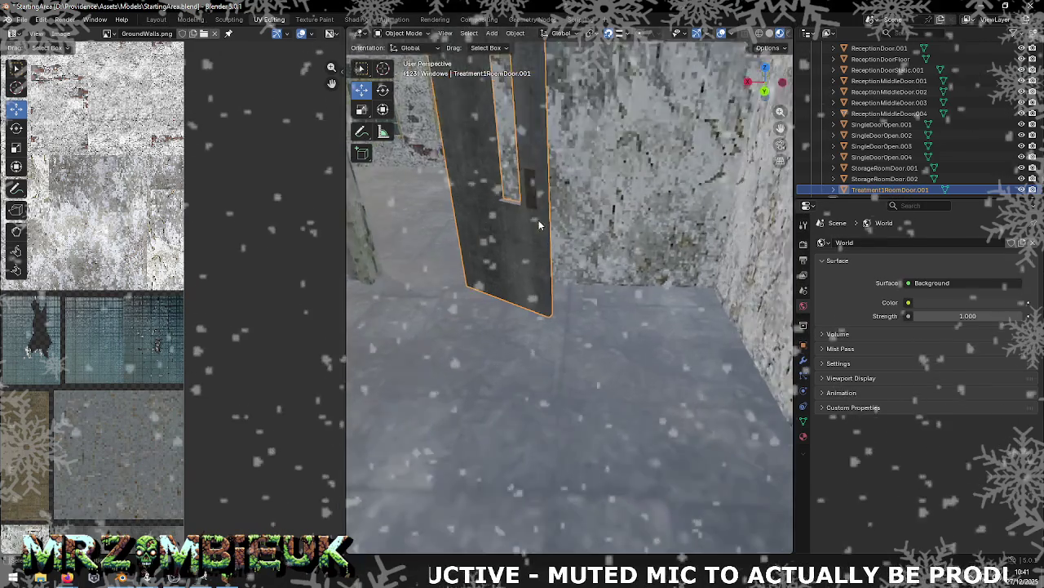
middle_drag(547, 237, 601, 339)
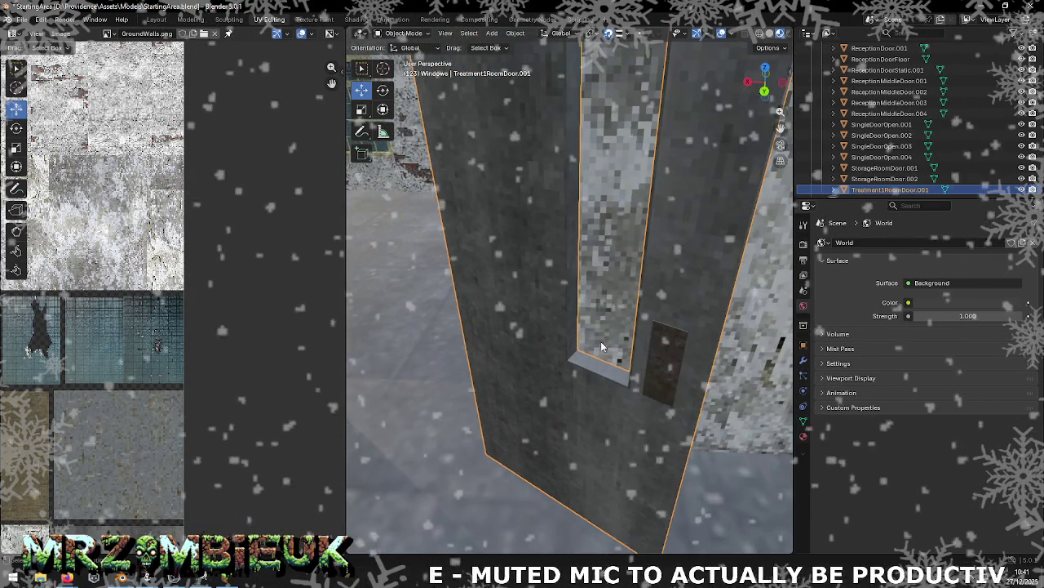
key(Tab)
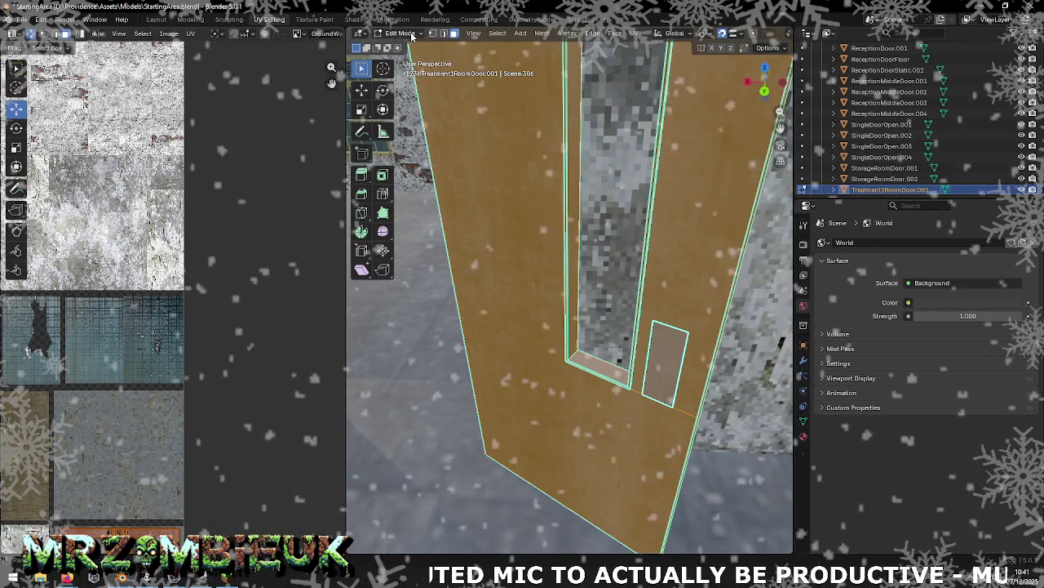
key(Tab)
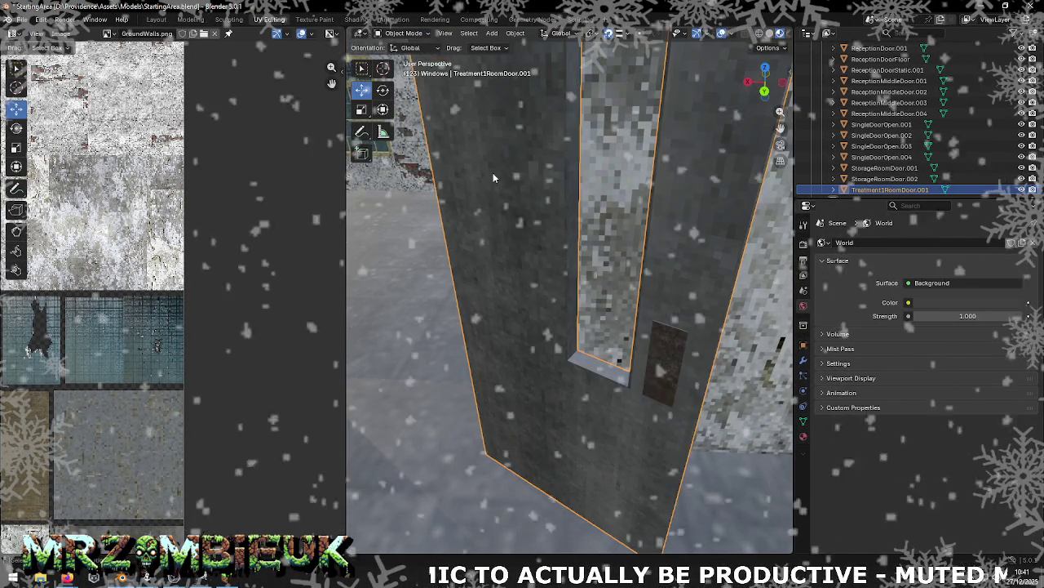
key(Tab)
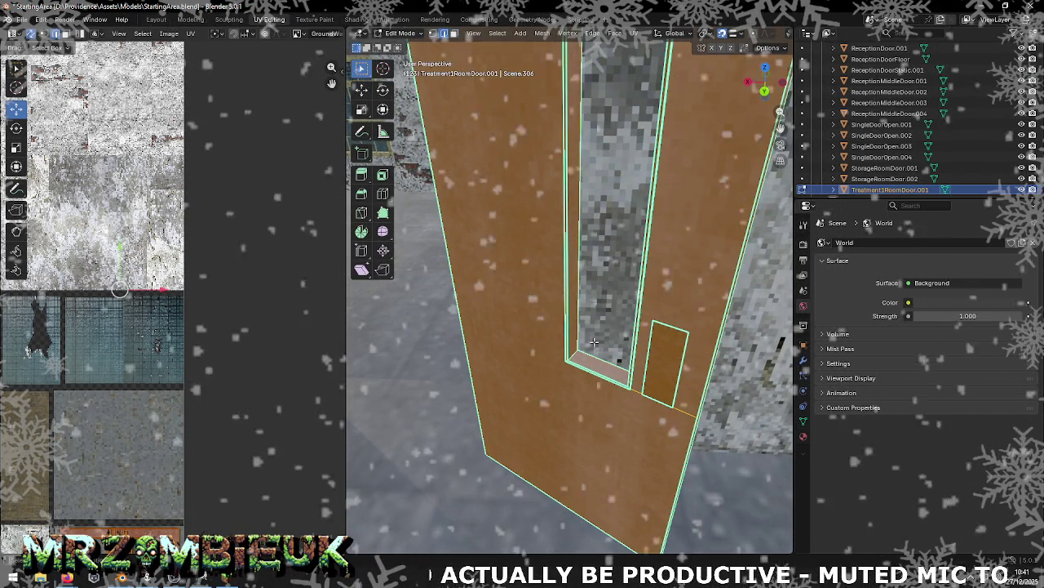
key(alt+a)
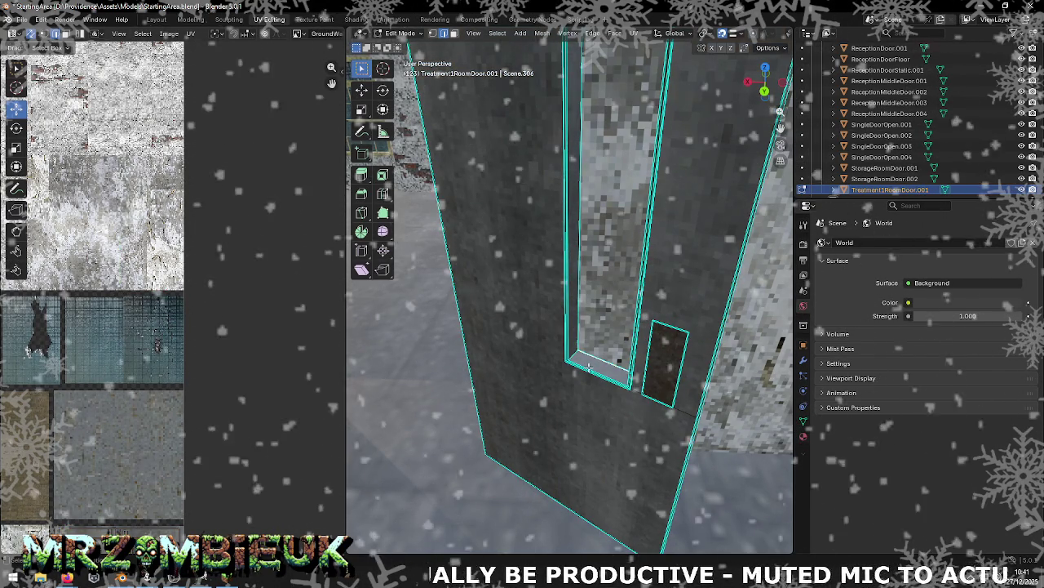
mouse_move(596, 364)
middle_down()
mouse_move(605, 216)
mouse_move(605, 316)
middle_up()
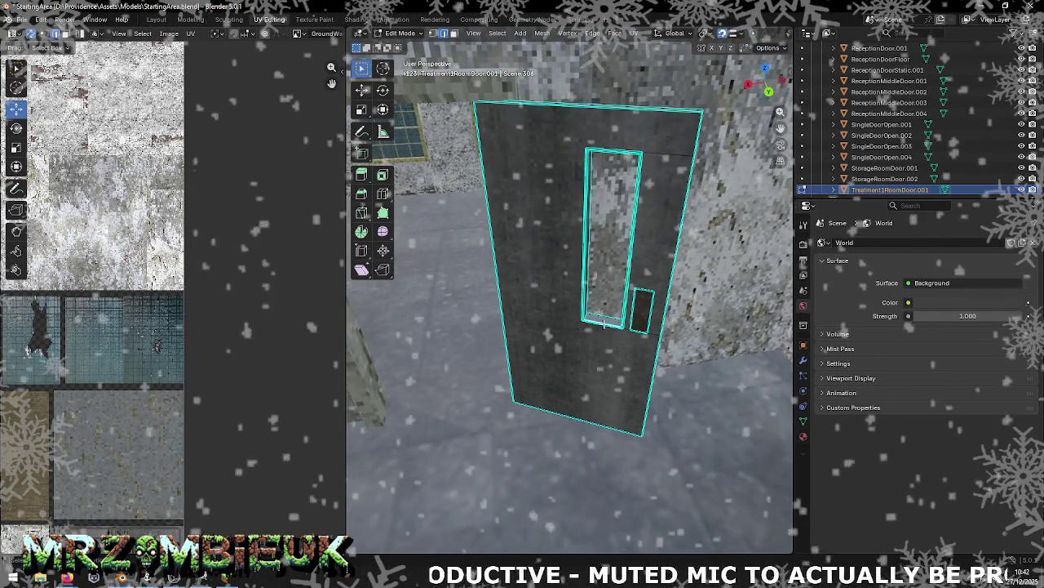
key(g)
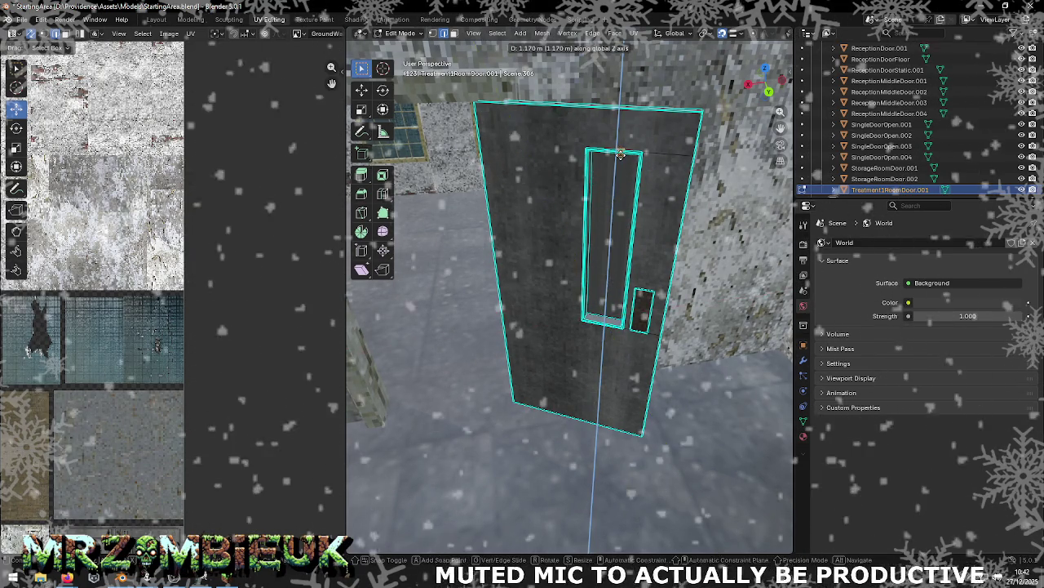
middle_drag(621, 167, 637, 147)
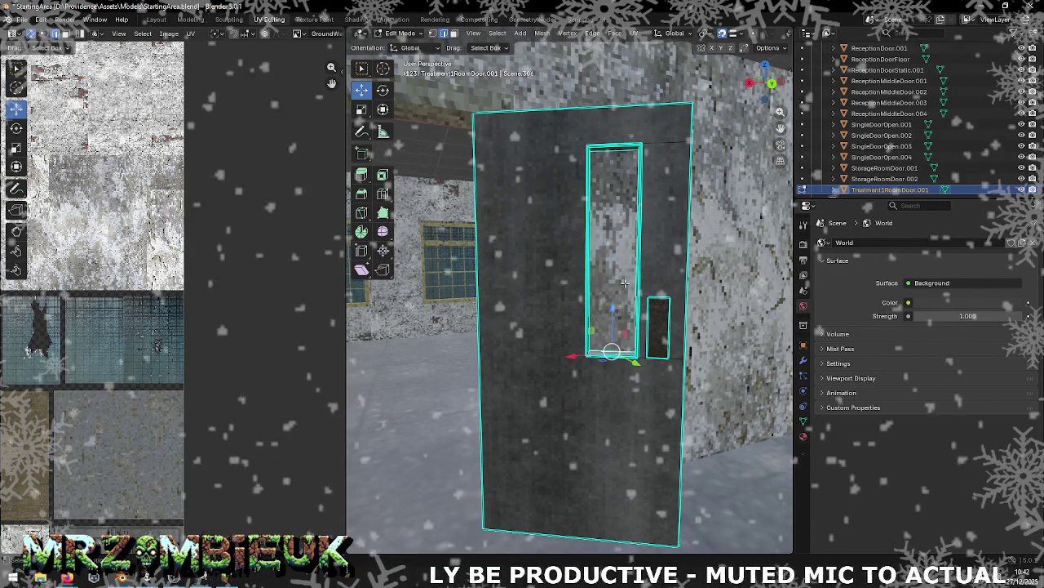
key(Escape)
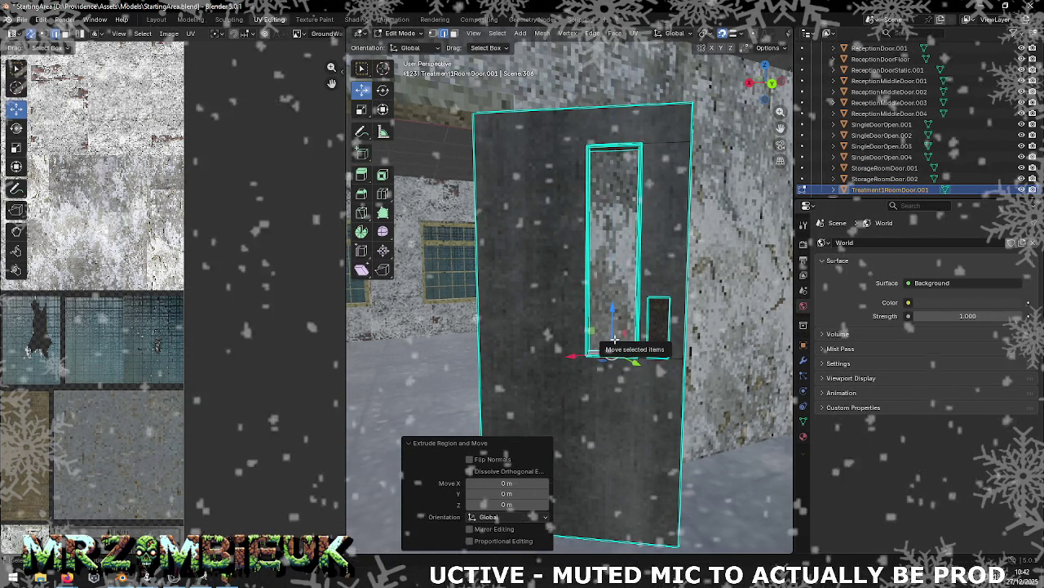
Step: Undo the previous extrude and extrude the window's bottom edge up to its top, filling the opening
key(ctrl+z)
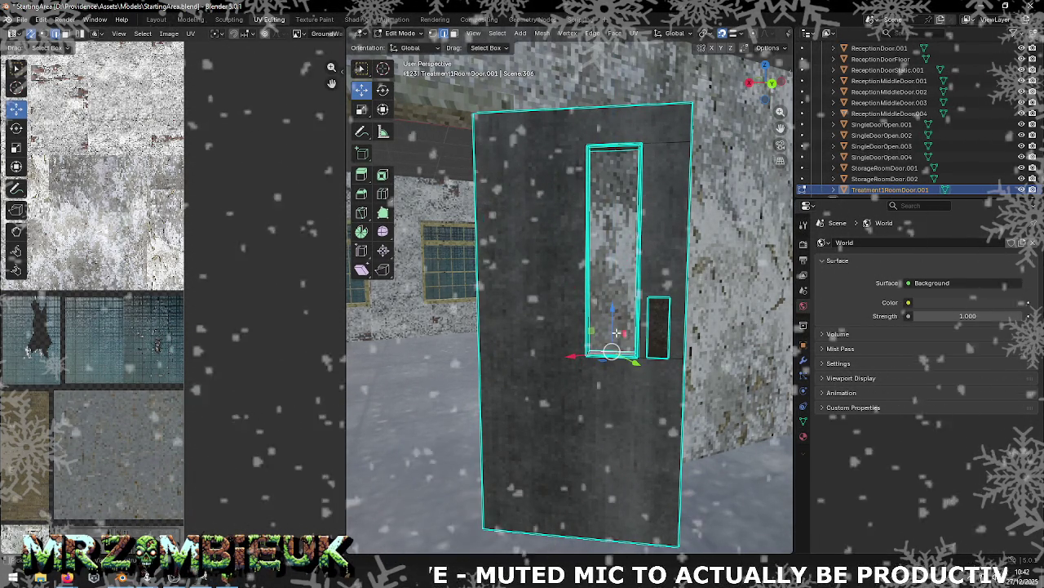
drag(617, 334, 618, 152)
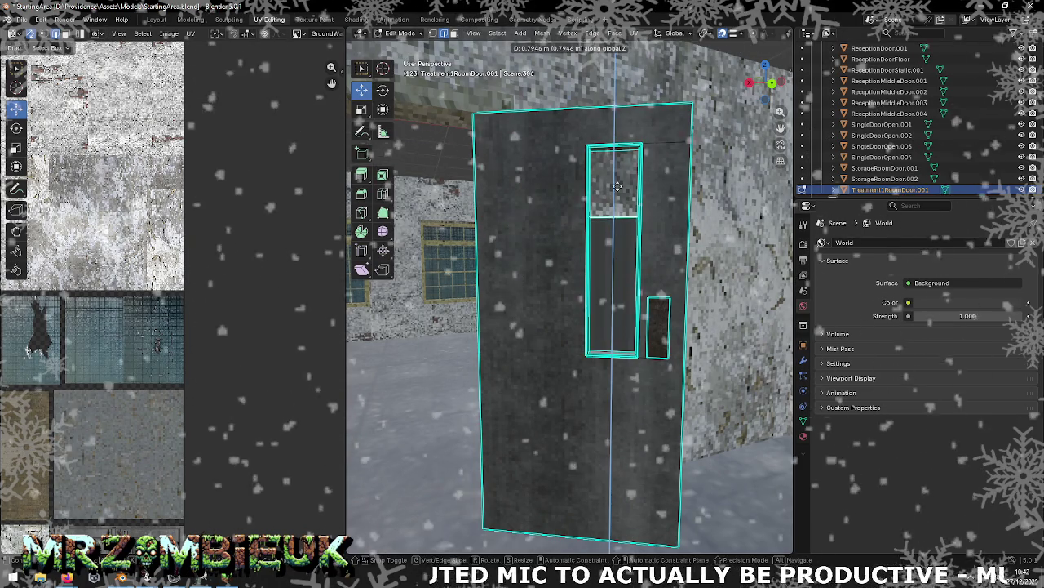
click(618, 152)
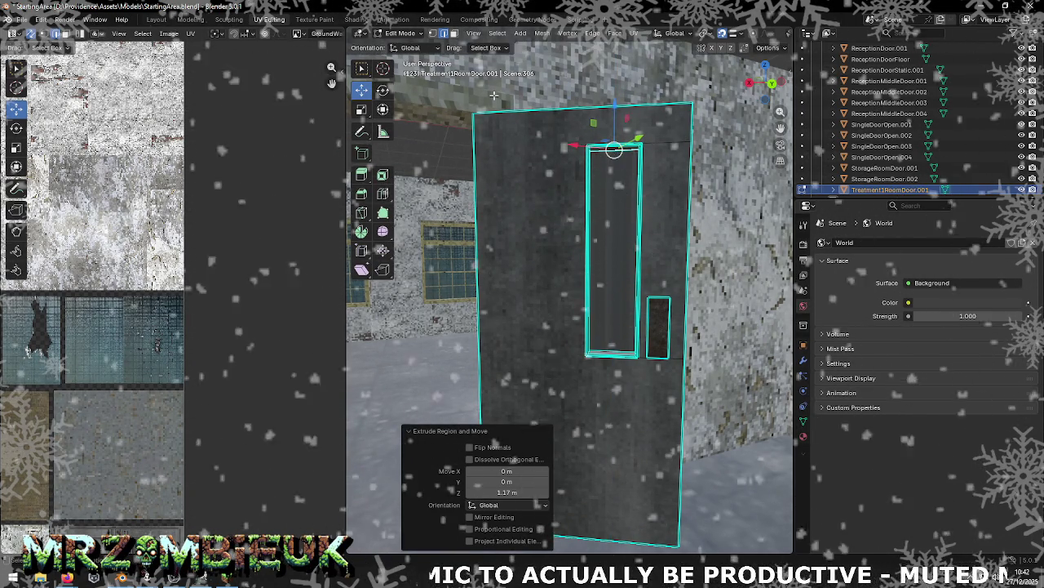
click(454, 33)
click(613, 245)
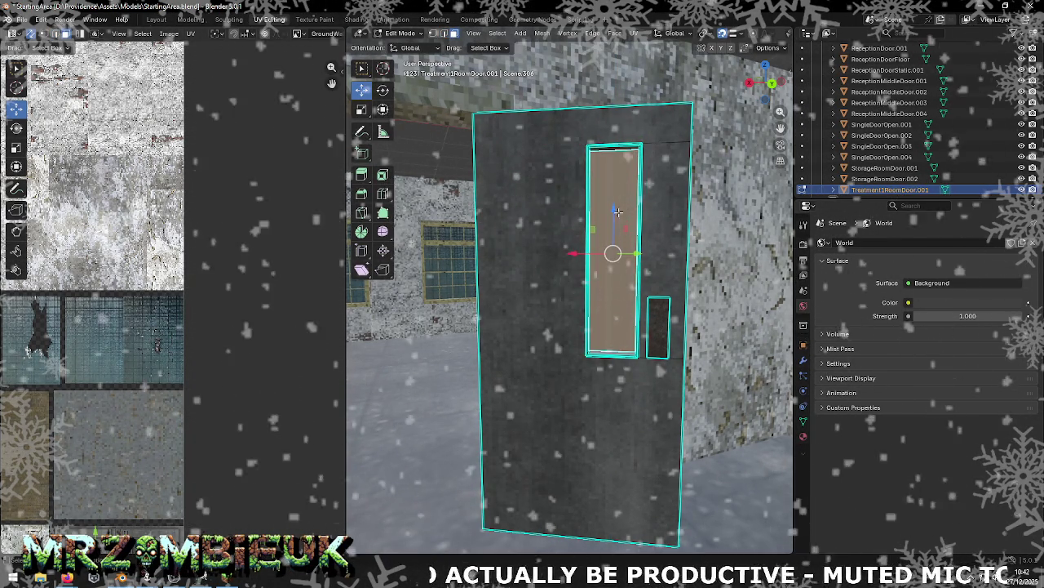
Step: Separate the new window face into its own object, Treatment1RoomDoor.002, and select it
scroll(149, 306, down, 2)
scroll(149, 306, up, 1)
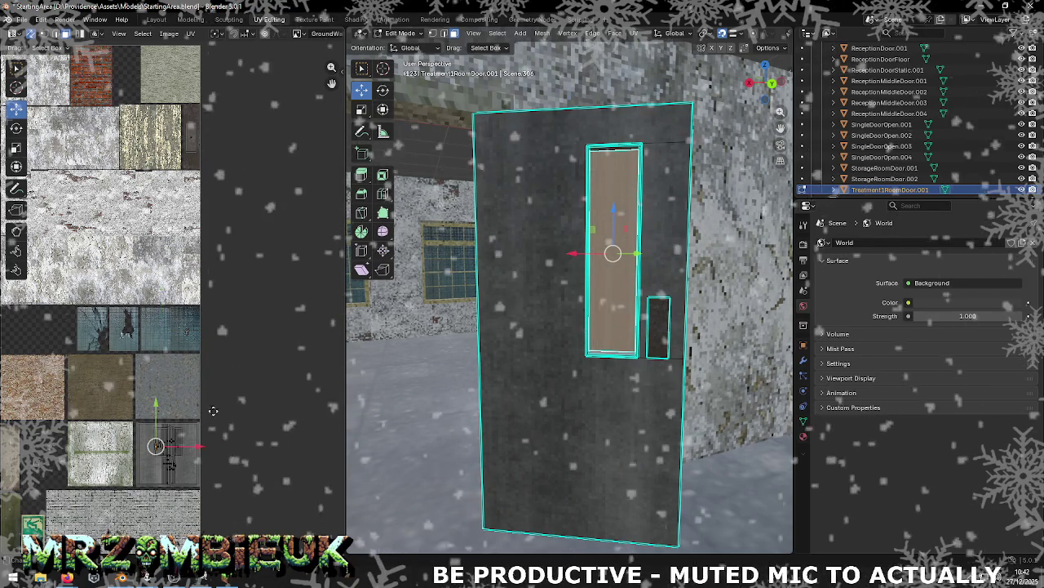
scroll(153, 448, up, 2)
scroll(153, 448, up, 1)
scroll(153, 448, up, 1)
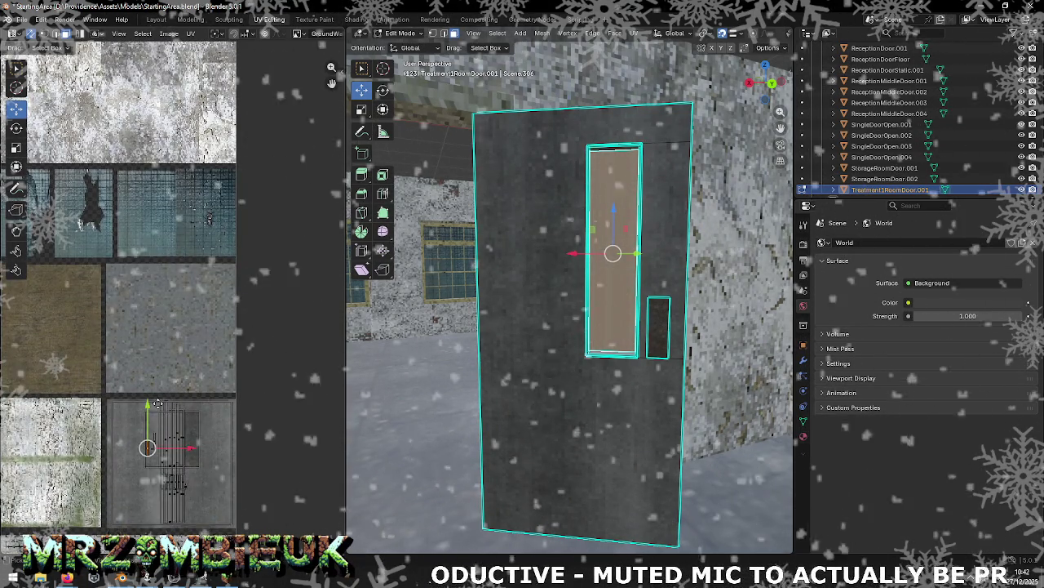
key(alt+a)
click(604, 236)
right_click(598, 232)
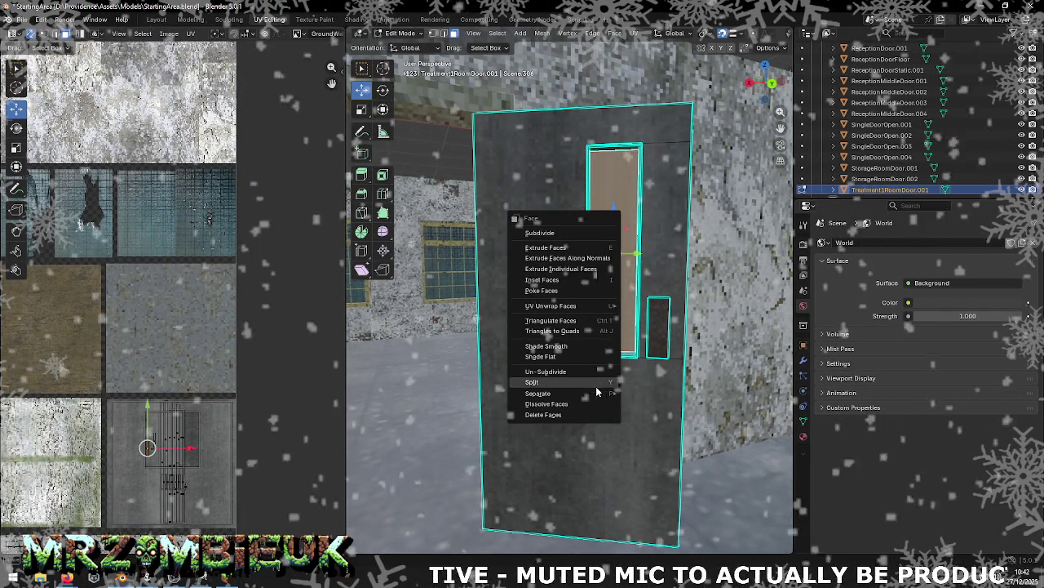
click(651, 394)
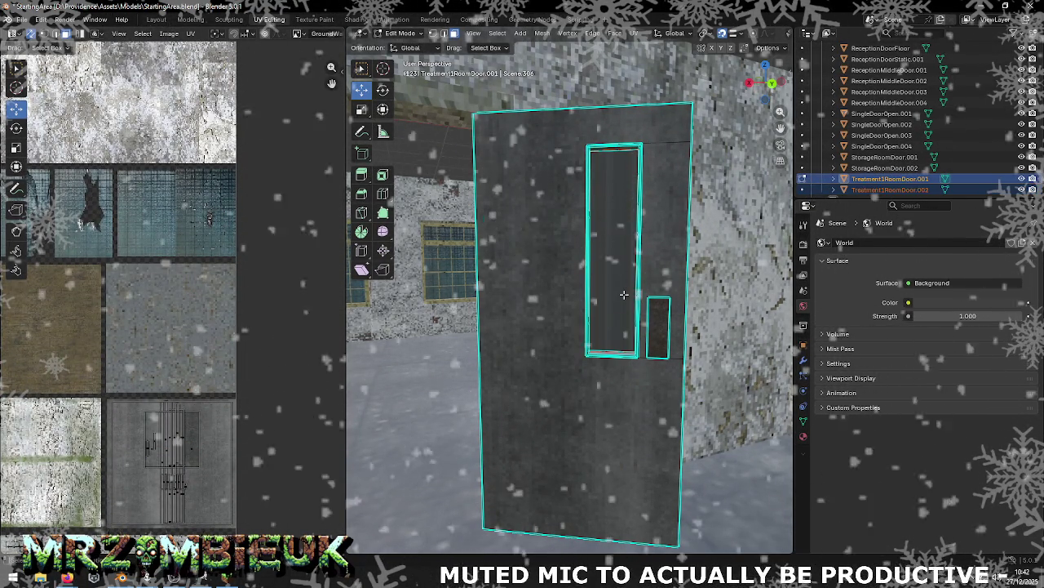
key(Tab)
click(619, 295)
Step: Smart UV Project the face of the Treatment1RoomDoor.002 window pane
key(Tab)
key(Tab)
right_click(618, 295)
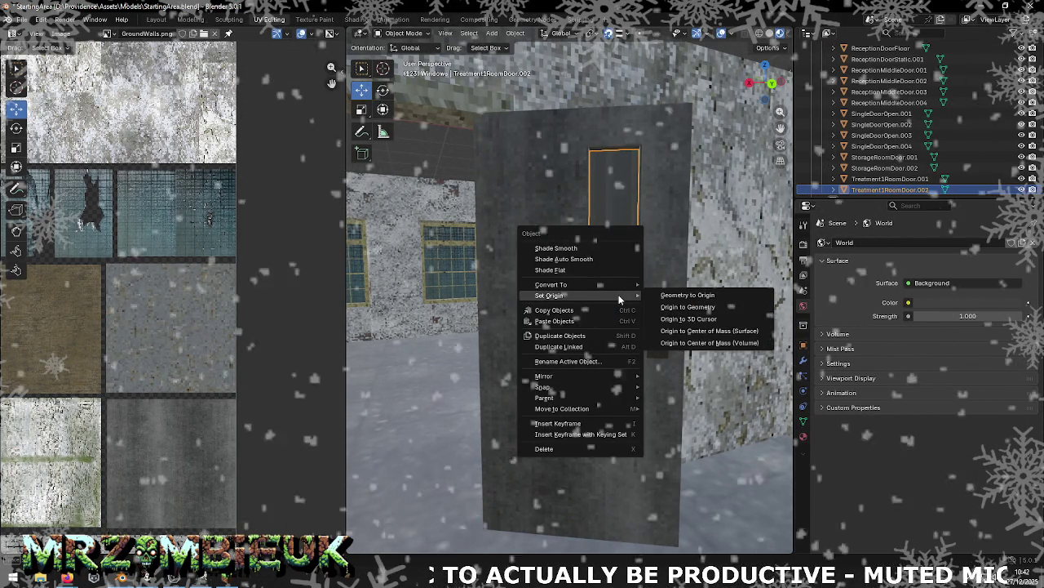
key(Escape)
key(Tab)
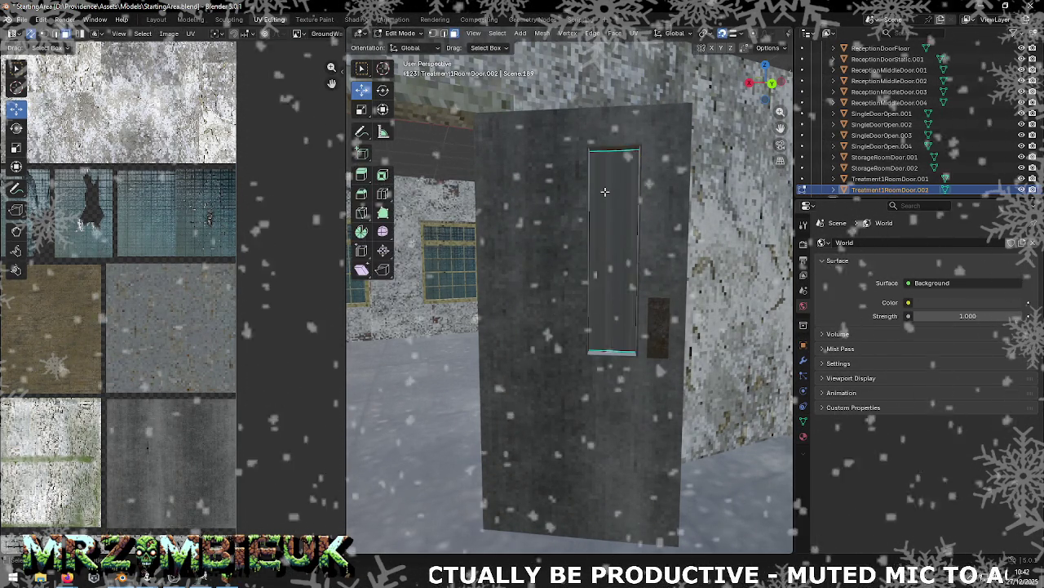
right_click(604, 191)
mouse_move(557, 114)
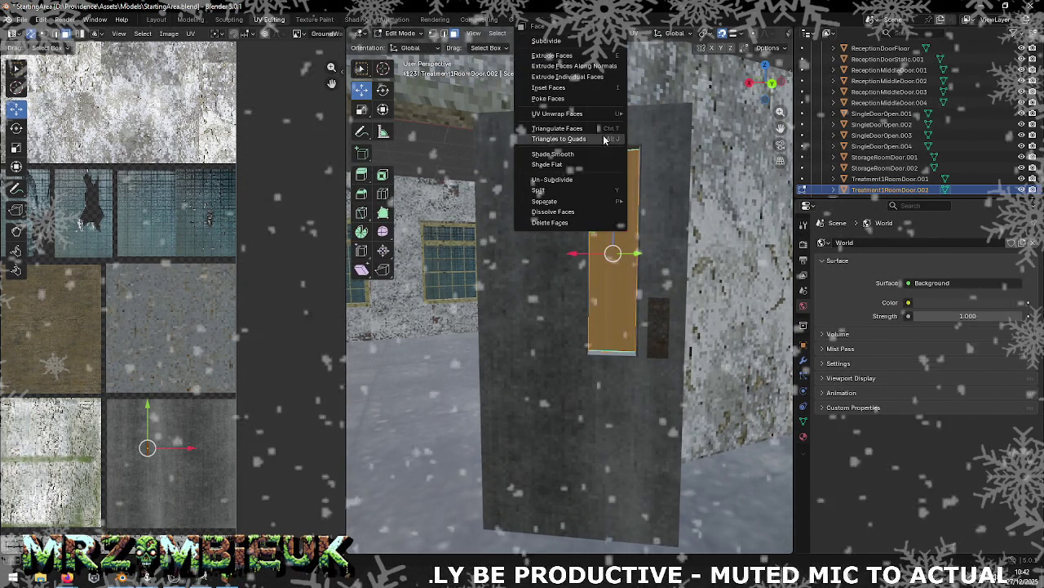
click(670, 149)
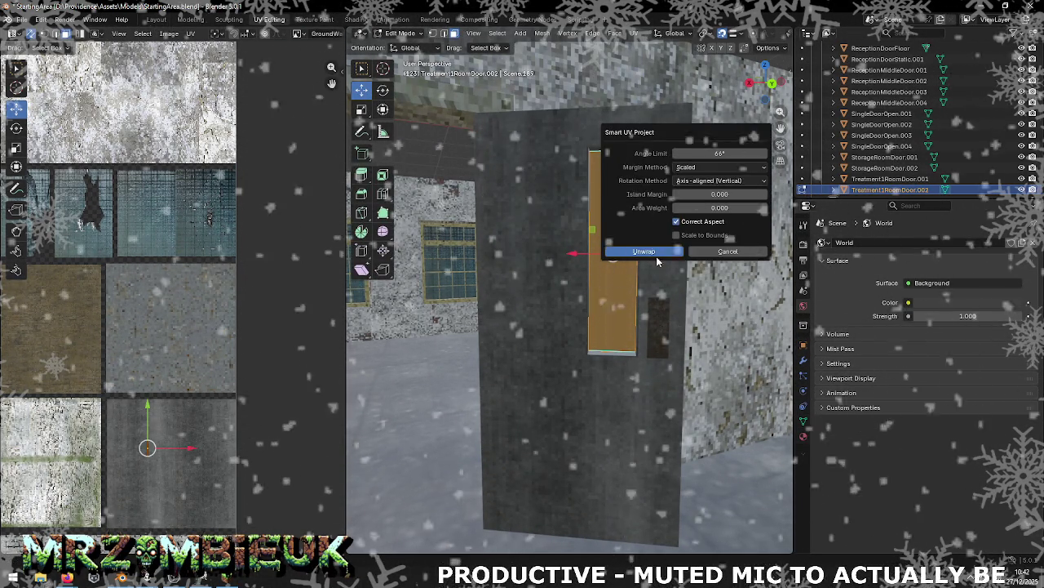
click(653, 249)
scroll(162, 350, down, 3)
scroll(162, 350, down, 2)
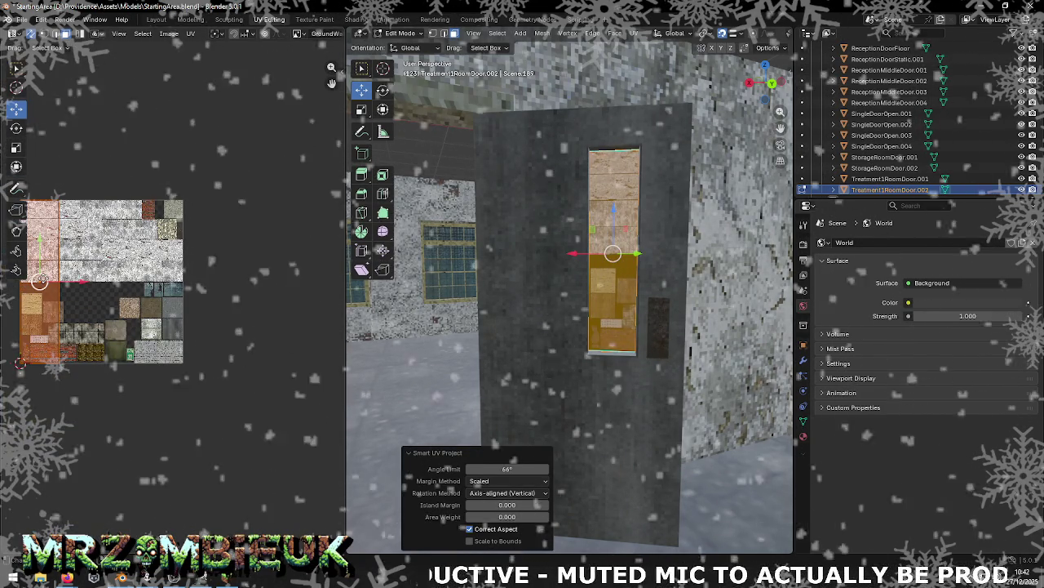
Step: Shrink the pane's UV island to a tiny size and position it on the blue glass texture
mouse_move(39, 282)
mouse_down()
mouse_move(176, 286)
mouse_move(186, 308)
mouse_move(171, 291)
mouse_up()
click(15, 147)
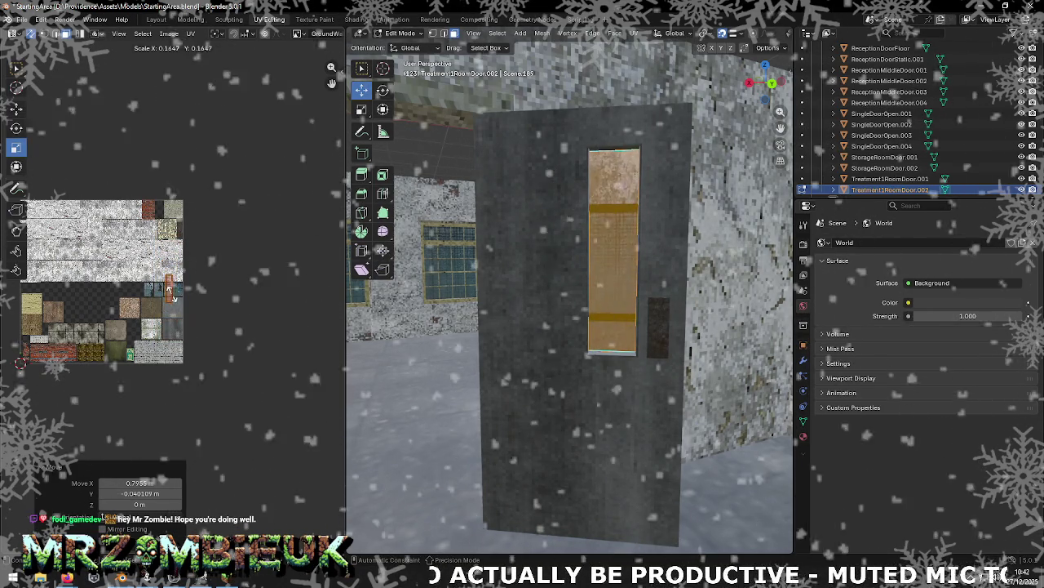
drag(171, 290, 168, 287)
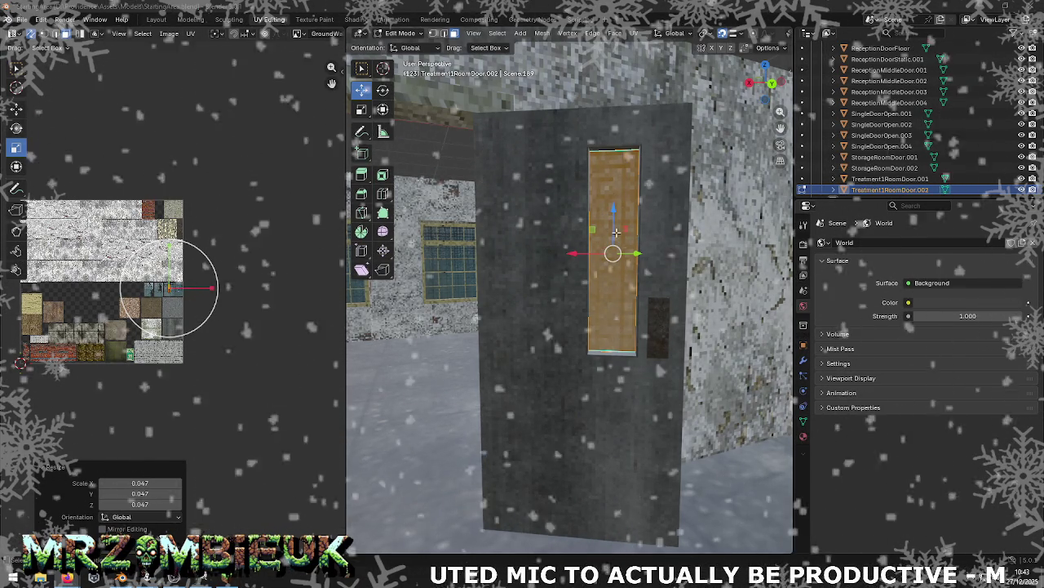
scroll(622, 232, up, 4)
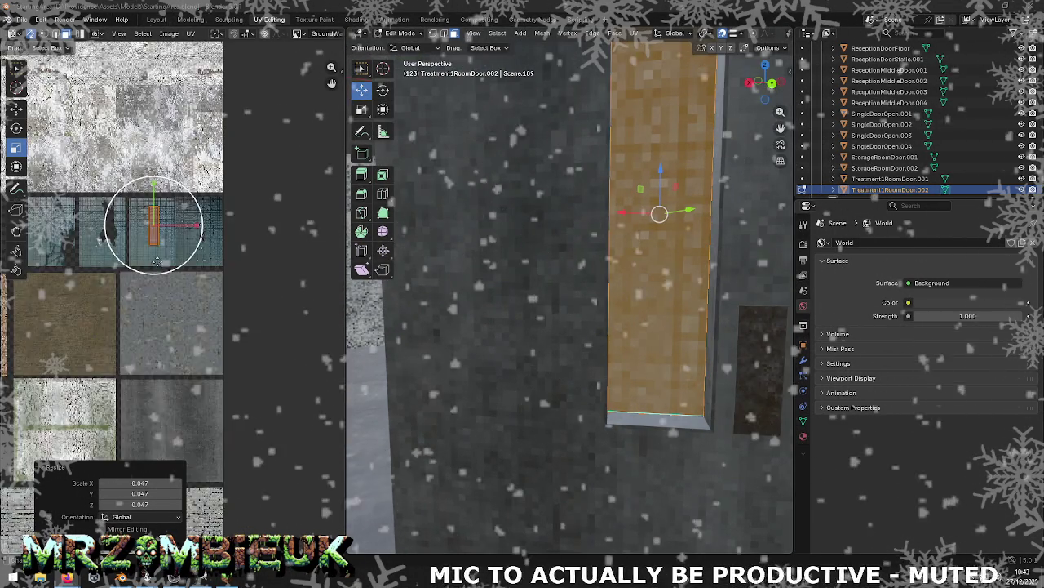
scroll(157, 268, up, 3)
middle_drag(264, 93, 224, 213)
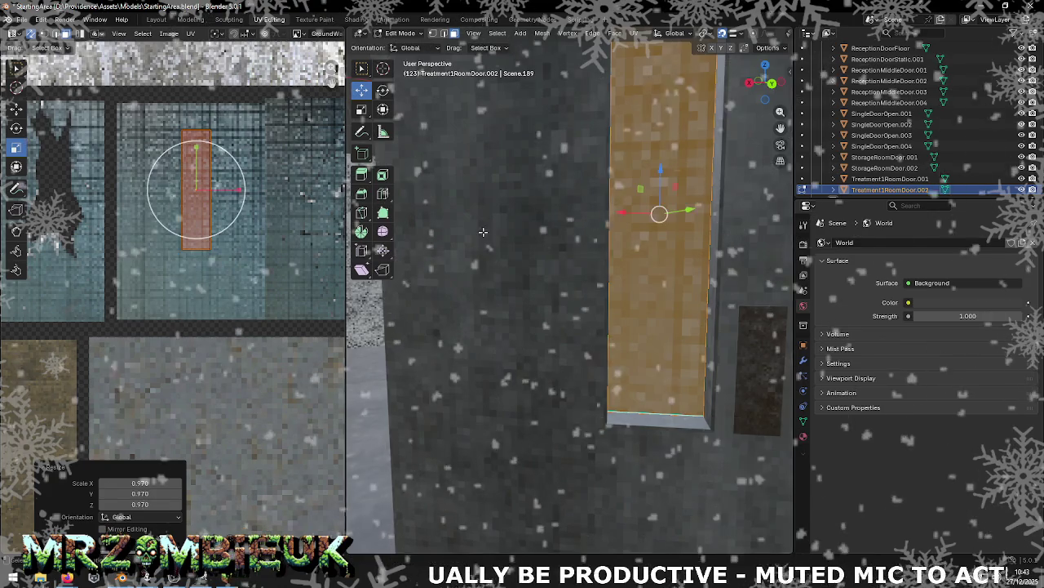
click(16, 108)
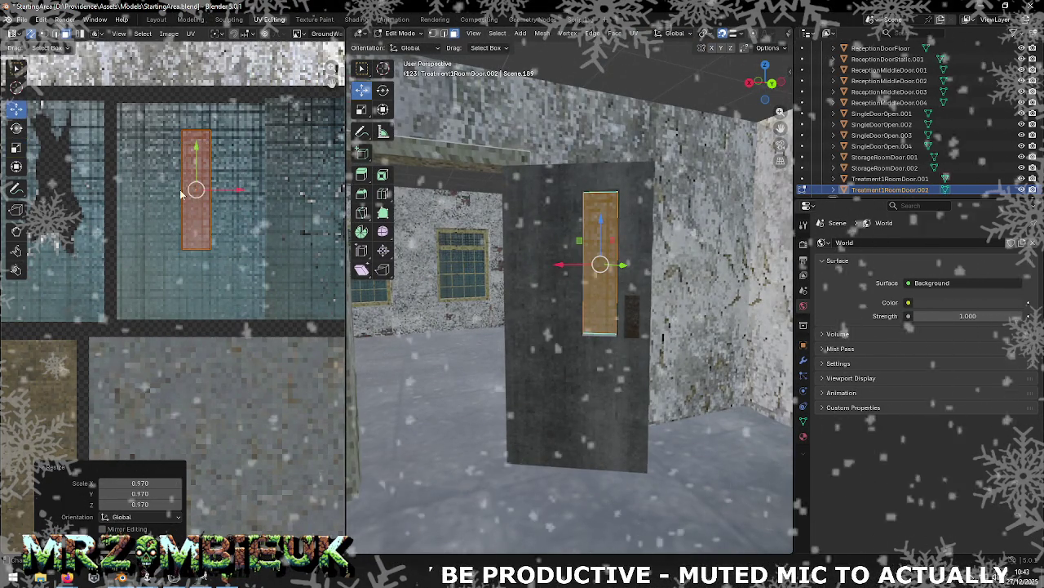
drag(212, 186, 243, 174)
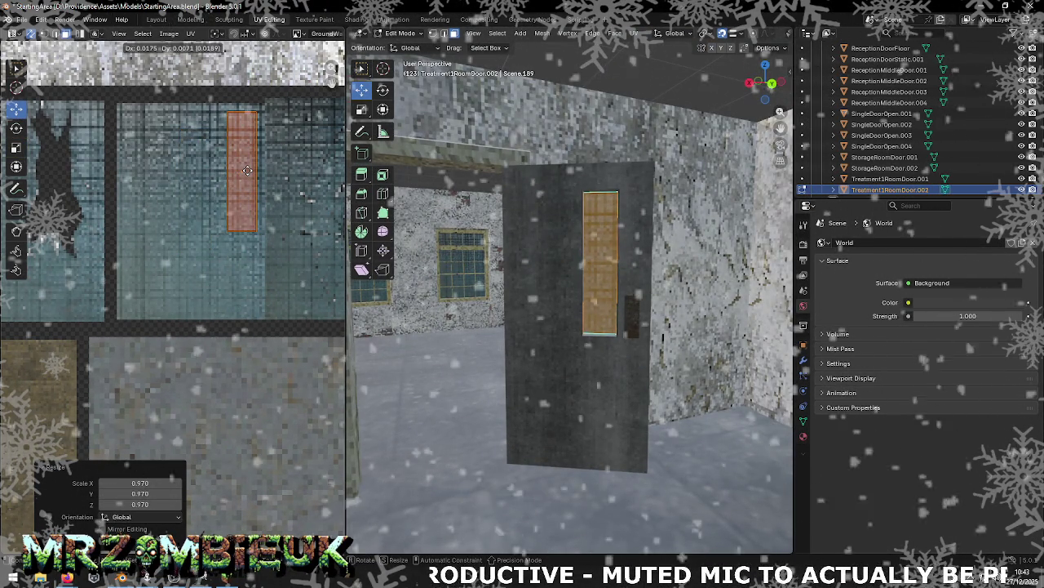
click(502, 253)
scroll(501, 253, up, 6)
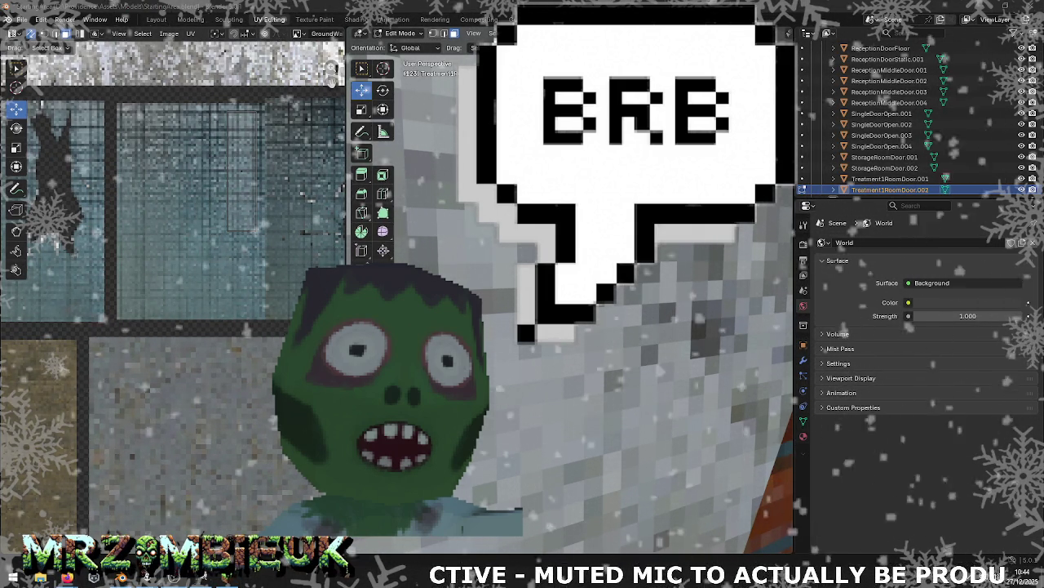
key(alt+Tab)
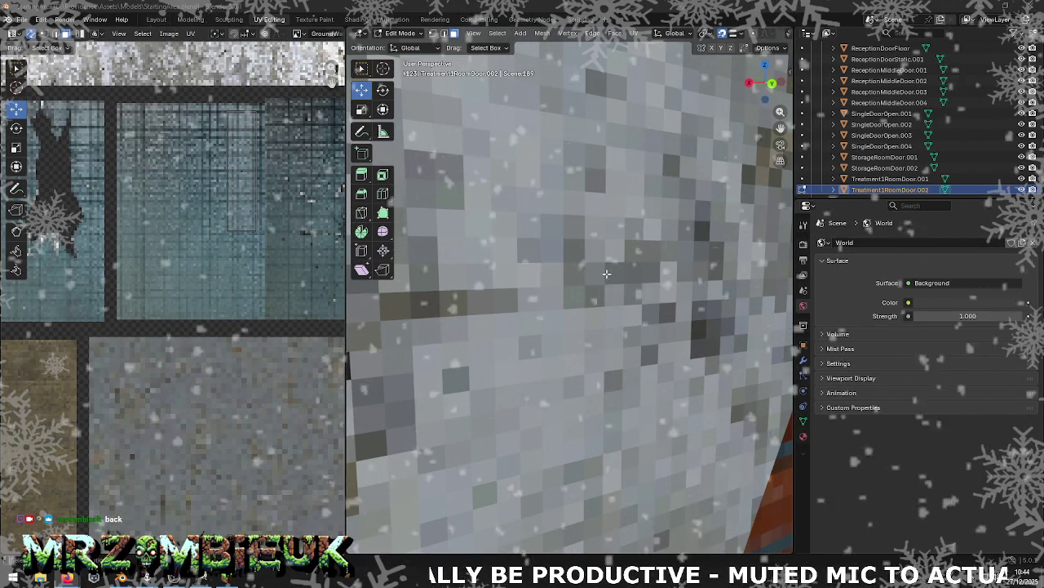
Step: Select the ReceptionDoorStatic.001 door, frame it and orbit to a close view of its tall window
scroll(613, 269, down, 6)
mouse_move(587, 281)
middle_down()
mouse_move(535, 305)
mouse_move(483, 219)
middle_up()
scroll(490, 237, down, 5)
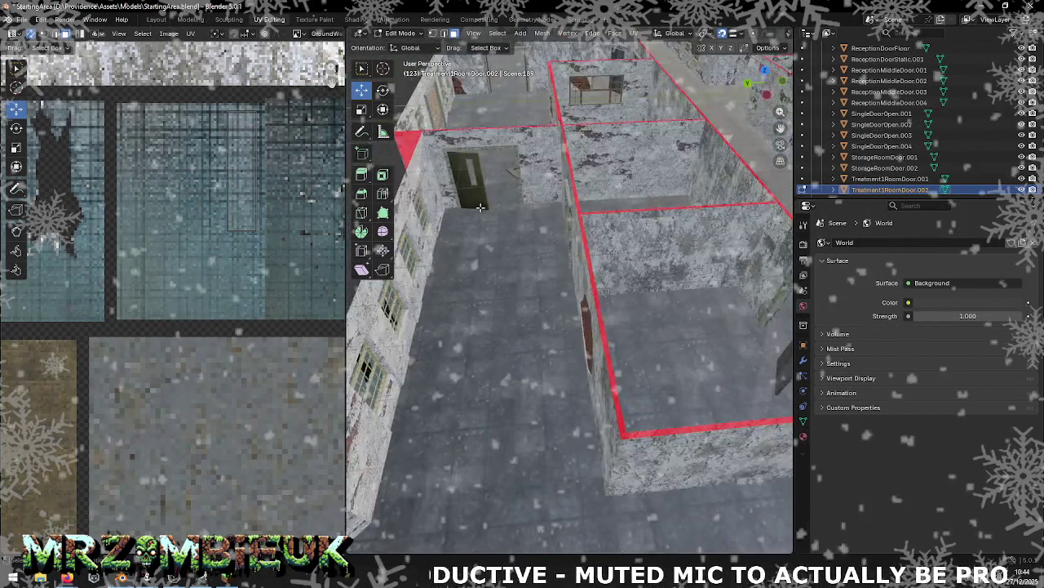
key(Tab)
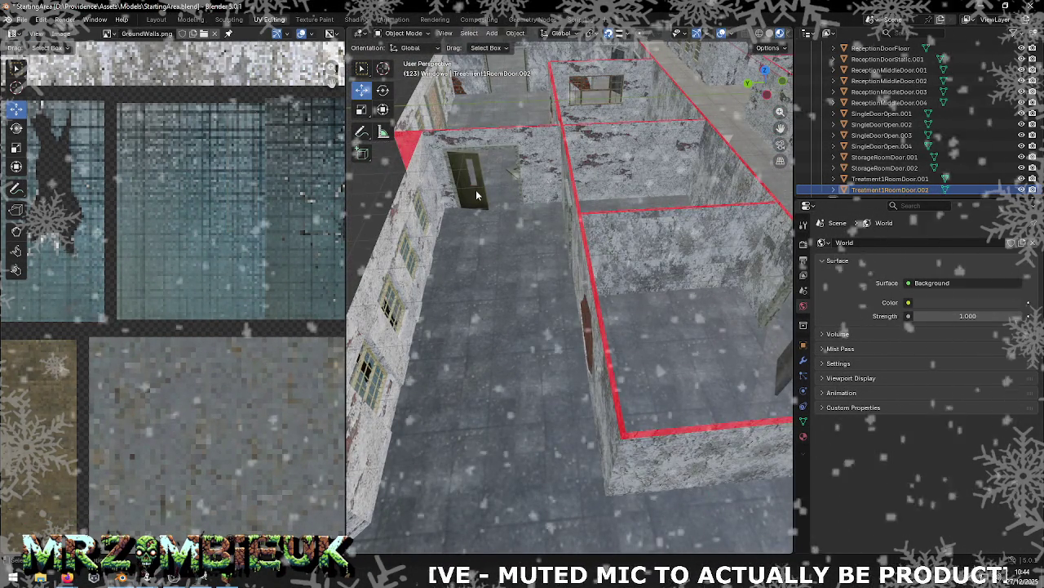
click(478, 195)
key(KP_Decimal)
mouse_move(578, 231)
middle_down()
mouse_move(411, 194)
mouse_move(567, 190)
middle_up()
scroll(645, 251, up, 3)
scroll(643, 272, up, 3)
scroll(644, 272, down, 5)
mouse_move(644, 272)
middle_down()
mouse_move(597, 242)
mouse_move(436, 234)
middle_up()
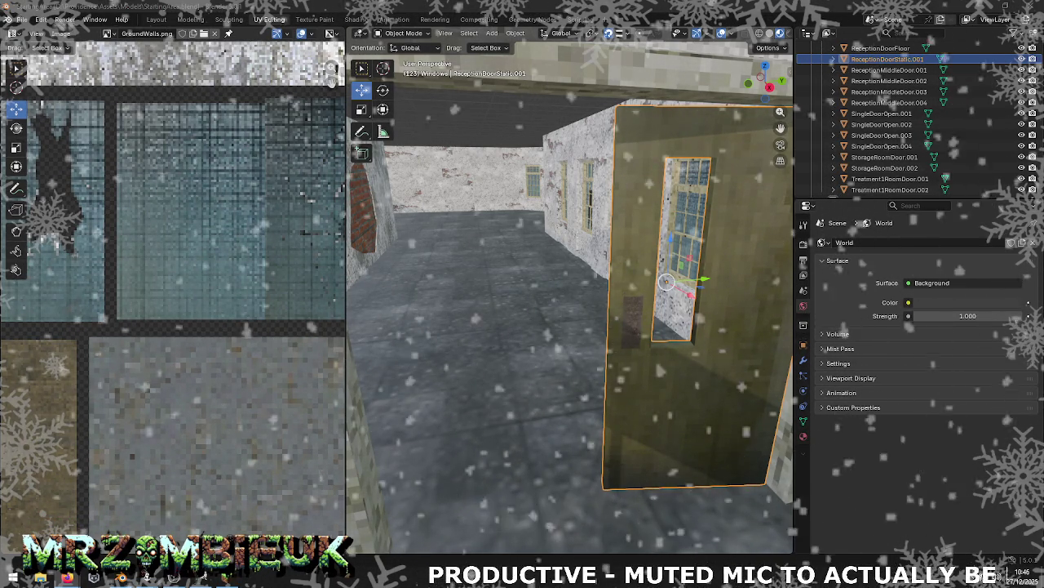
middle_drag(630, 260, 661, 325)
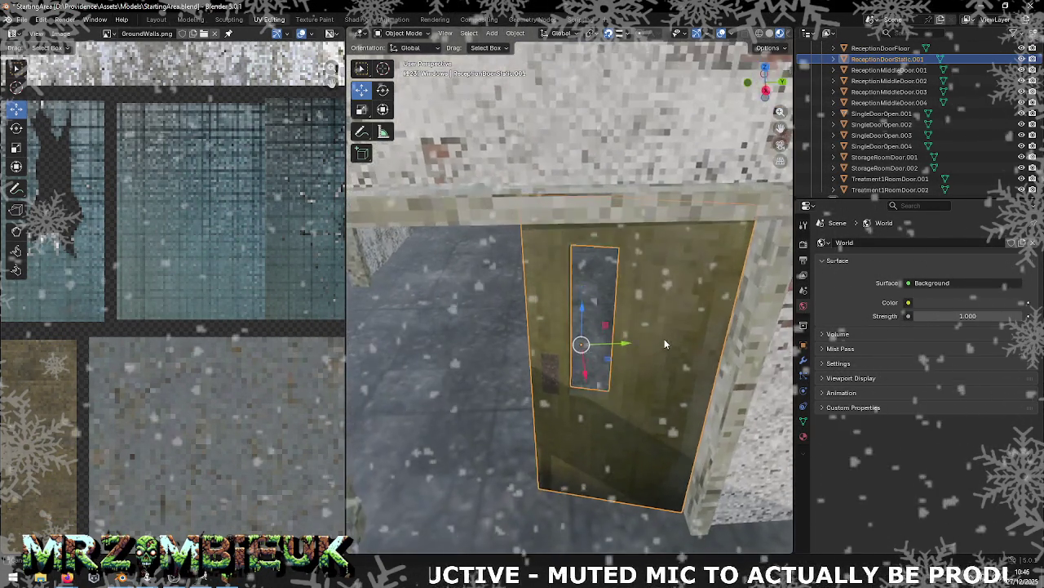
Step: Extrude the front window's bottom edge up along Z to the top and flip its normals
scroll(649, 325, up, 3)
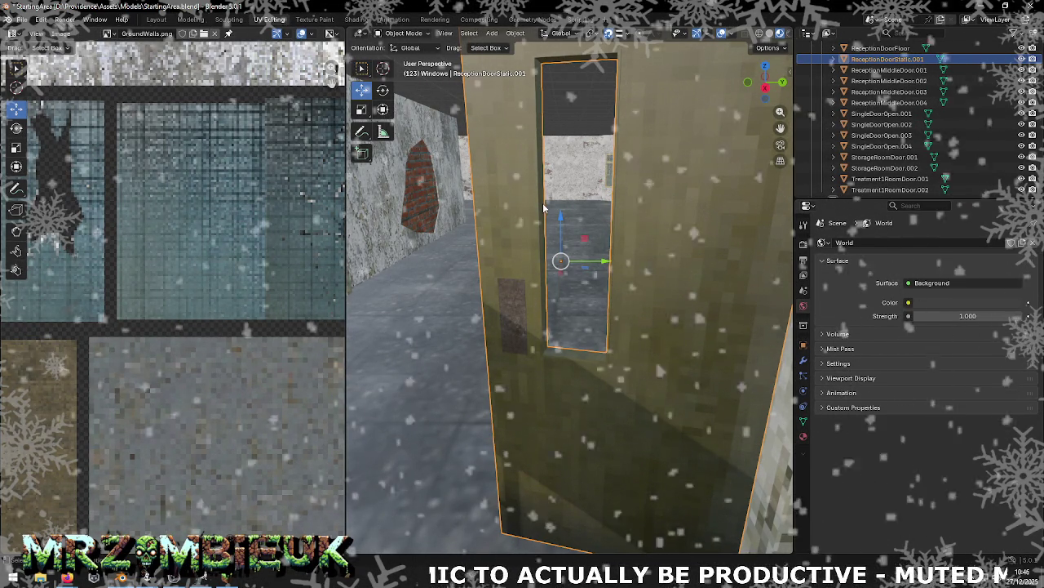
key(Tab)
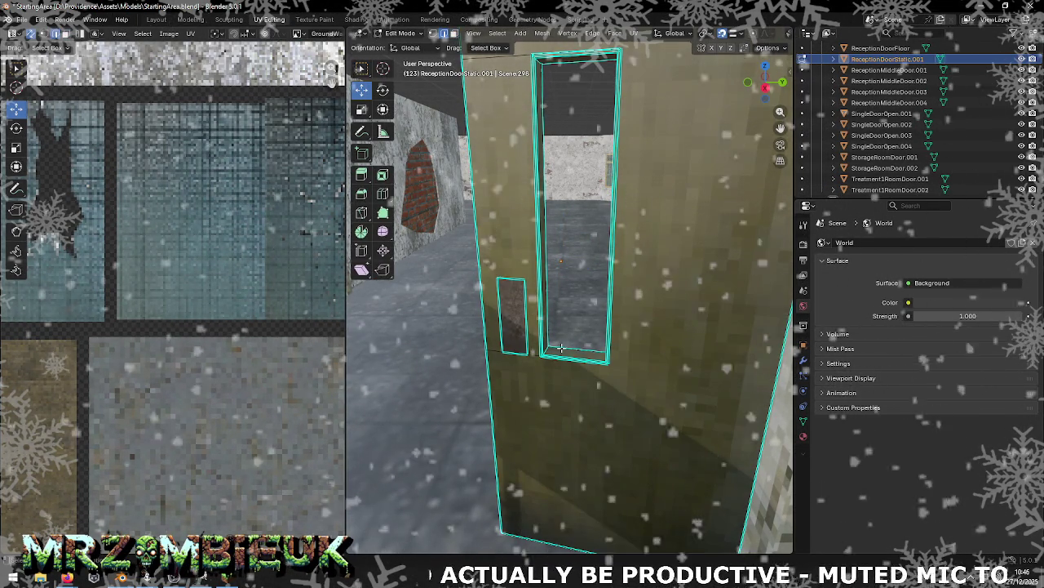
click(563, 353)
mouse_move(571, 356)
middle_down()
mouse_move(602, 300)
mouse_move(588, 244)
middle_up()
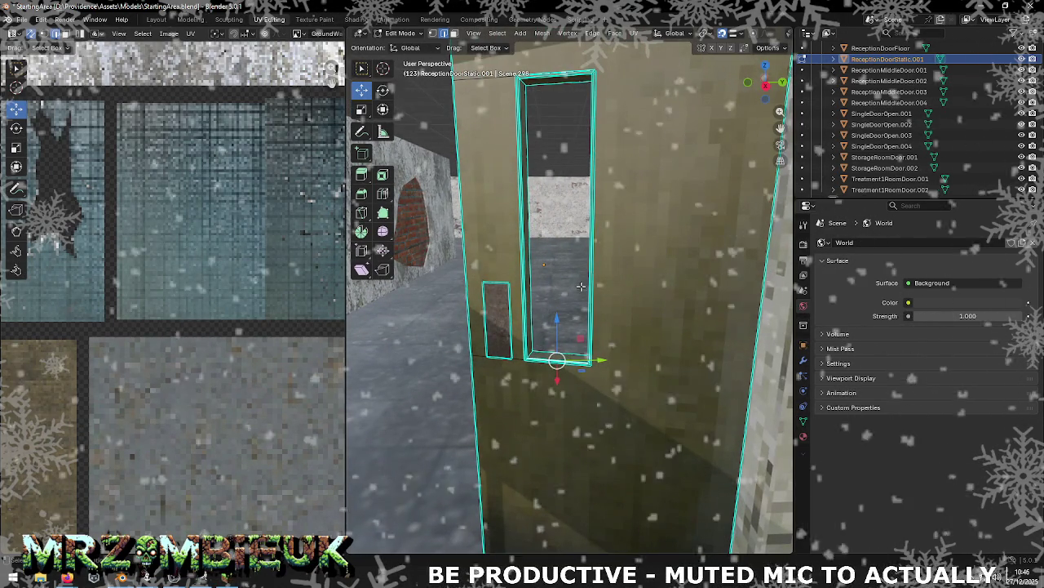
key(g)
key(z)
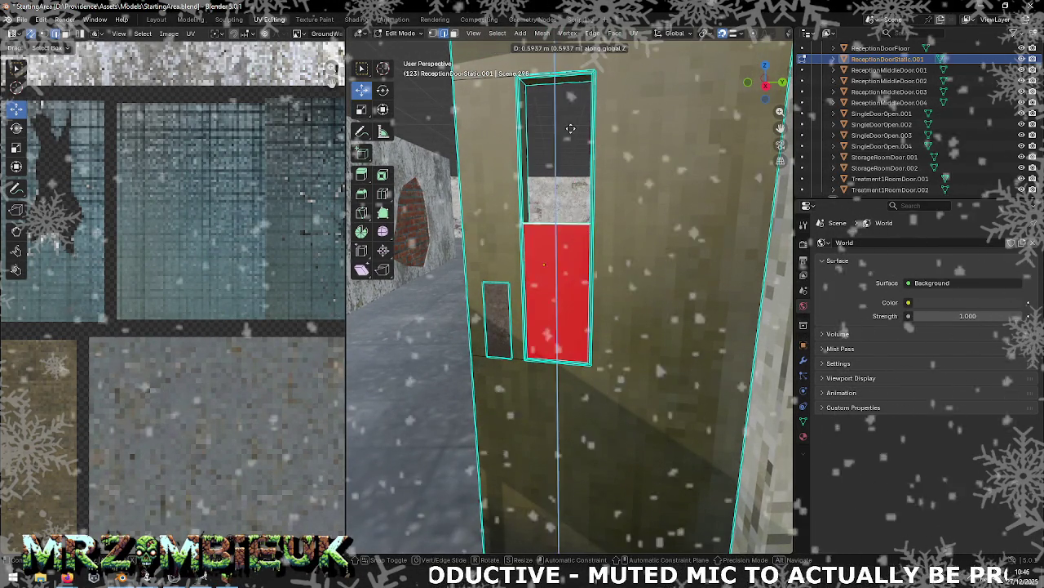
click(563, 83)
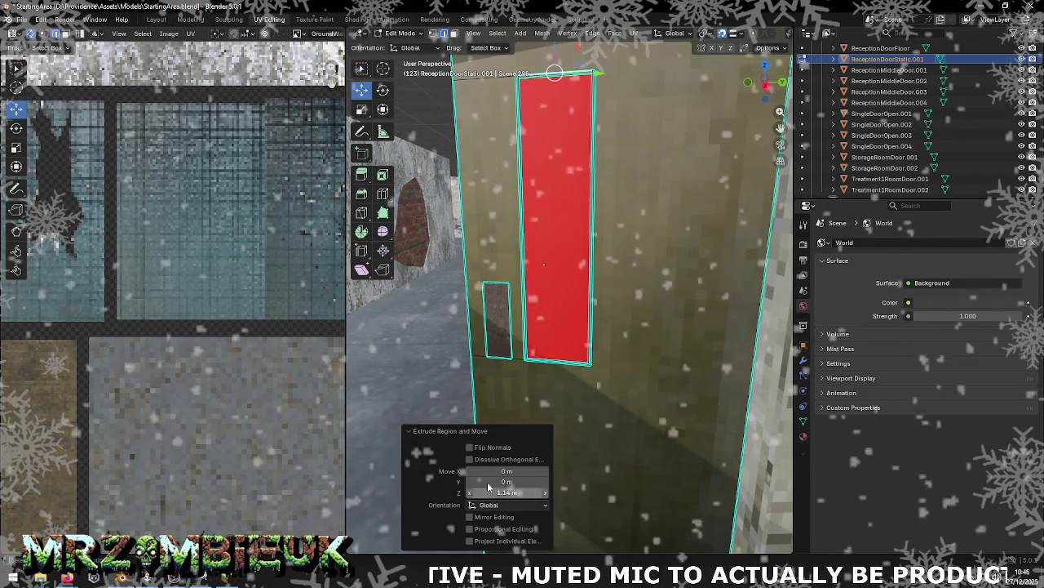
click(500, 447)
Step: Fill the back side of the window the same way, extruding to the top and flipping normals
middle_drag(473, 376, 387, 373)
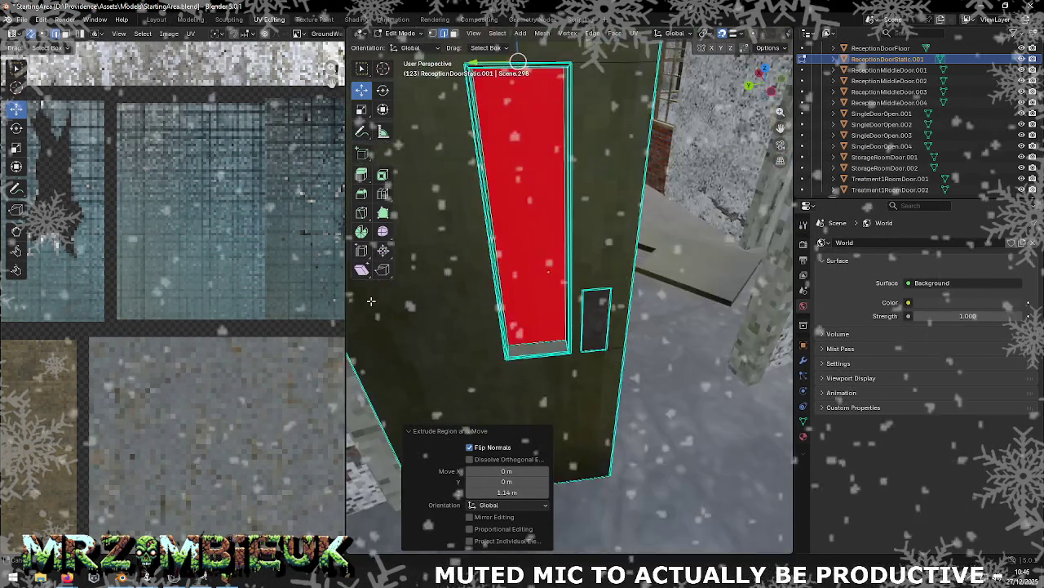
click(538, 353)
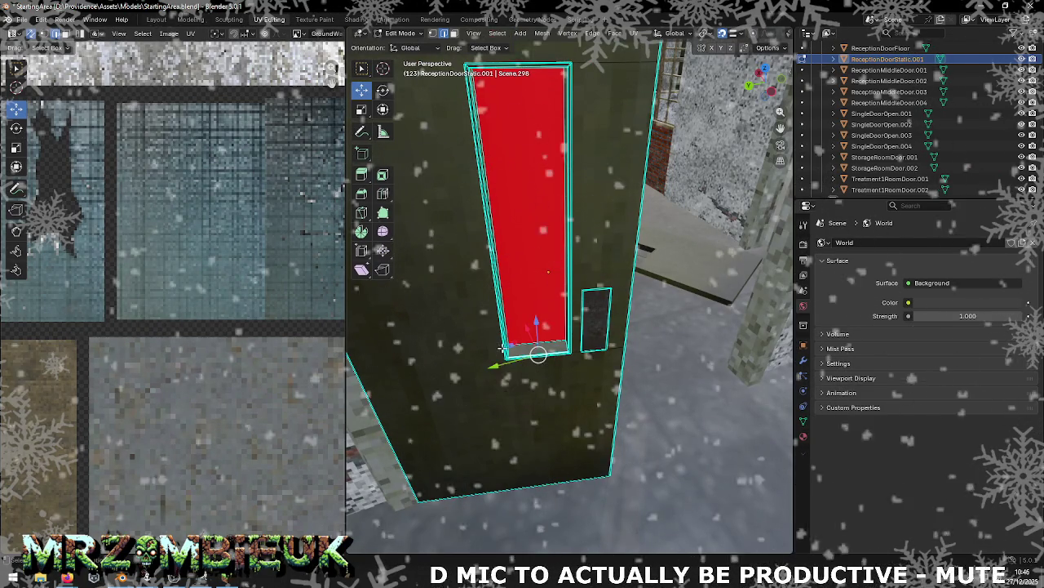
middle_drag(538, 352, 552, 335)
drag(536, 323, 536, 83)
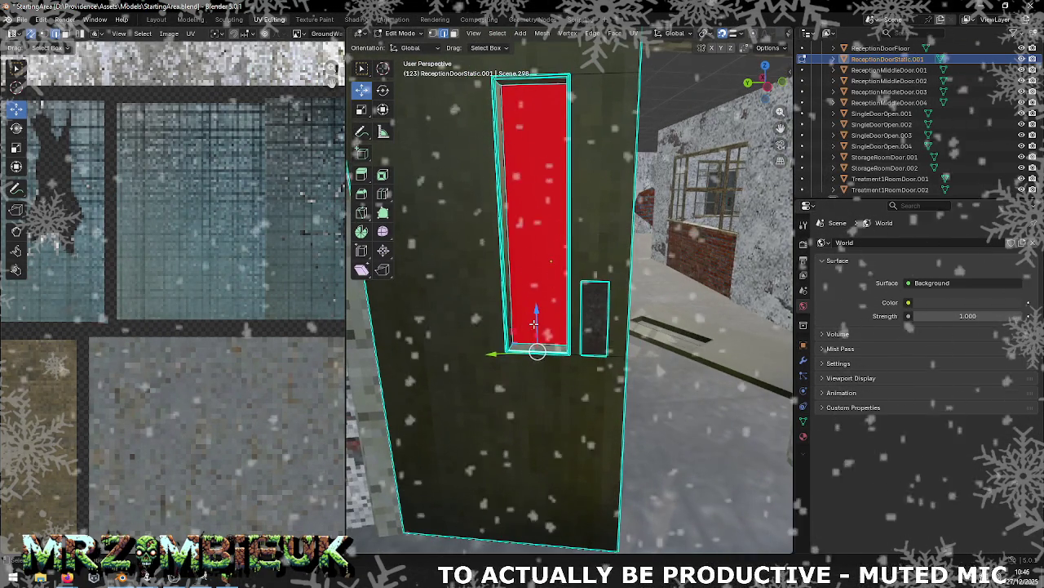
click(536, 82)
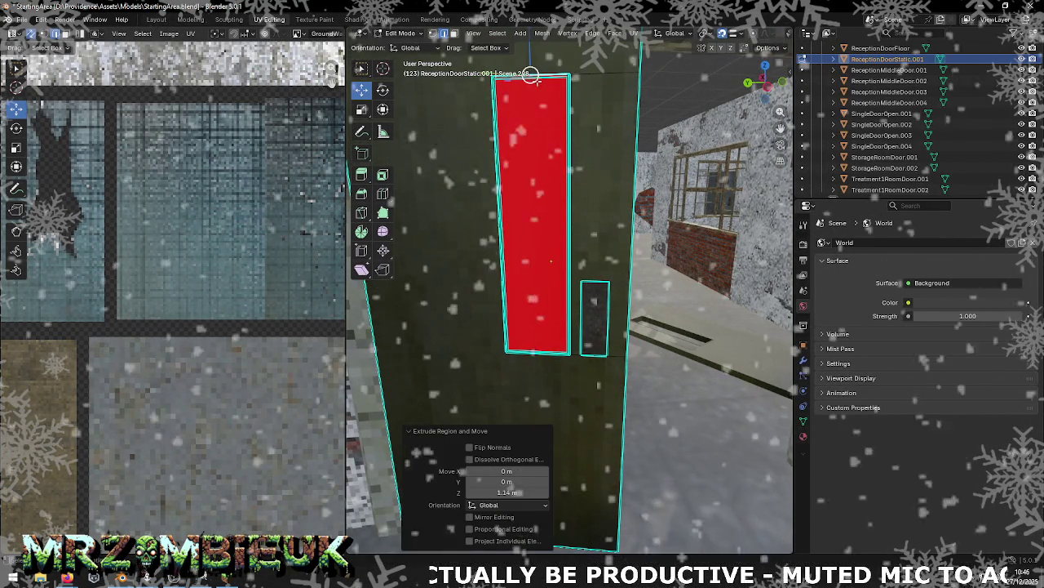
click(469, 447)
mouse_move(546, 342)
middle_down()
mouse_move(571, 330)
mouse_move(585, 150)
middle_up()
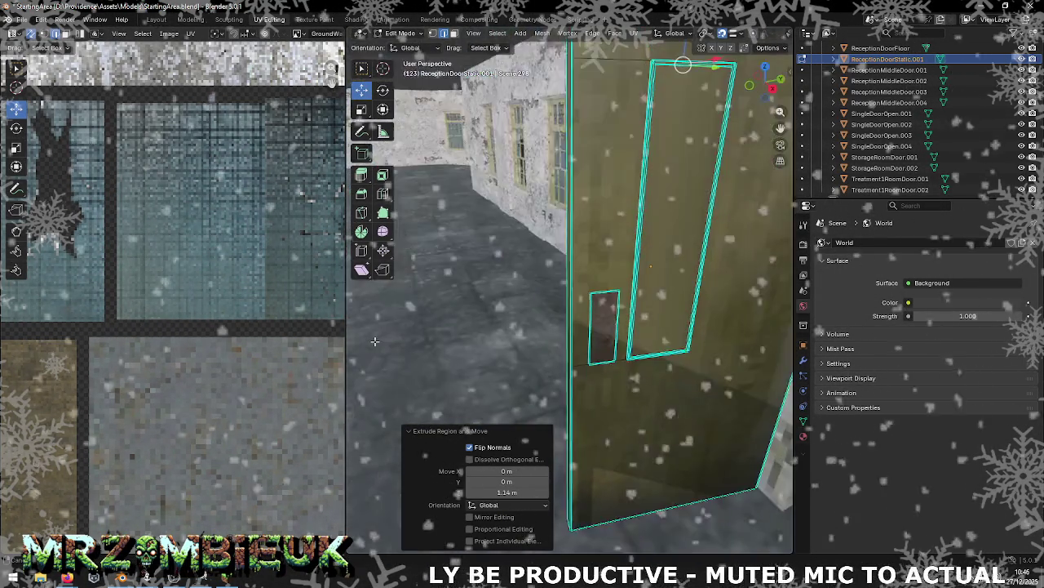
key(Tab)
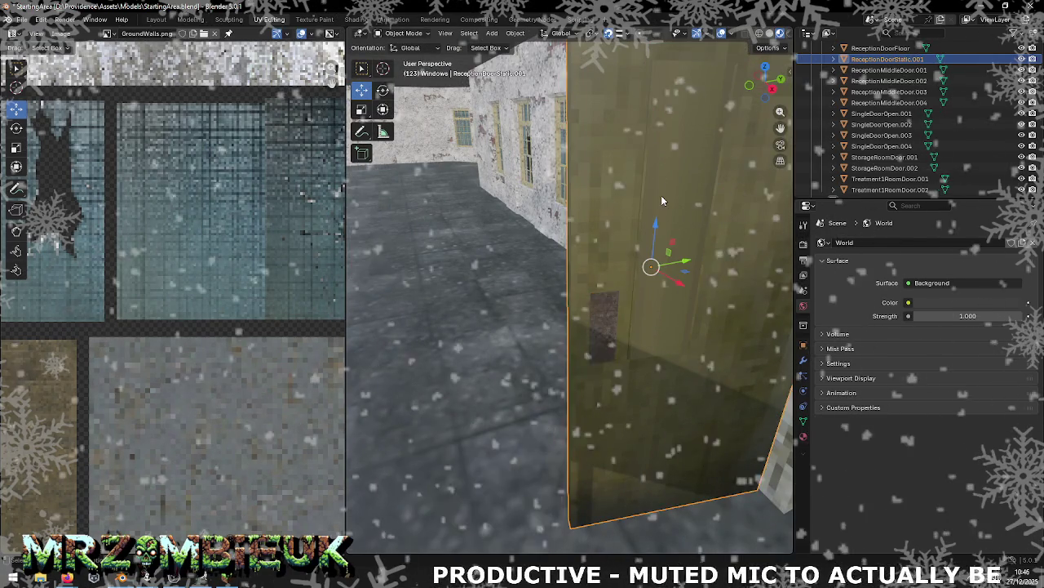
key(Tab)
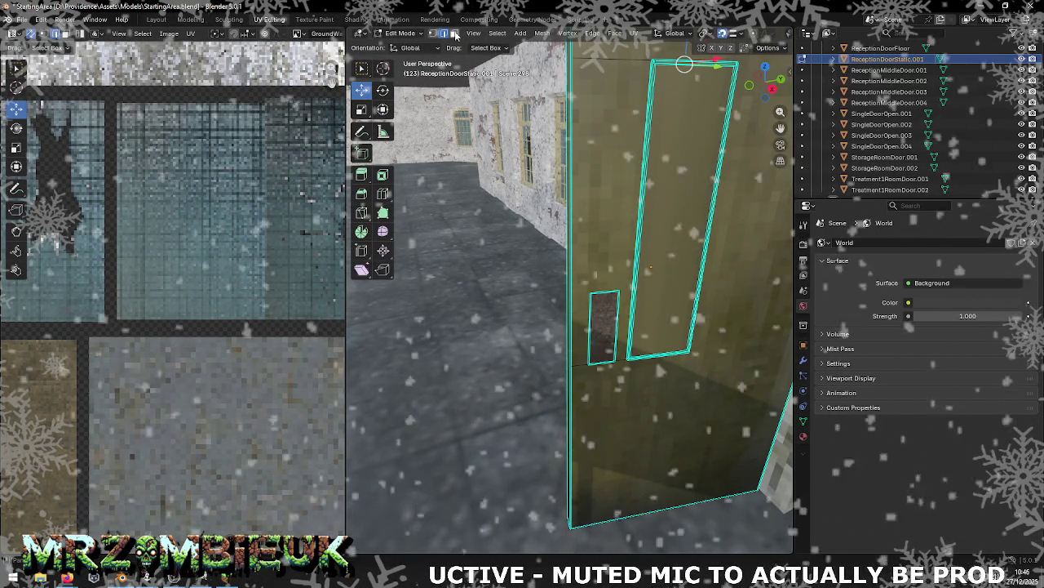
right_click(676, 278)
mouse_move(640, 273)
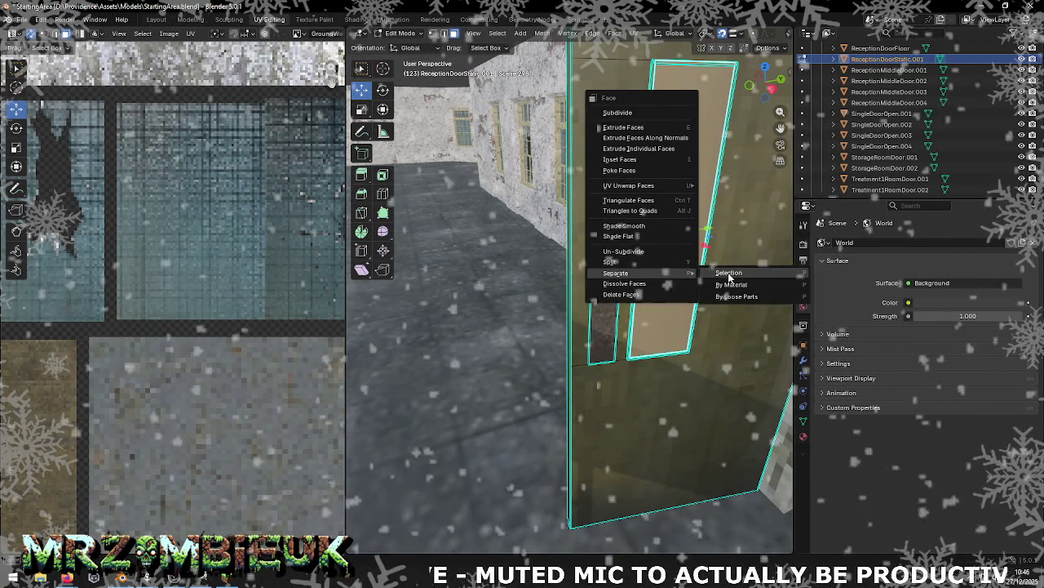
Step: Separate the window's inner panel into its own object, ReceptionDoorStatic.002, and select it
click(718, 275)
mouse_move(718, 275)
middle_down()
mouse_move(774, 269)
mouse_move(620, 237)
middle_up()
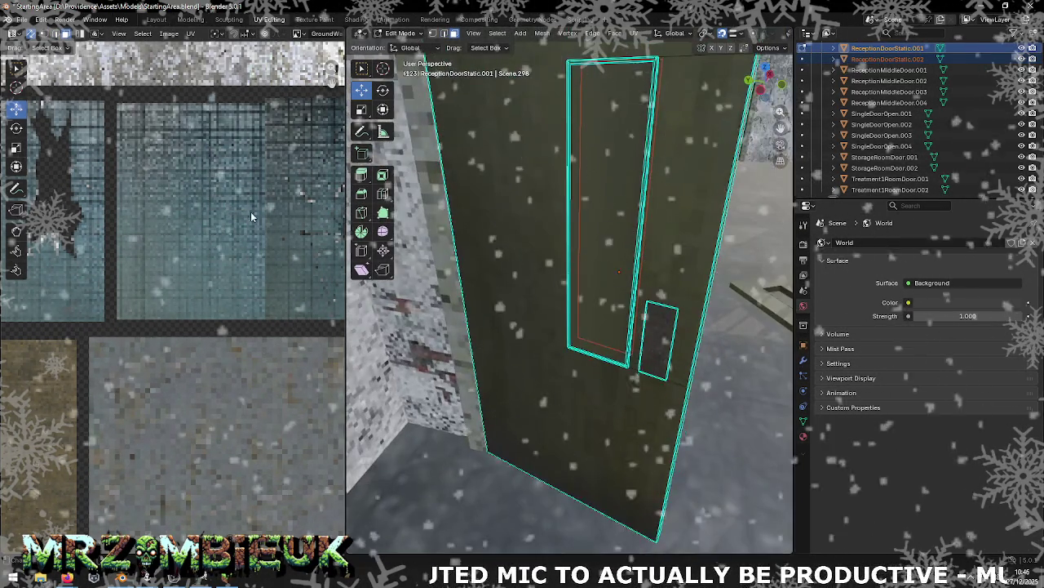
click(600, 213)
right_click(592, 200)
mouse_move(532, 201)
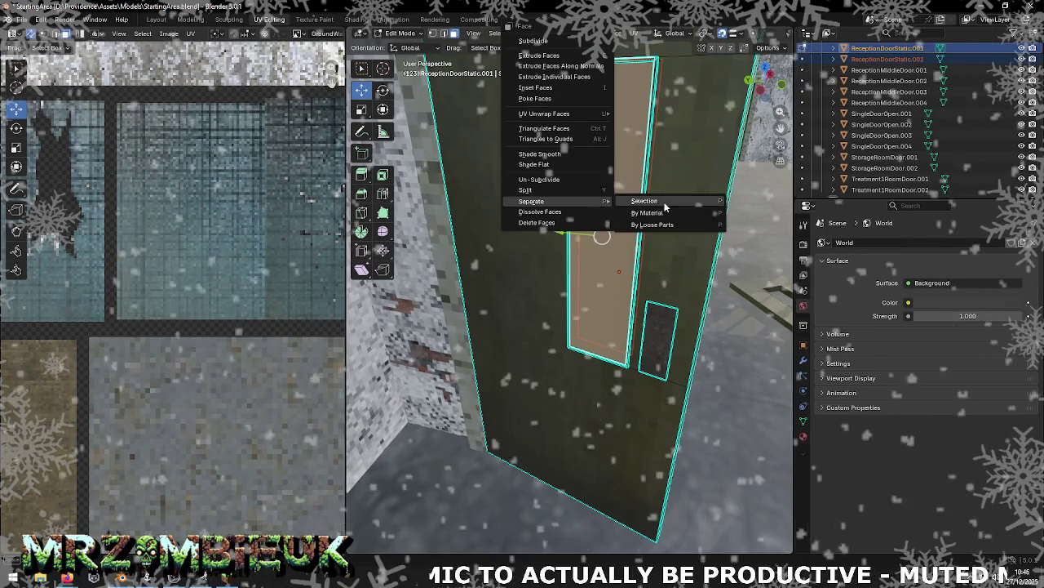
click(666, 201)
middle_drag(667, 202, 571, 212)
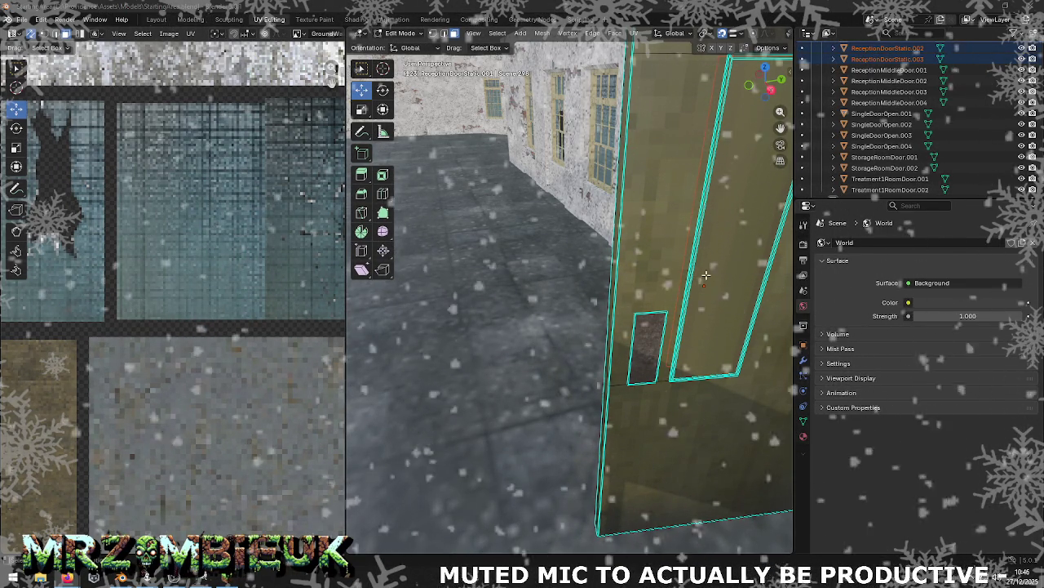
middle_drag(516, 261, 611, 267)
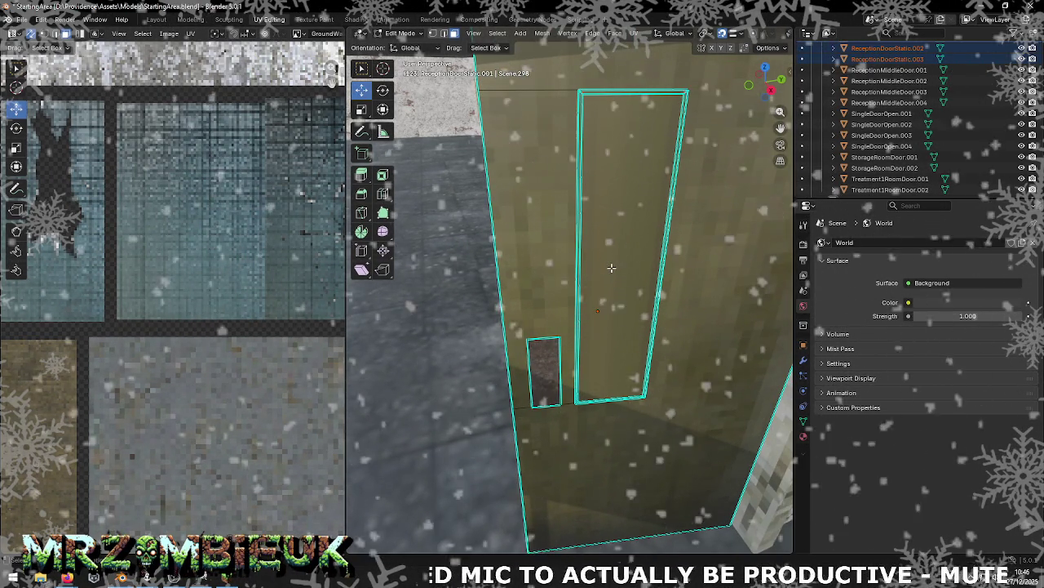
right_click(612, 267)
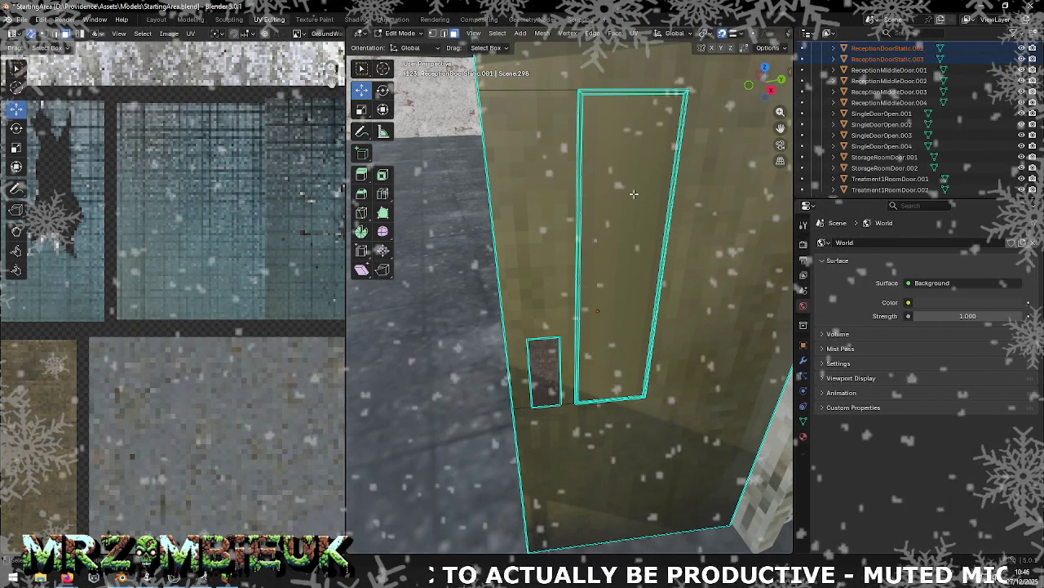
click(616, 193)
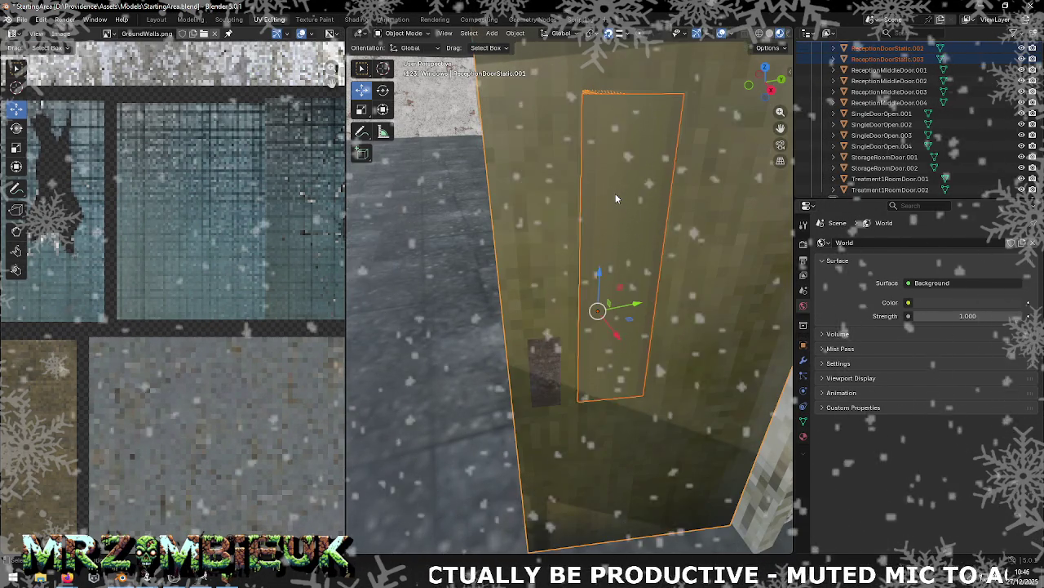
click(615, 194)
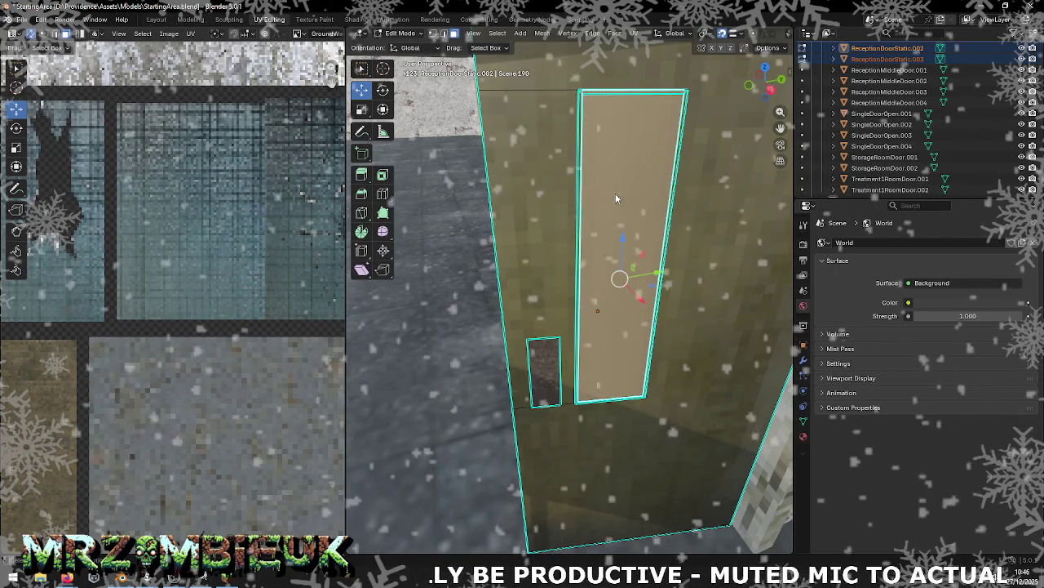
Step: Smart UV Project the panel and move its UV island onto the chipboard texture tile
key(Tab)
scroll(615, 193, down, 2)
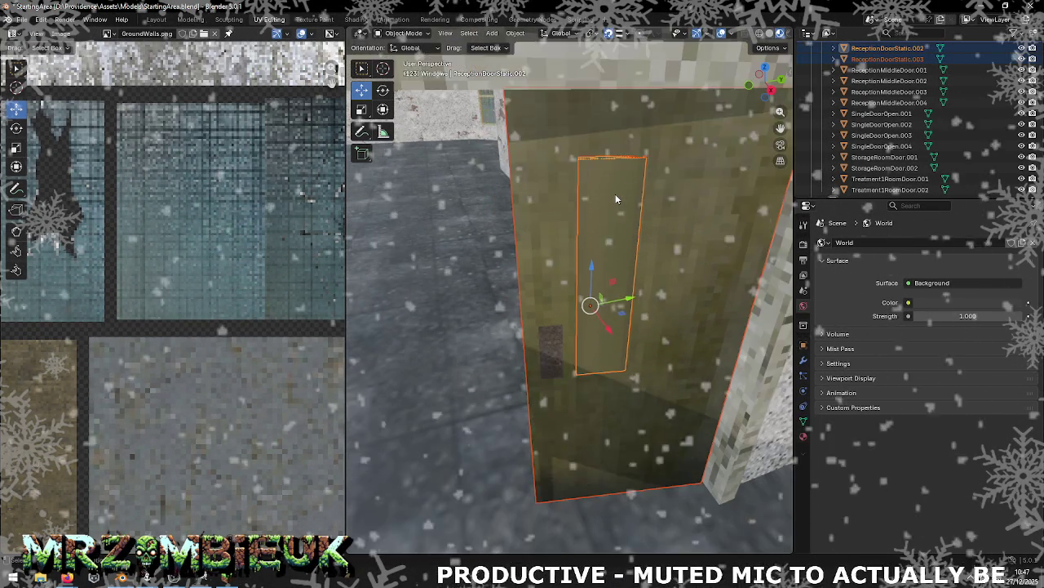
scroll(616, 204, down, 2)
key(Tab)
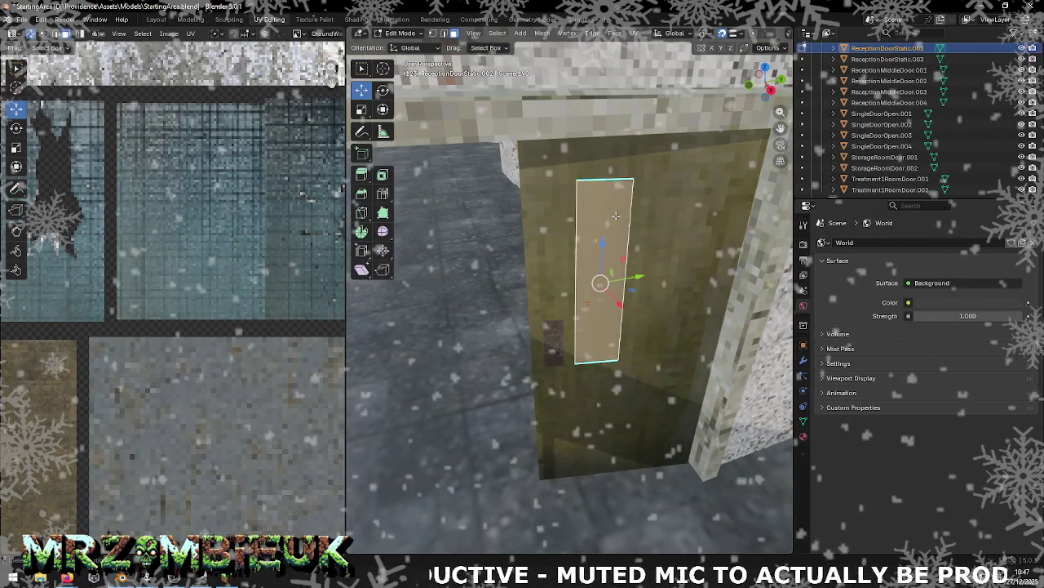
key(ctrl+f)
mouse_move(569, 128)
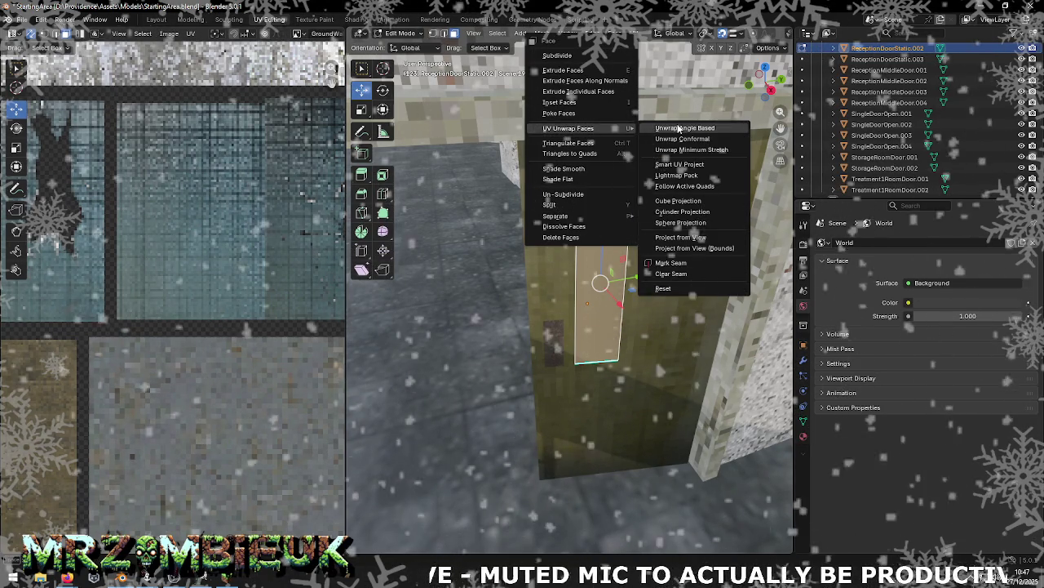
click(681, 167)
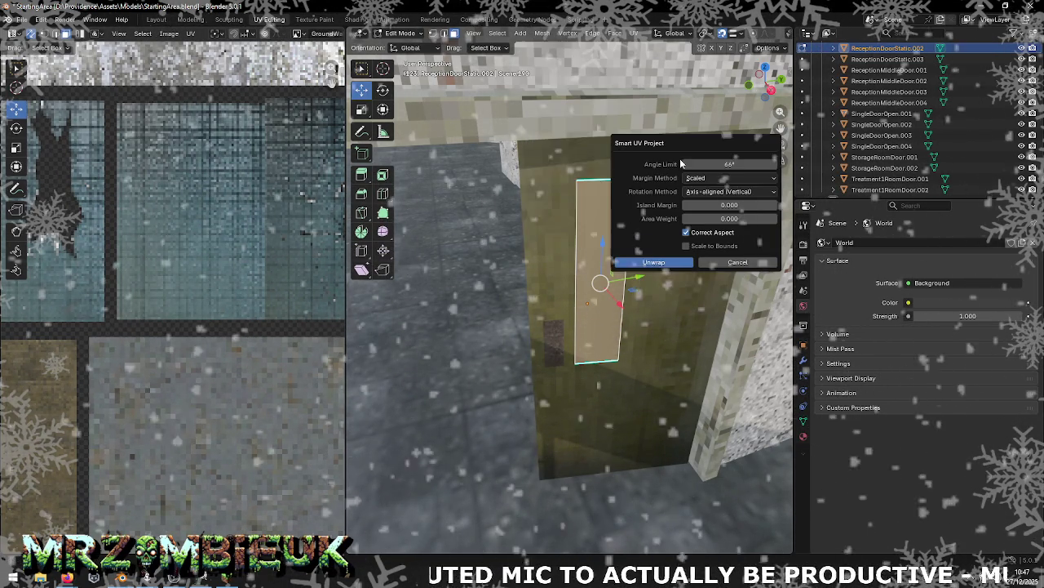
key(Return)
scroll(289, 271, down, 2)
scroll(114, 304, down, 2)
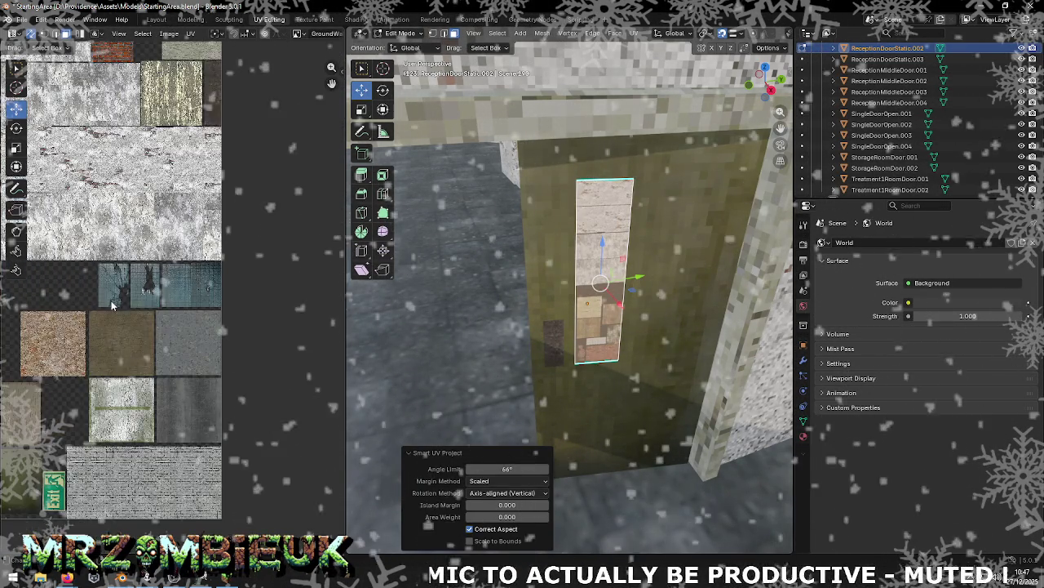
scroll(318, 314, down, 3)
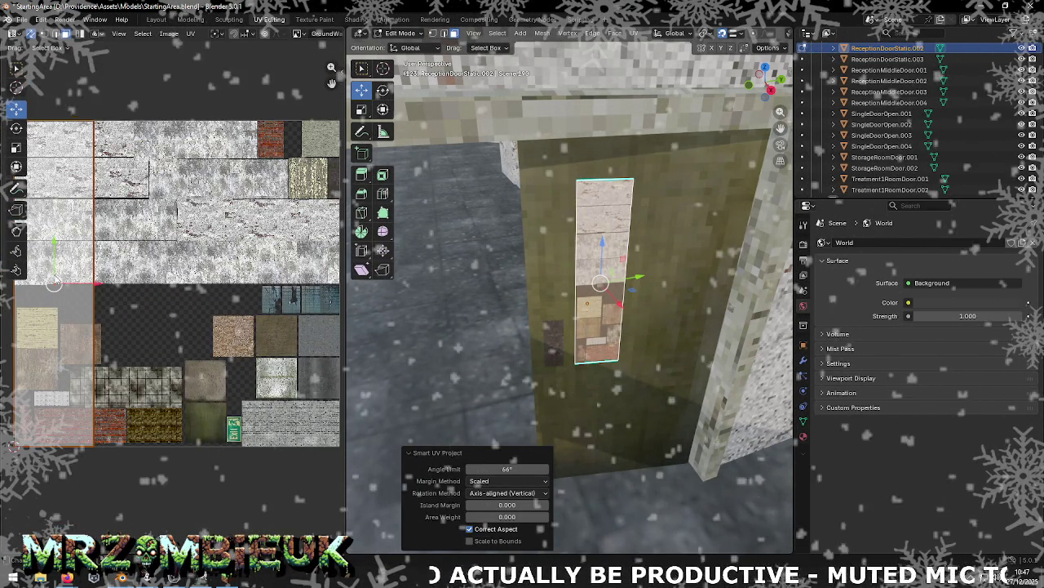
drag(55, 282, 316, 297)
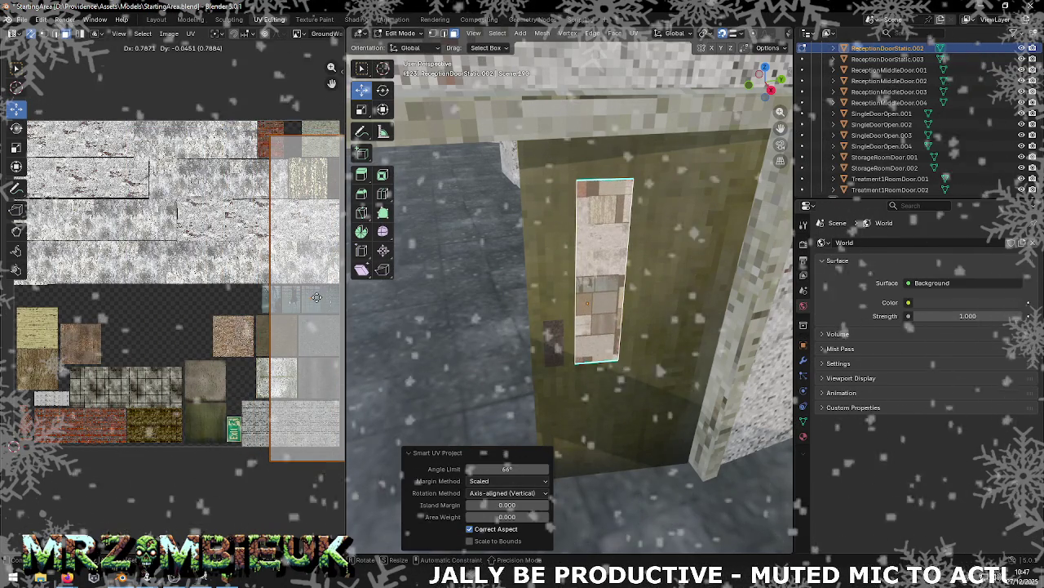
key(alt+Tab)
key(alt+Tab)
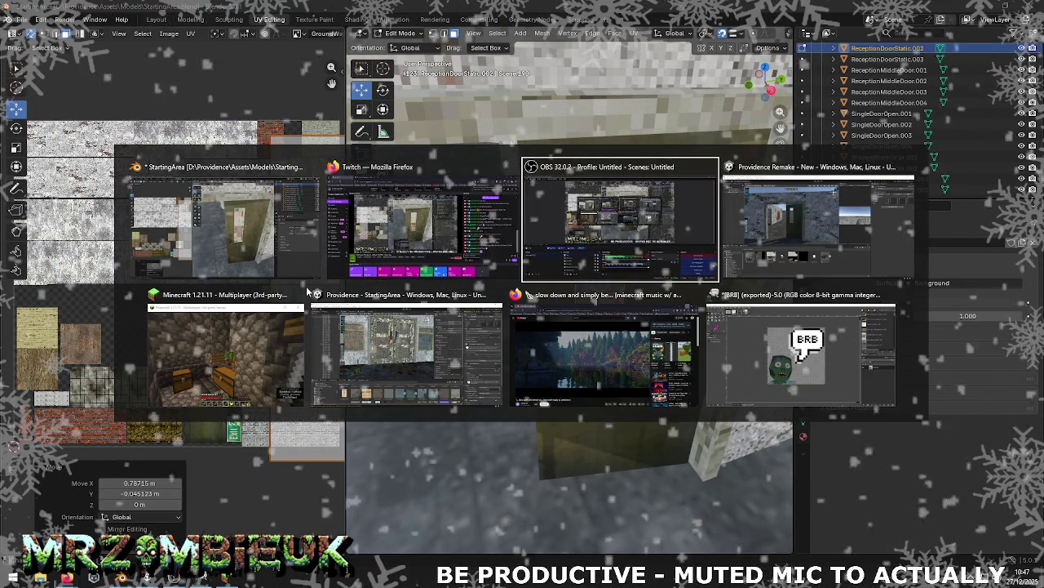
click(314, 310)
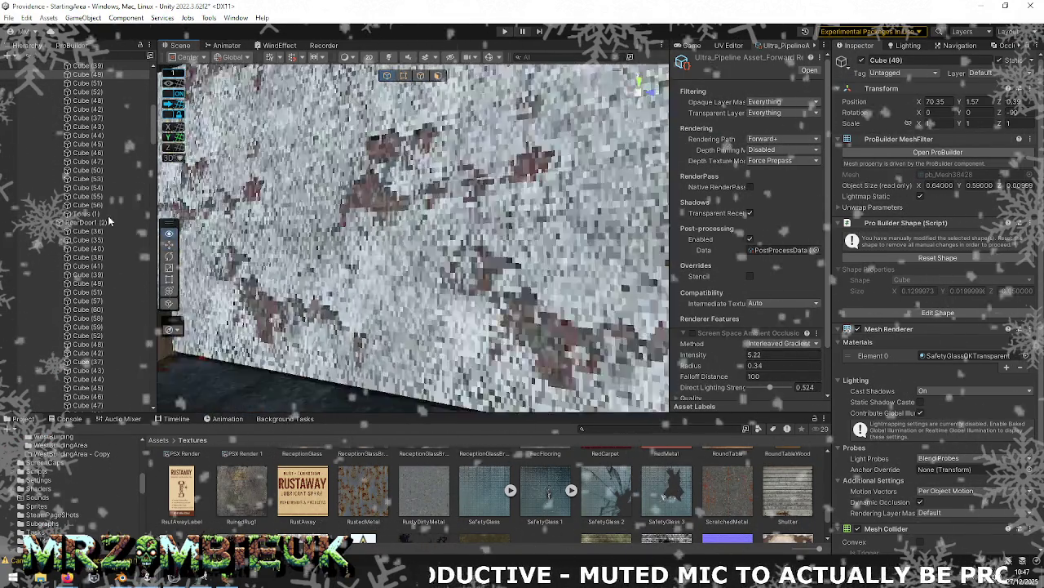
double_click(109, 221)
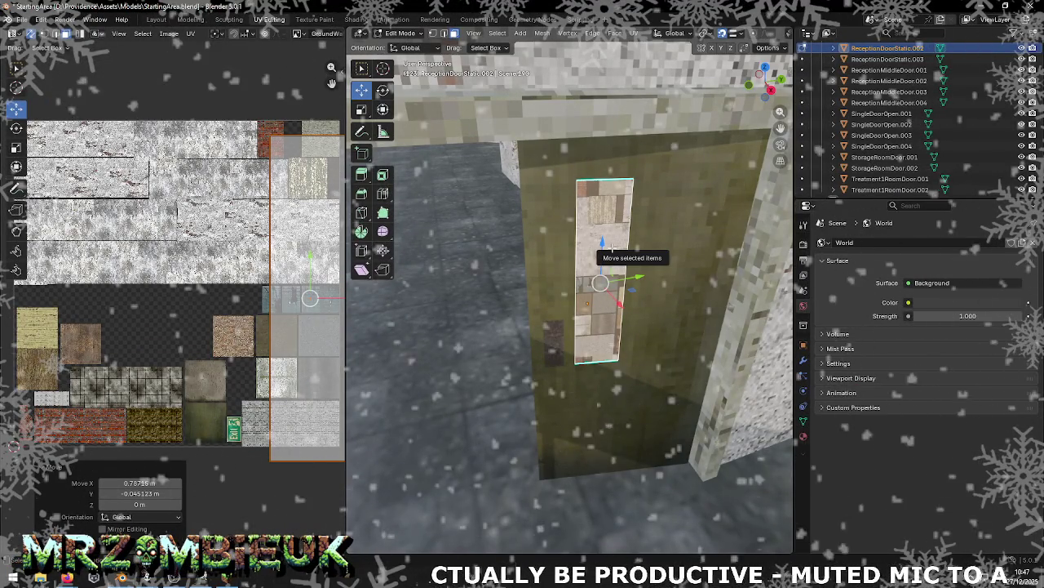
Step: Undo the last UV move and edit the door together with the inner panel as active
key(ctrl+z)
key(Tab)
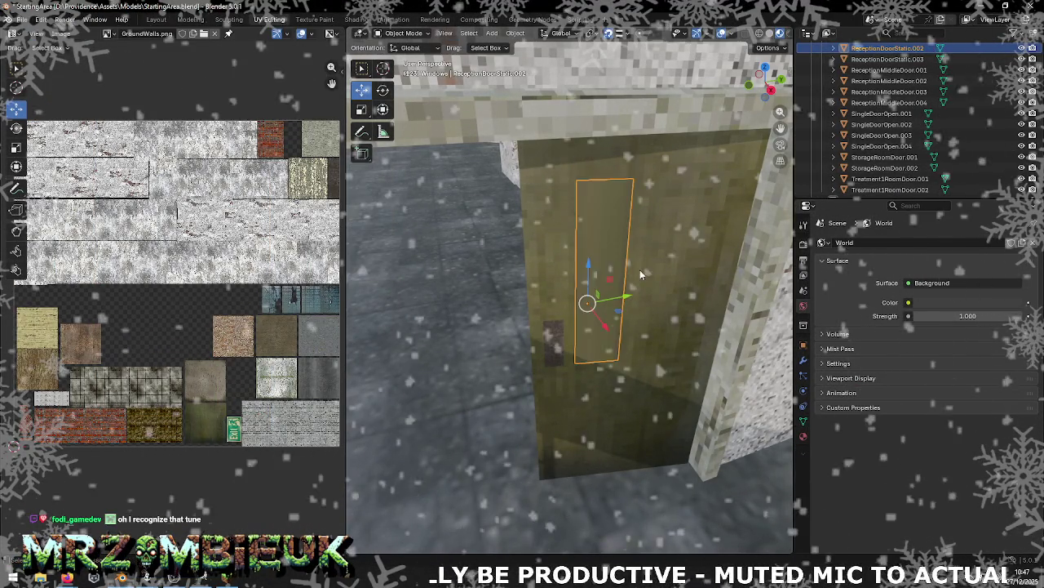
shift+click(640, 269)
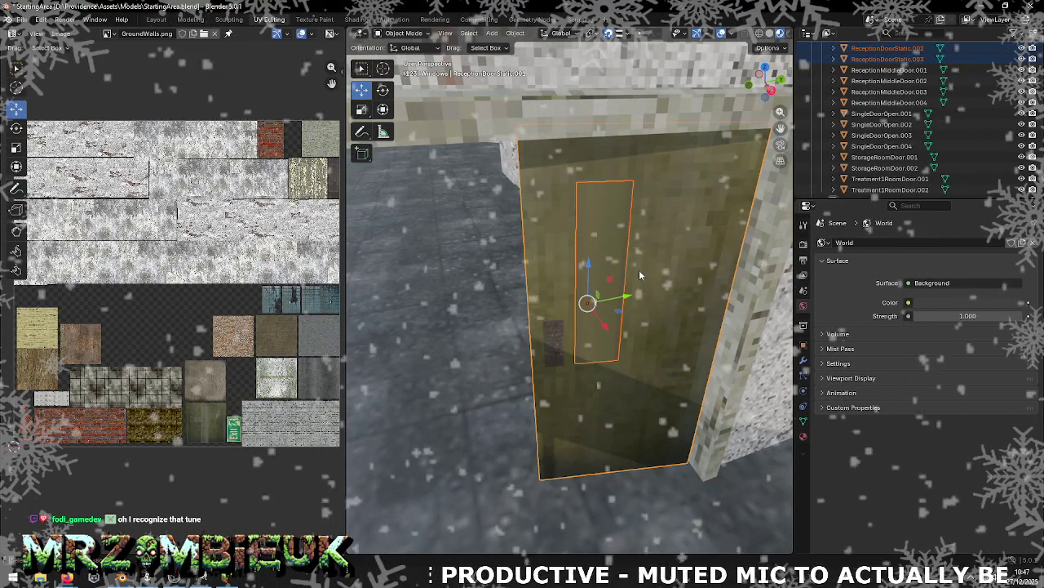
shift+click(639, 270)
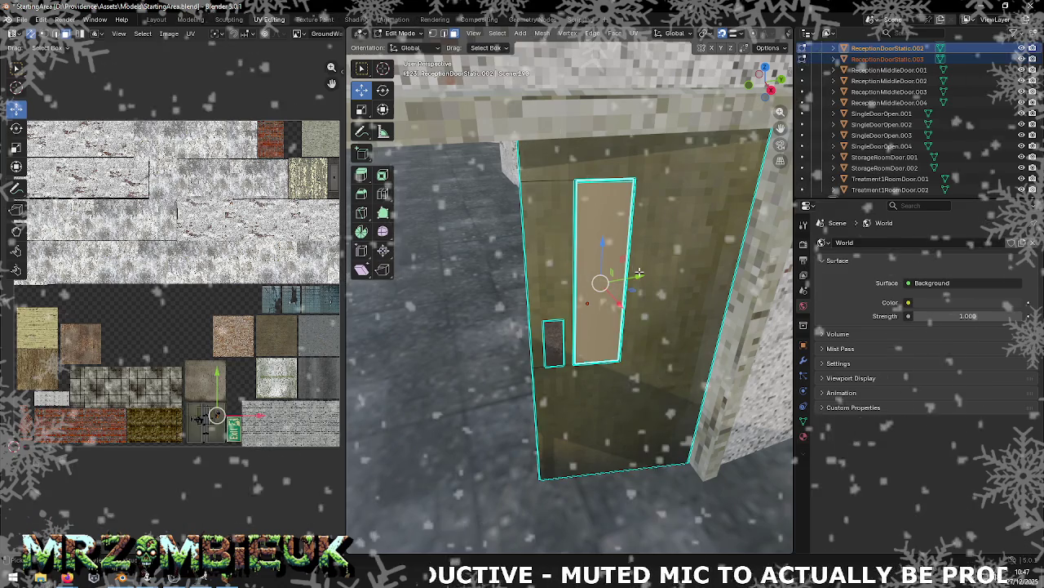
key(Tab)
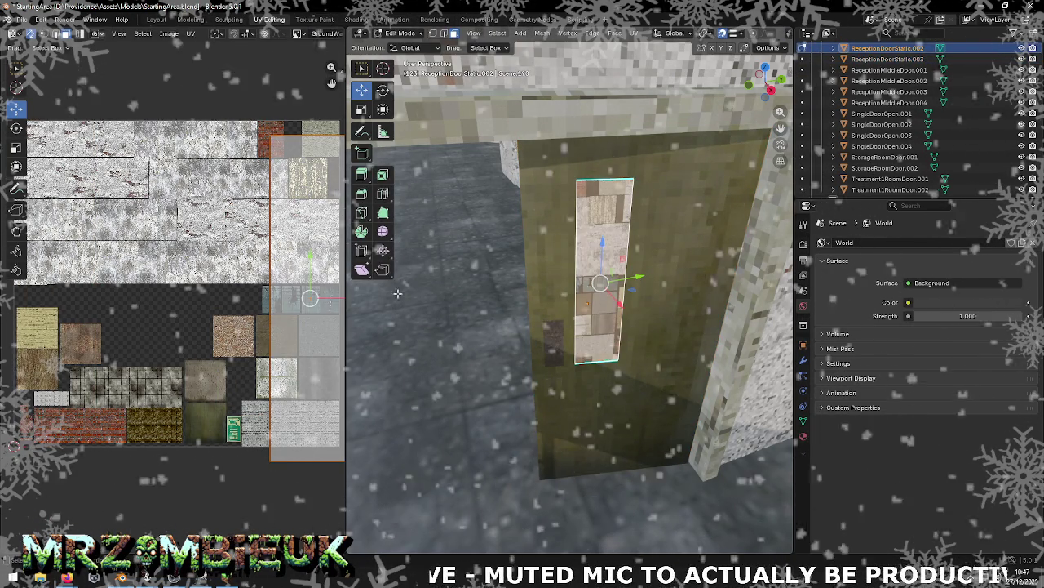
Step: Shift the panel's UV island by −0.236 X and −0.109 Y, then check Minecraft
drag(310, 297, 233, 333)
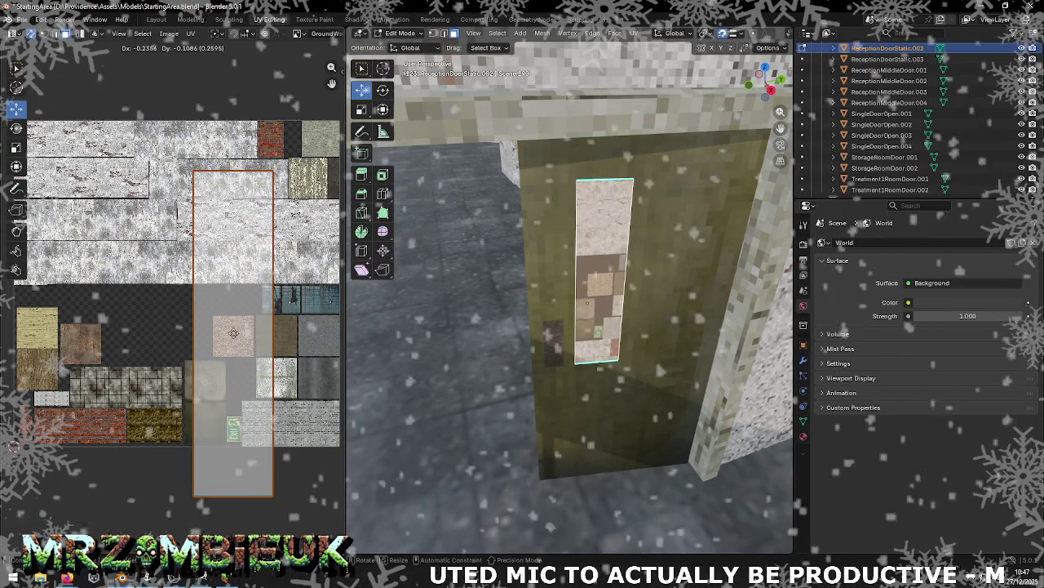
middle_drag(599, 327, 620, 310)
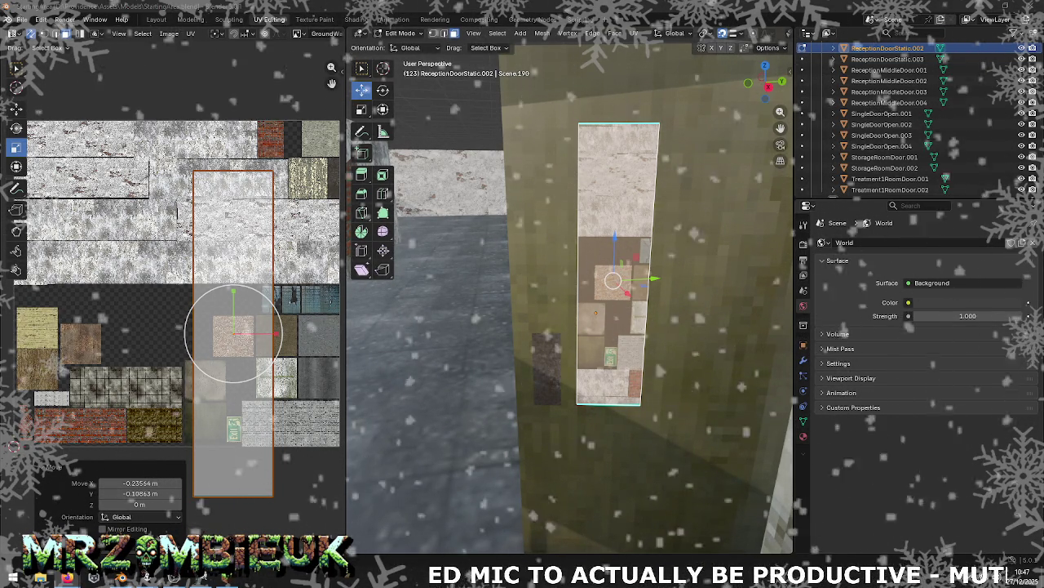
key(alt+Tab)
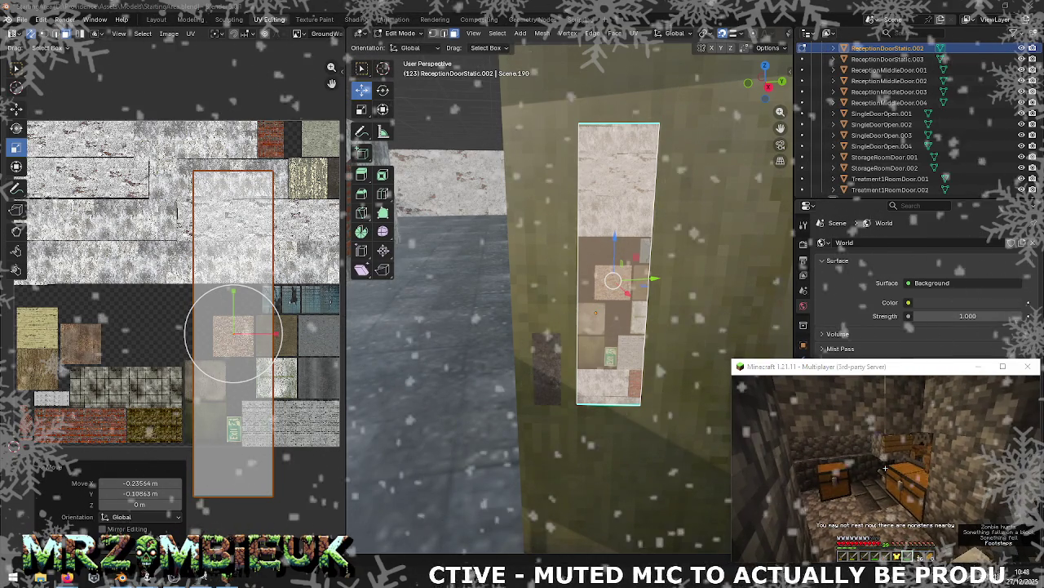
click(255, 348)
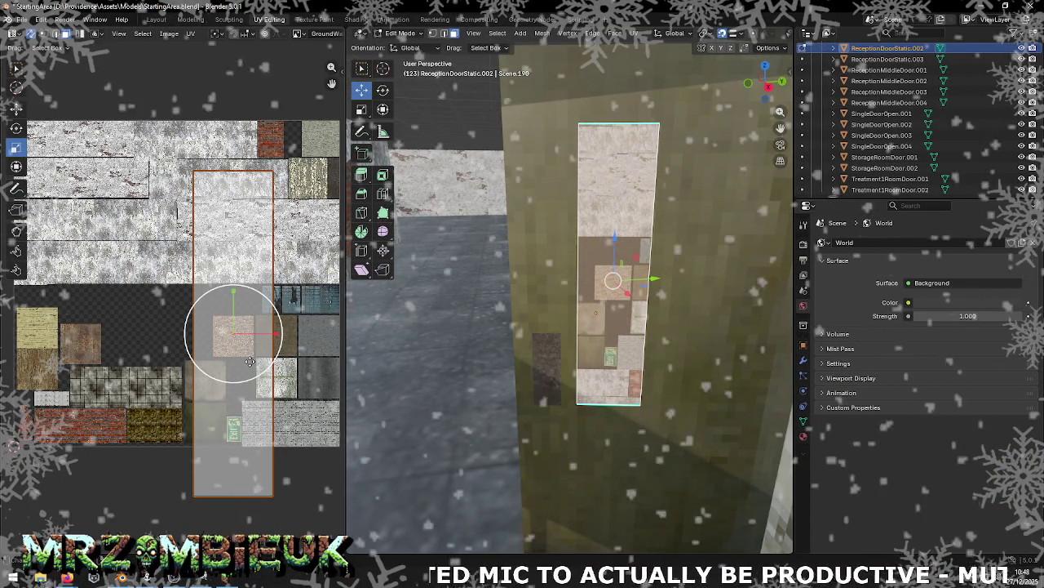
Step: Scale the panel's UV island to 0.246, then 0.130, then 1.089 onto the chipboard tile
key(s)
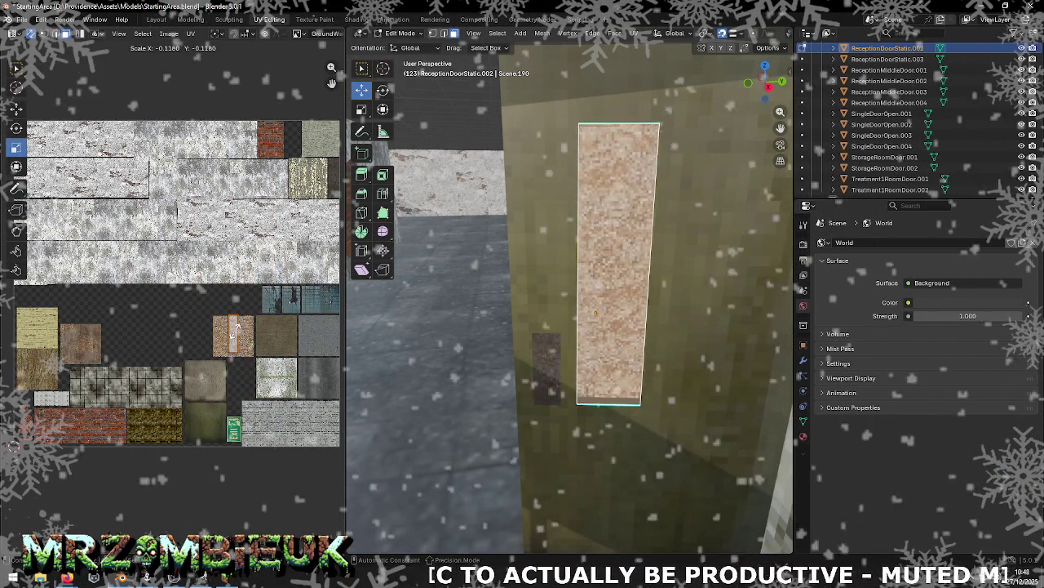
click(255, 370)
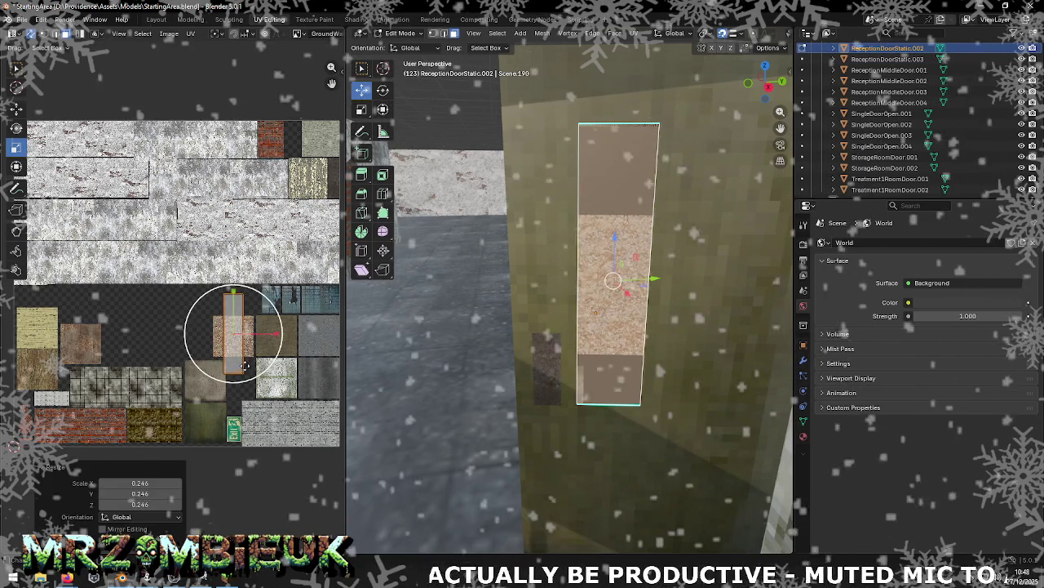
key(s)
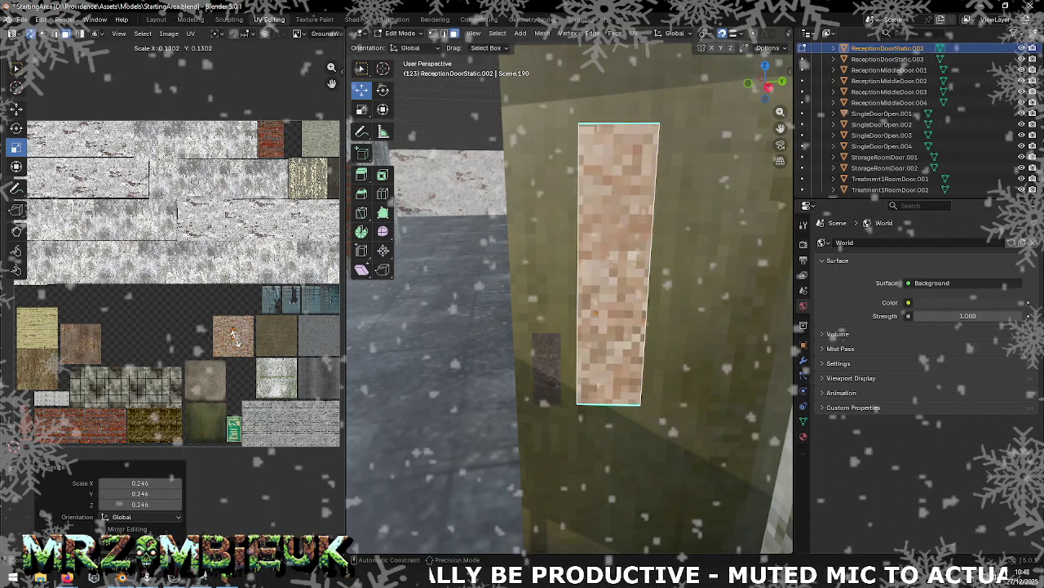
click(233, 334)
middle_drag(645, 304, 628, 315)
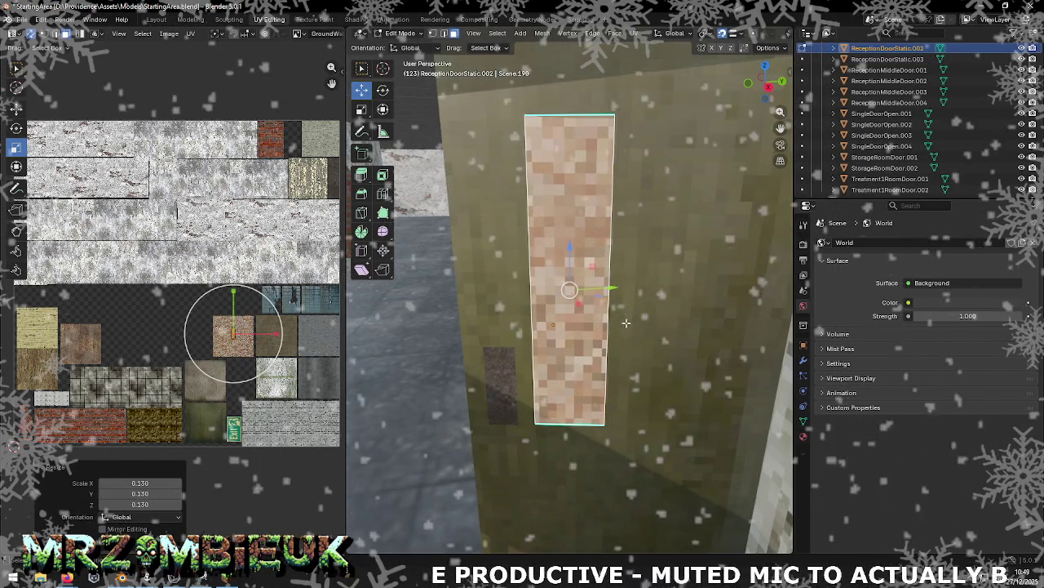
key(s)
click(260, 357)
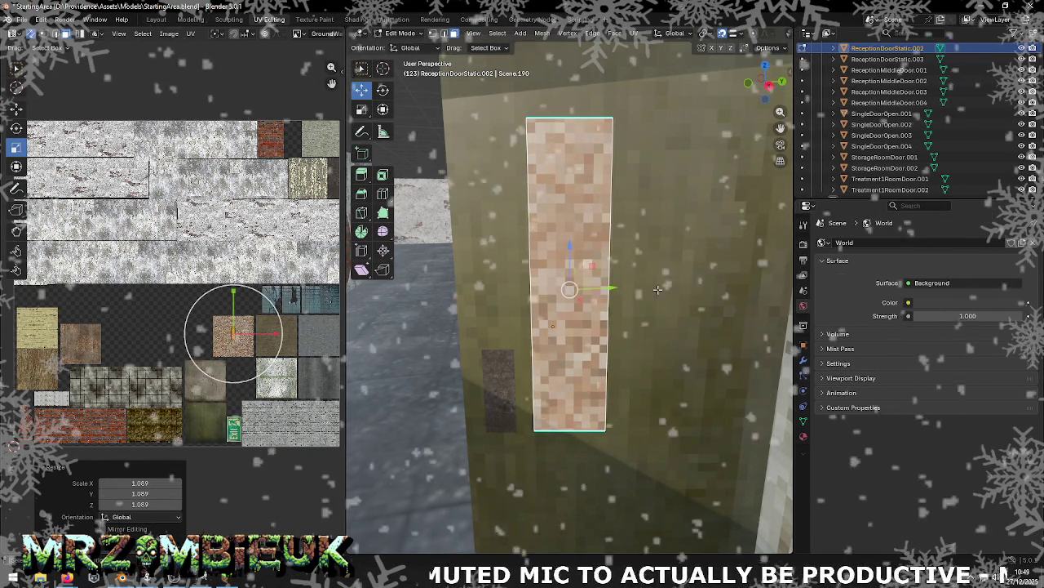
mouse_move(588, 315)
middle_down()
mouse_move(695, 265)
mouse_move(609, 213)
middle_up()
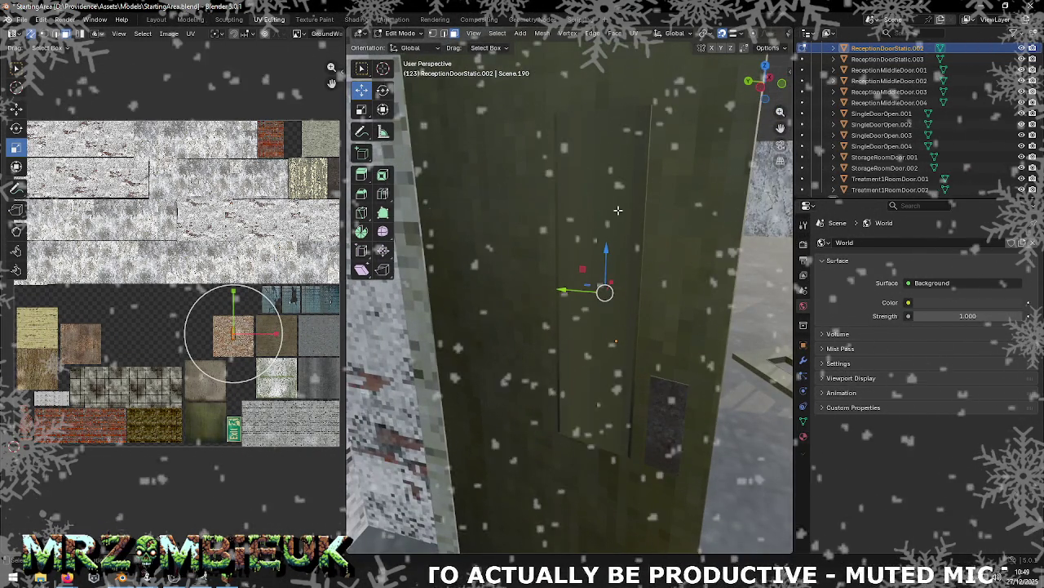
key(alt+q)
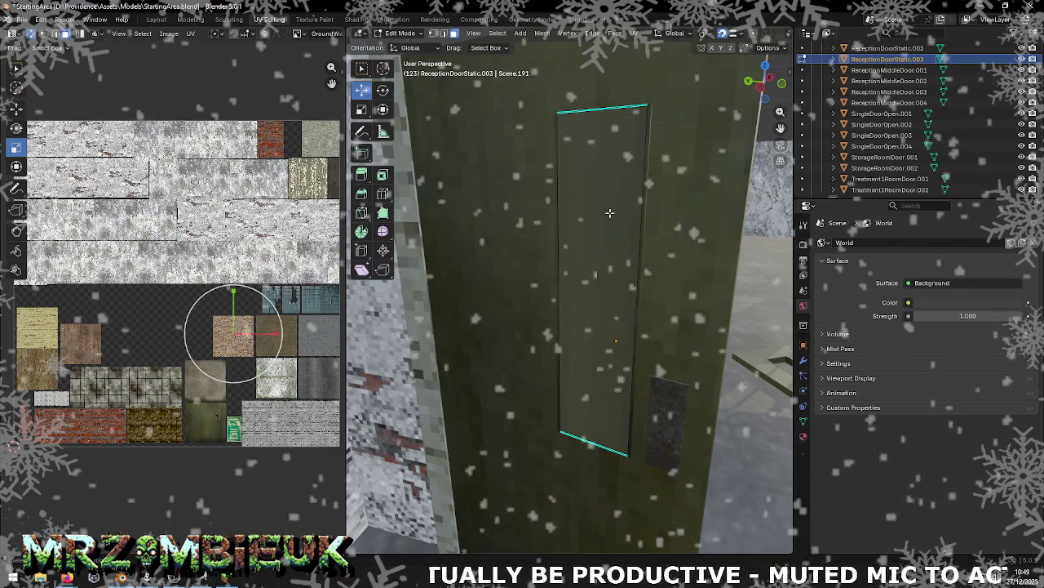
Step: Unwrap the second door panel's face with Smart UV Project
click(609, 212)
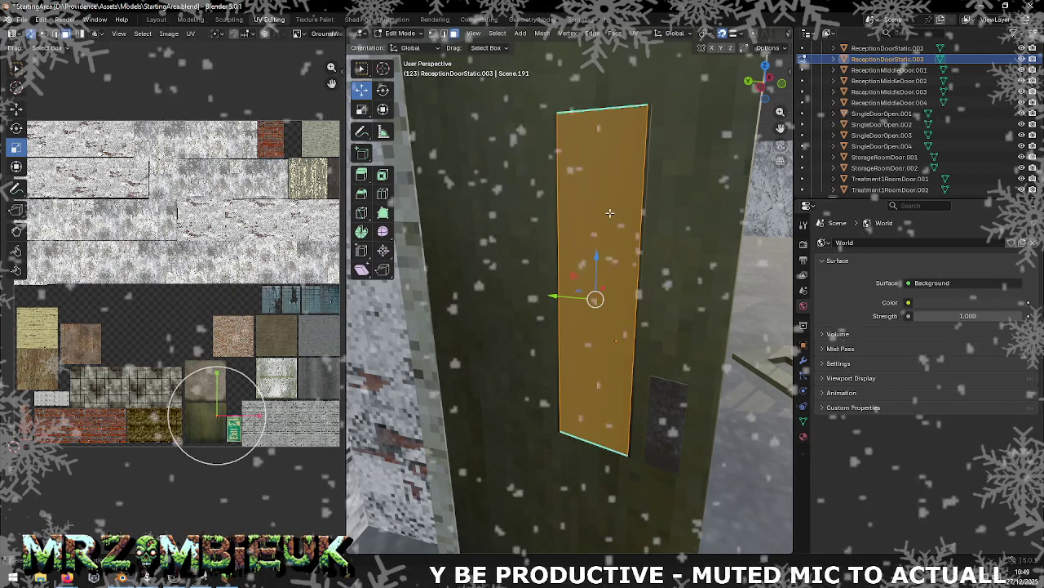
right_click(609, 212)
mouse_move(563, 213)
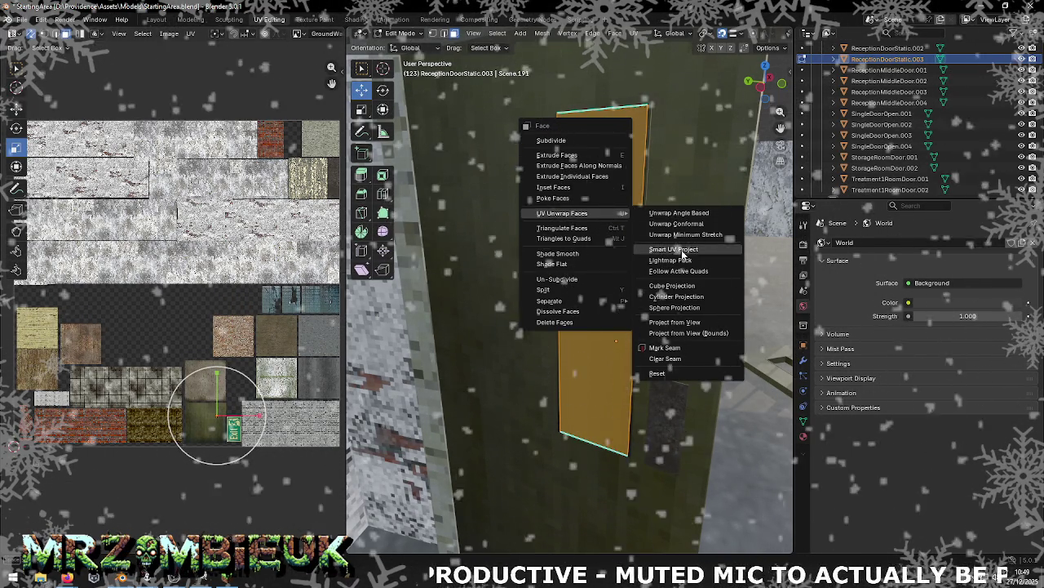
click(681, 224)
key(Return)
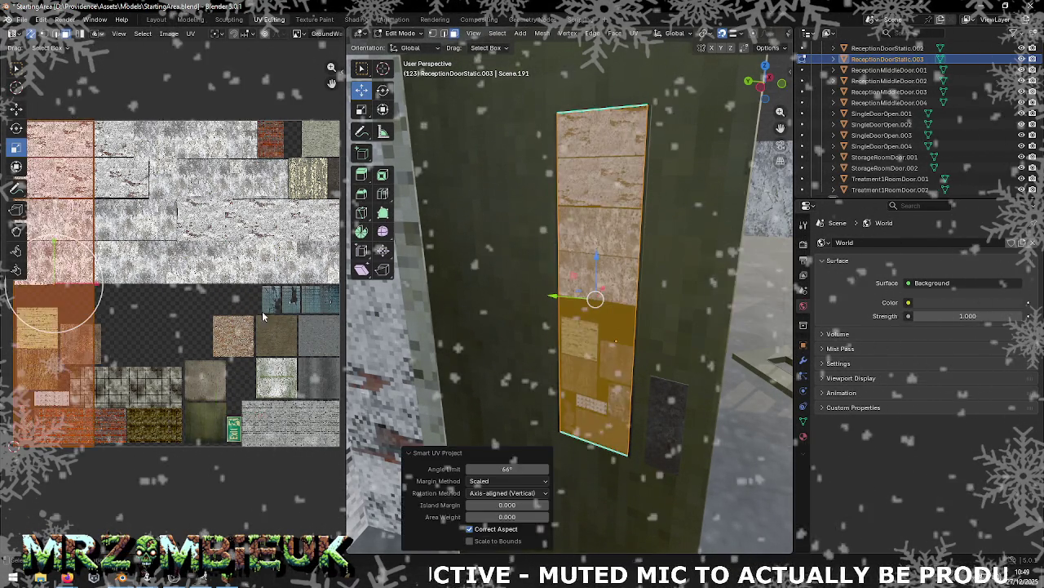
scroll(57, 211, down, 2)
Step: Move the panel's UV islands onto the chipboard tile and scale them to 0.360
click(16, 109)
key(g)
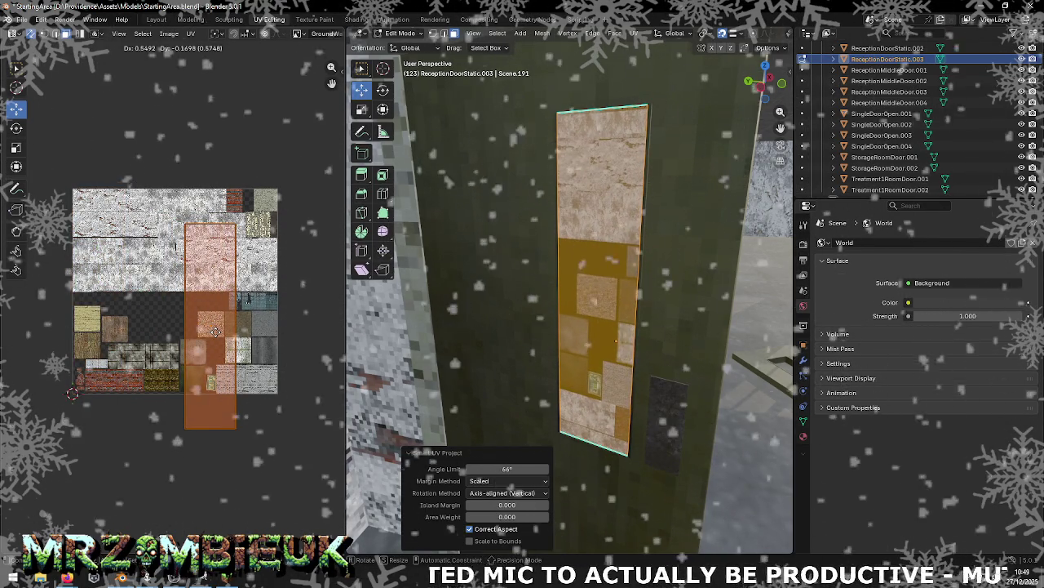
click(216, 331)
key(shift+space)
key(s)
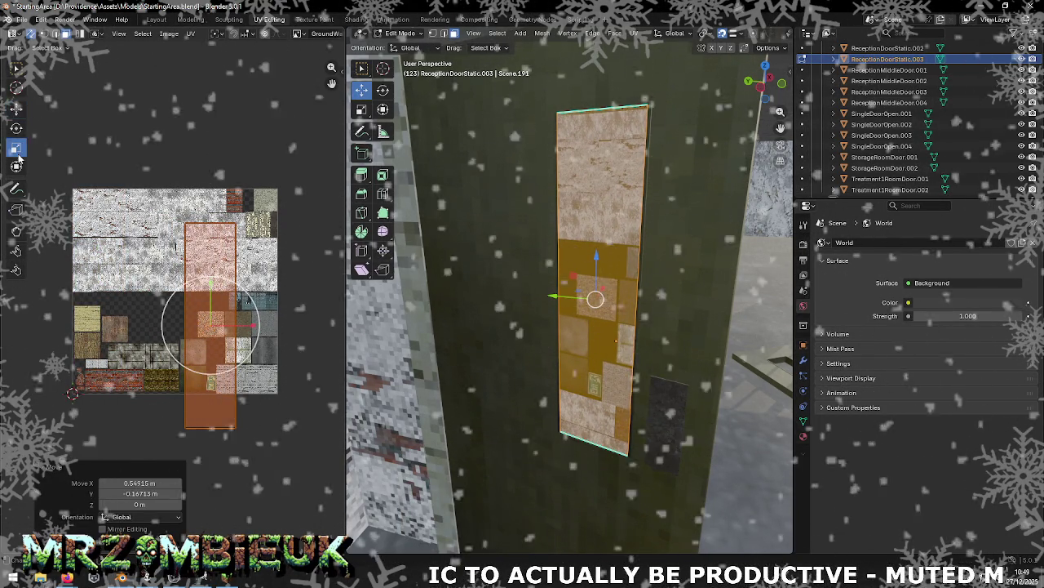
mouse_move(217, 381)
mouse_down()
mouse_move(214, 330)
mouse_move(229, 336)
mouse_move(216, 330)
mouse_up()
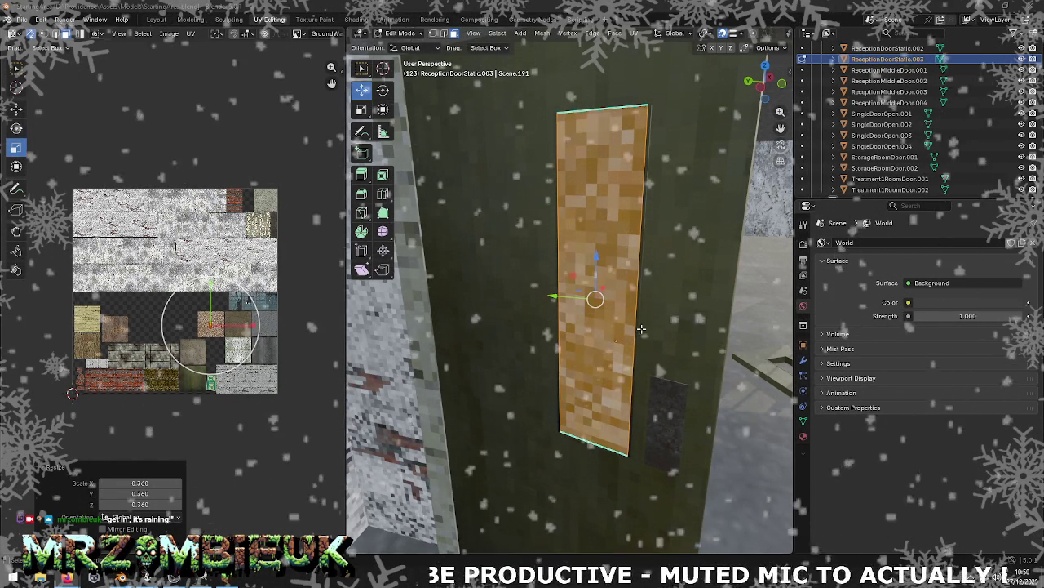
Step: Save StartingArea.blend
scroll(511, 307, down, 4)
scroll(571, 304, down, 4)
scroll(654, 301, down, 3)
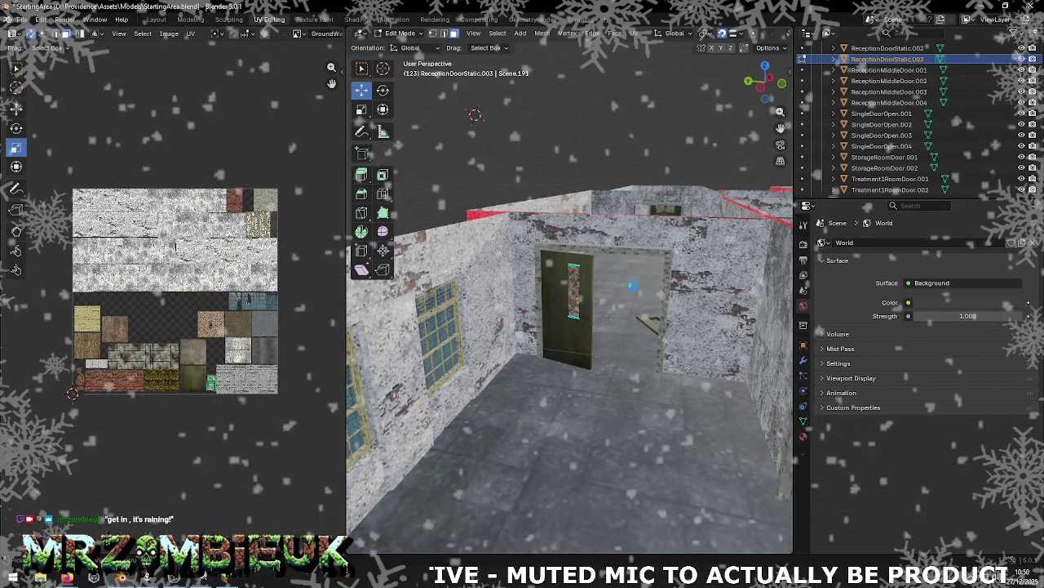
key(ctrl+s)
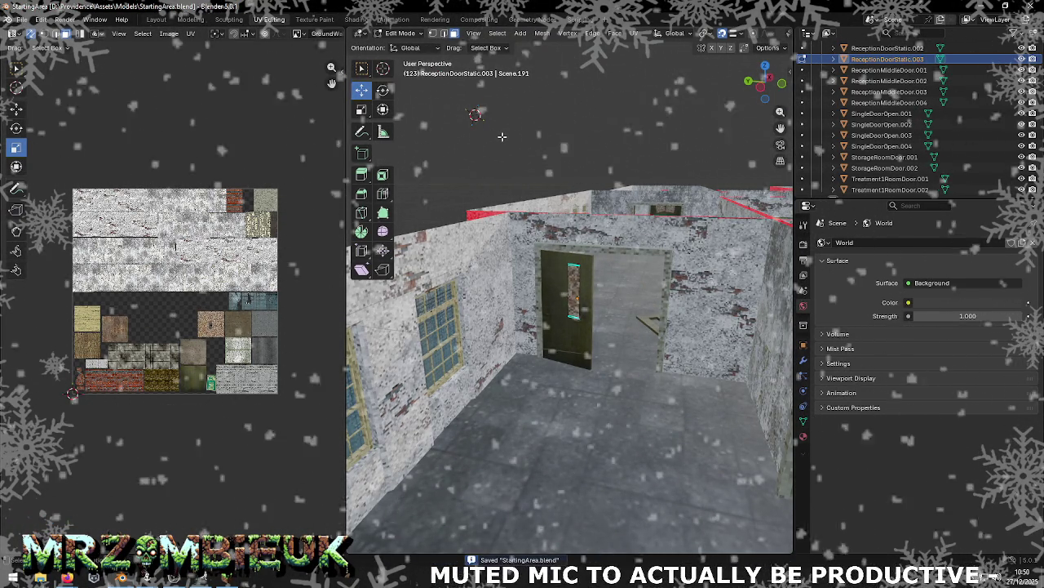
Step: Export all objects as Wavefront OBJ StartingArea.obj and bring Unity to the front
key(Tab)
key(a)
click(22, 19)
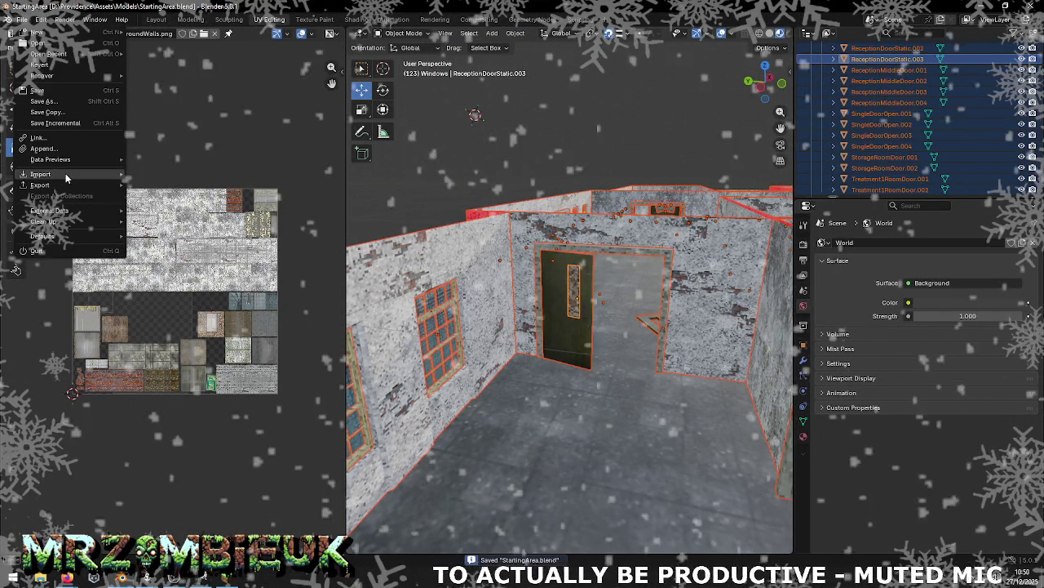
click(168, 228)
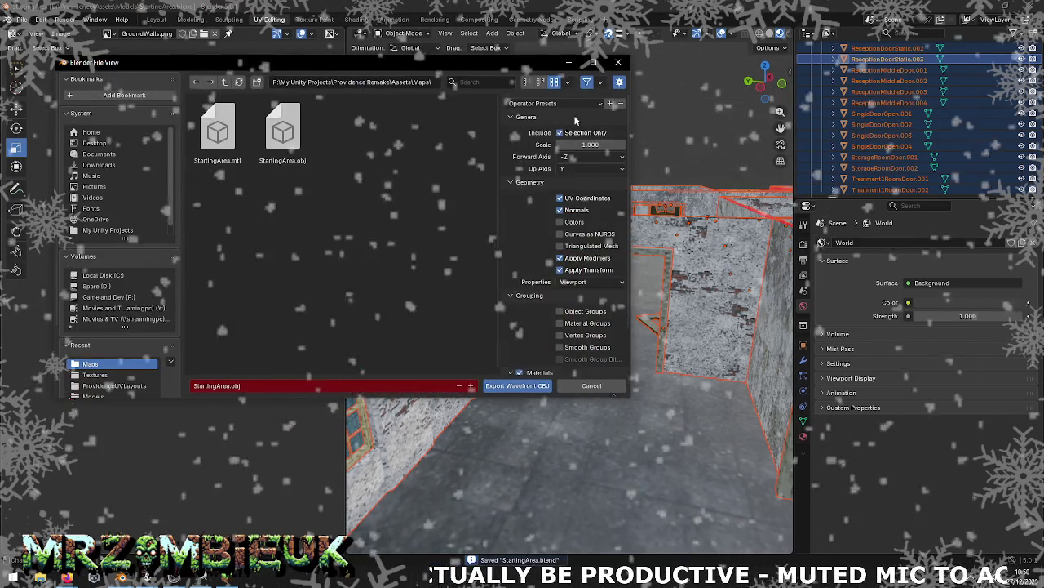
click(516, 386)
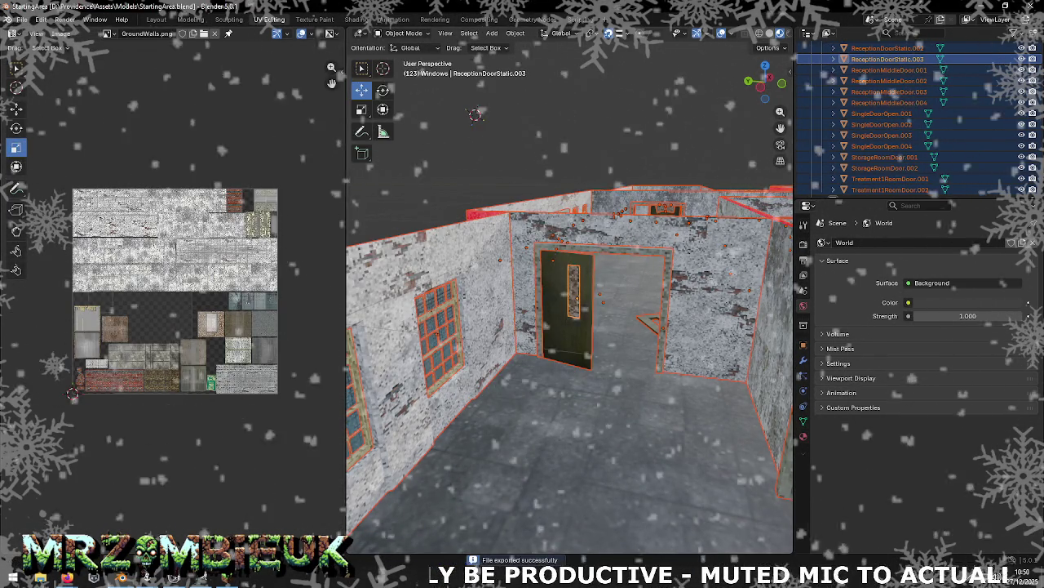
click(91, 522)
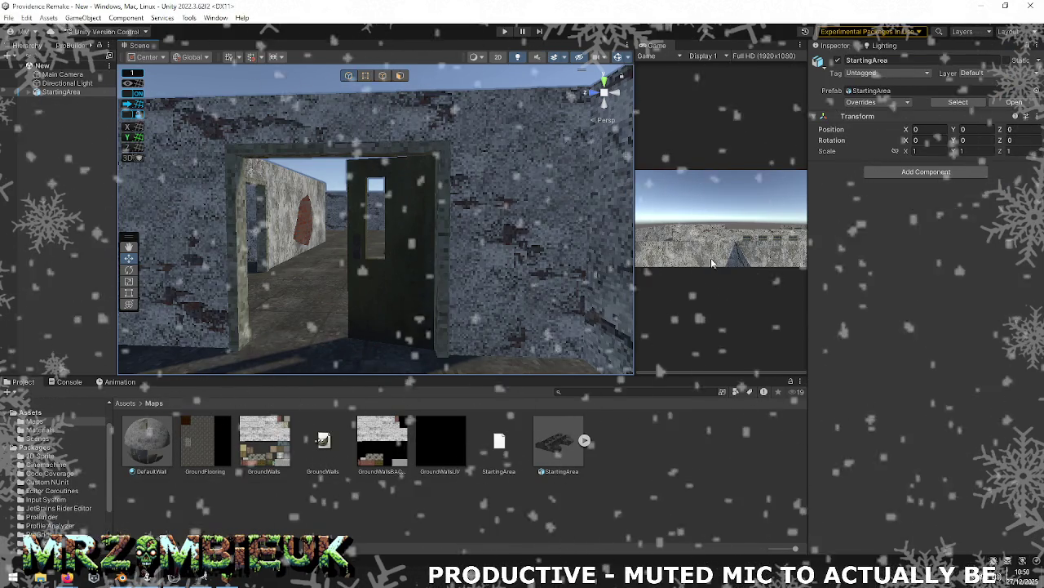
Step: Reimport the StartingArea model in Unity and fly around the building's rooms
right_click(548, 428)
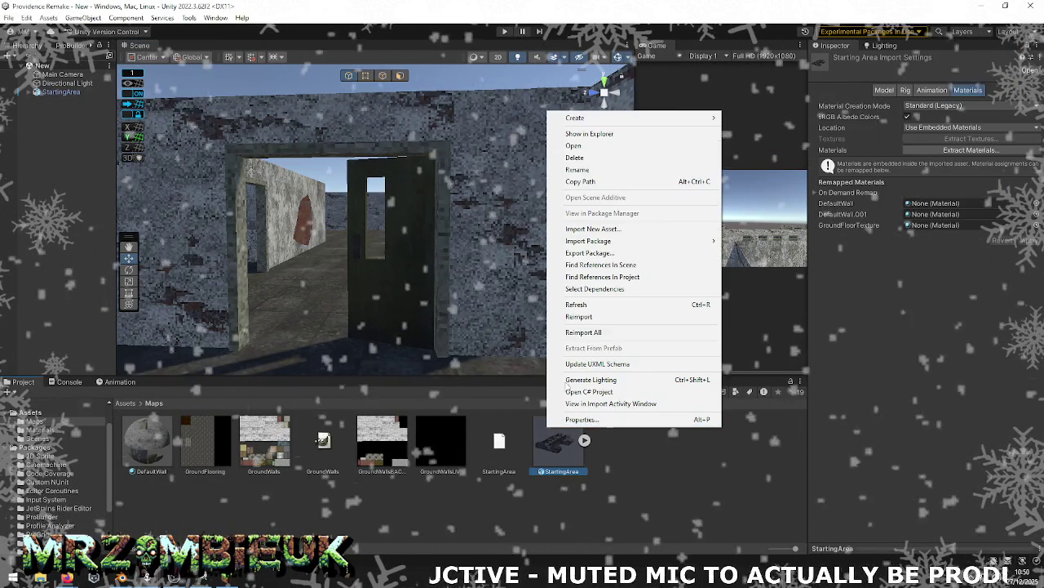
click(595, 317)
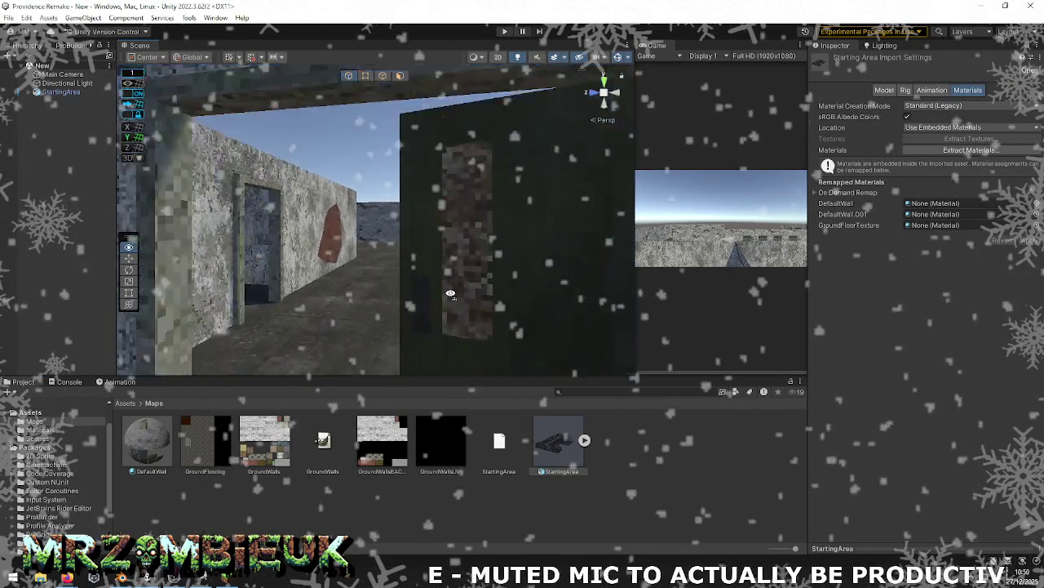
mouse_move(457, 245)
right_down()
mouse_move(335, 289)
mouse_move(923, 284)
mouse_move(781, 352)
mouse_move(310, 302)
mouse_move(29, 293)
mouse_move(33, 303)
mouse_move(225, 306)
mouse_move(604, 293)
mouse_move(130, 310)
mouse_move(620, 296)
right_up()
mouse_move(718, 293)
right_down()
mouse_move(889, 282)
mouse_move(939, 320)
mouse_move(832, 338)
mouse_move(866, 328)
mouse_move(117, 299)
mouse_move(122, 334)
mouse_move(122, 318)
mouse_move(165, 281)
mouse_move(147, 294)
mouse_move(769, 296)
mouse_move(736, 362)
mouse_move(151, 307)
mouse_move(299, 283)
mouse_move(362, 296)
mouse_move(820, 292)
mouse_move(935, 302)
mouse_move(909, 291)
mouse_move(923, 290)
mouse_move(914, 302)
mouse_move(717, 283)
mouse_move(989, 284)
mouse_move(160, 303)
mouse_move(396, 345)
mouse_move(334, 368)
mouse_move(746, 380)
mouse_move(407, 312)
mouse_move(448, 348)
mouse_move(386, 335)
right_up()
key(alt+Tab)
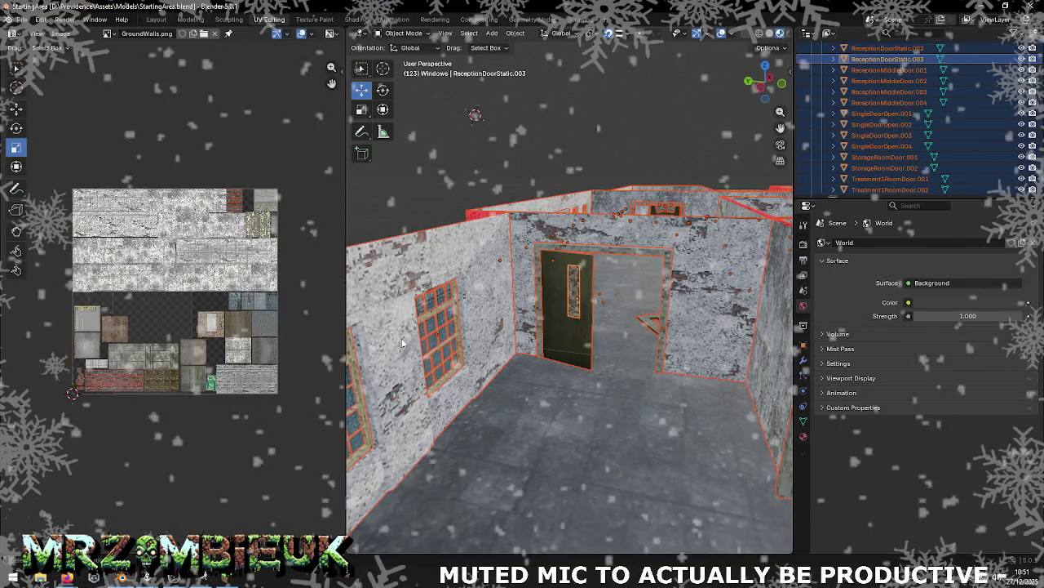
Step: Select and frame ReceptionDoorFloor, compare it in Unity, and save the Blender file
click(507, 173)
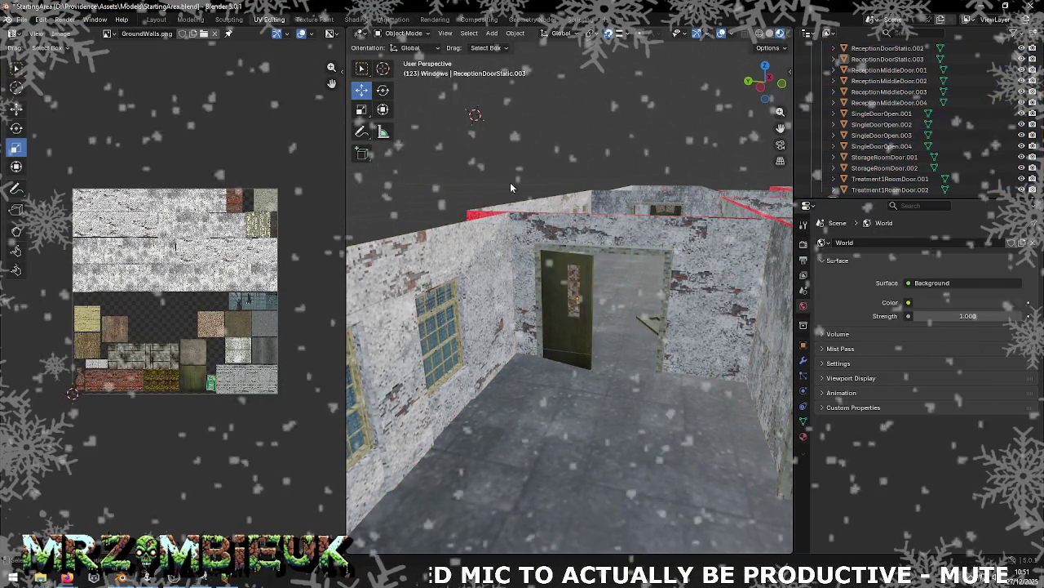
mouse_move(563, 294)
middle_down()
mouse_move(627, 283)
mouse_move(569, 355)
mouse_move(558, 302)
middle_up()
click(628, 288)
key(KP_Decimal)
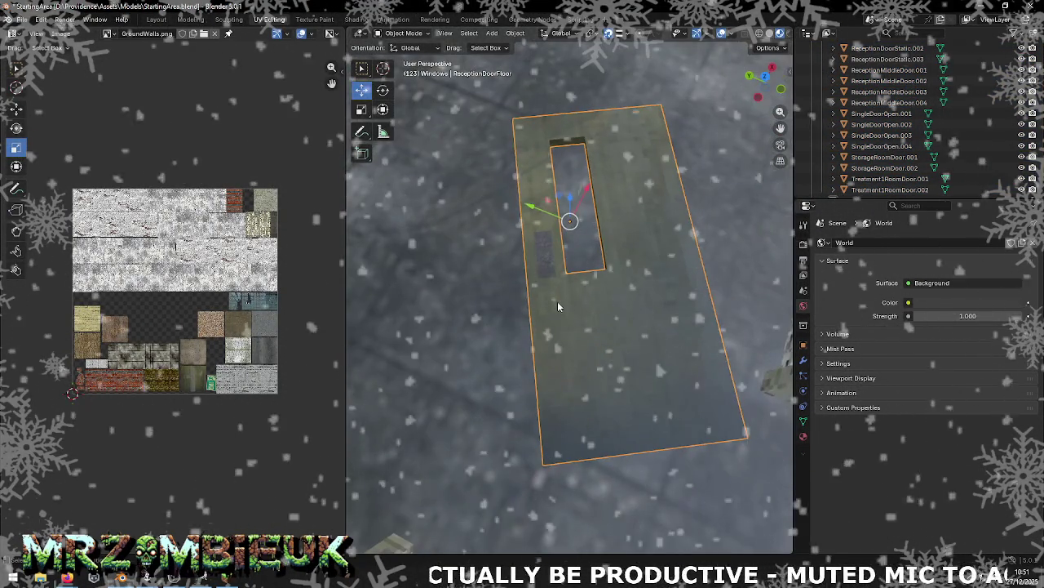
key(alt+Tab)
key(alt+Tab)
key(alt+Tab)
key(alt+Tab)
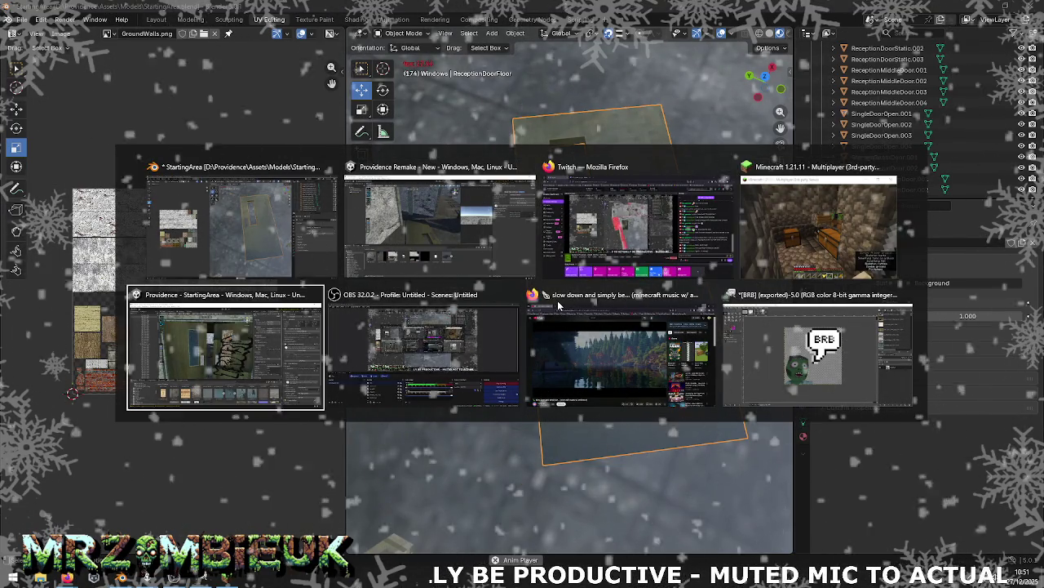
alt+drag(541, 303, 181, 384)
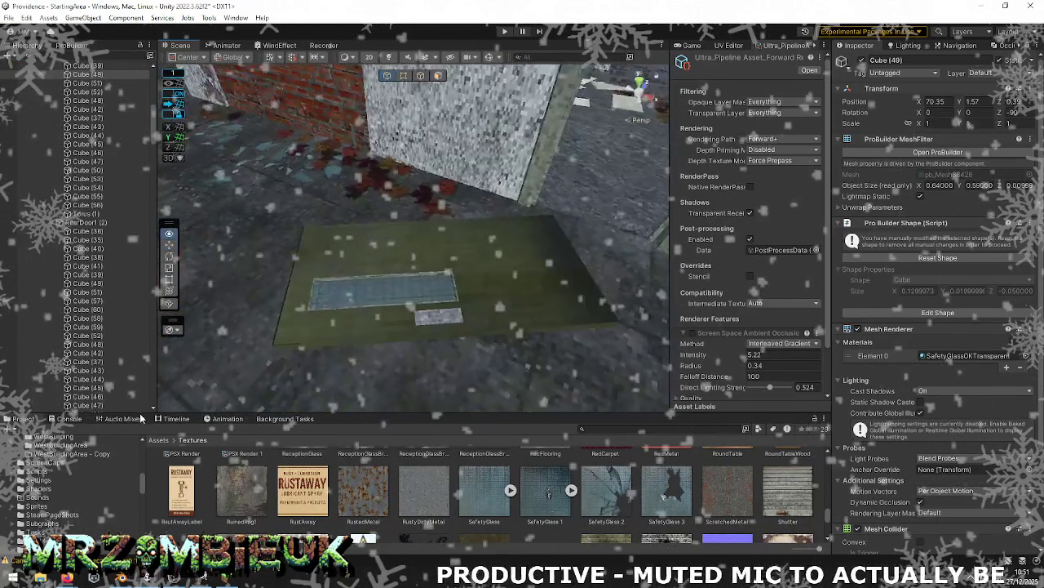
key(alt+Tab)
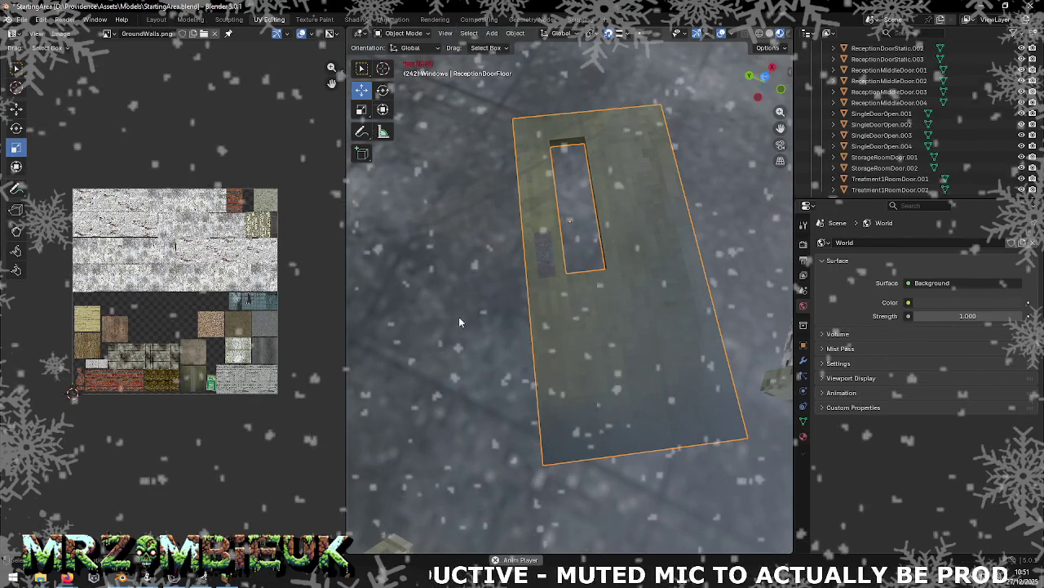
key(ctrl+s)
Step: Make the floor panel active in the UV Editing layout at an angled view
click(623, 123)
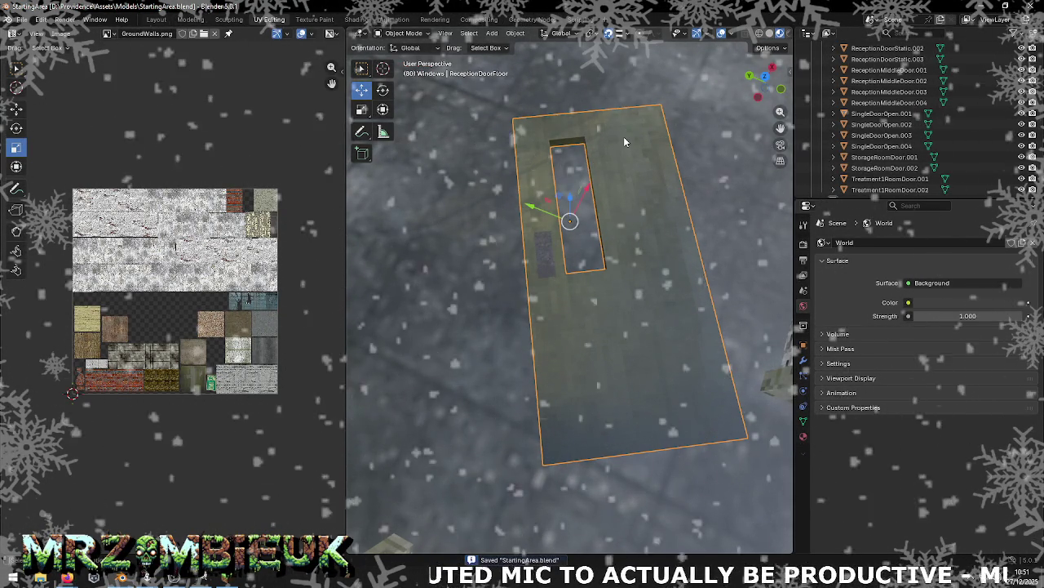
click(190, 18)
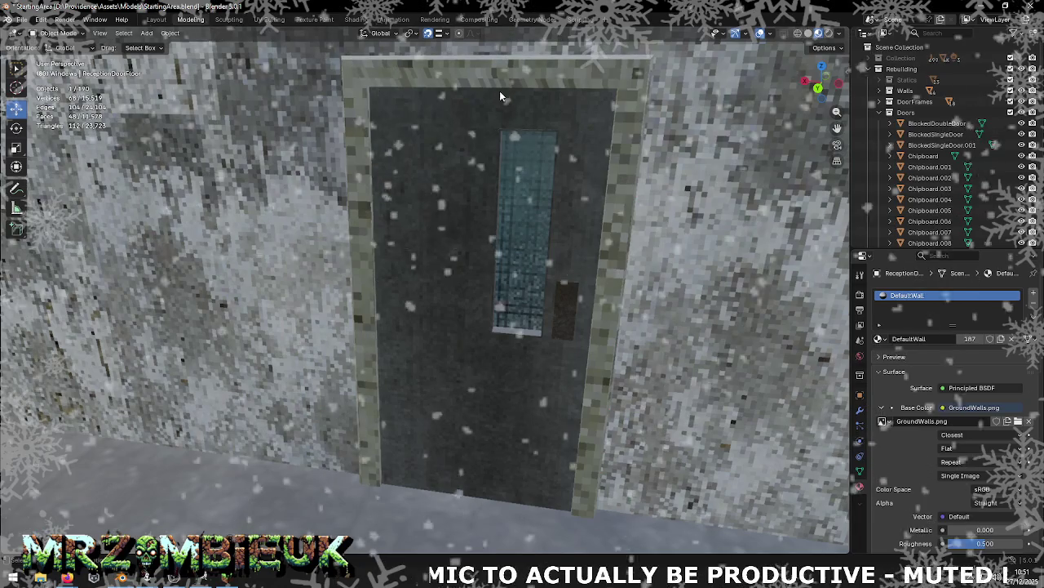
click(269, 19)
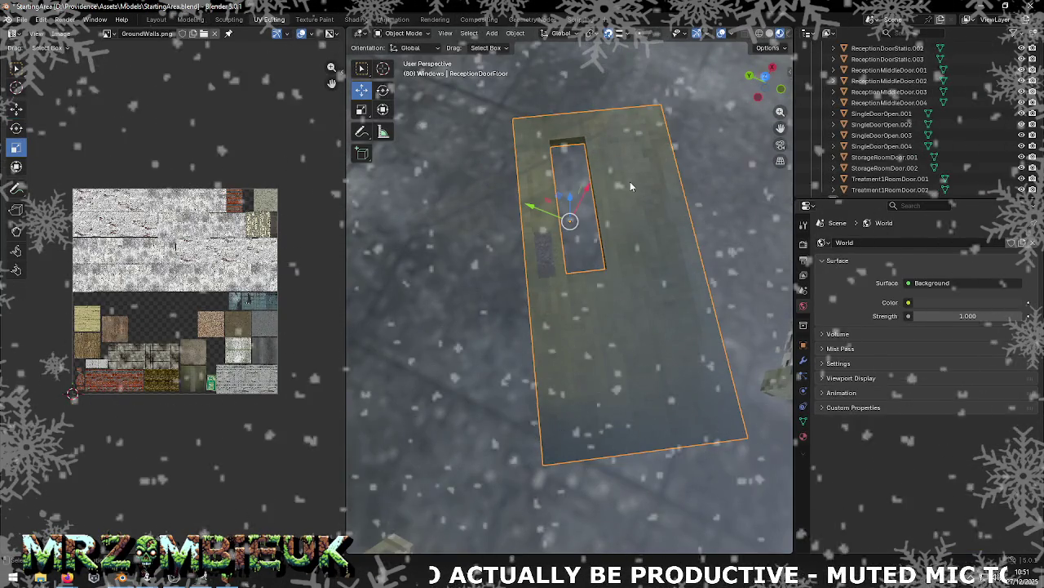
scroll(630, 180, up, 2)
scroll(628, 184, down, 2)
scroll(602, 279, down, 2)
middle_drag(602, 279, 604, 251)
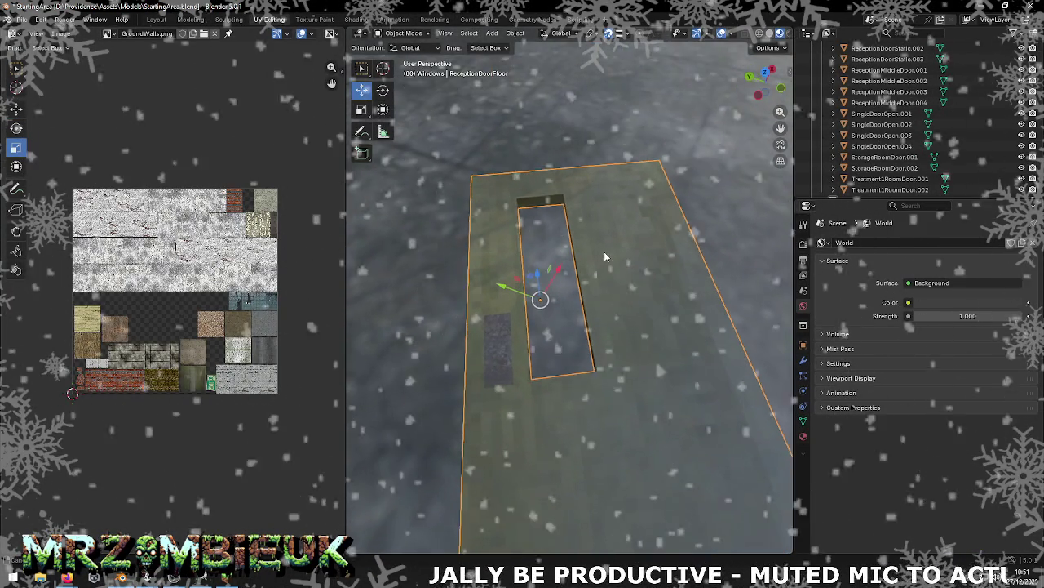
Step: Select the cutout's top edge and move it along local X in Local orientation
key(Tab)
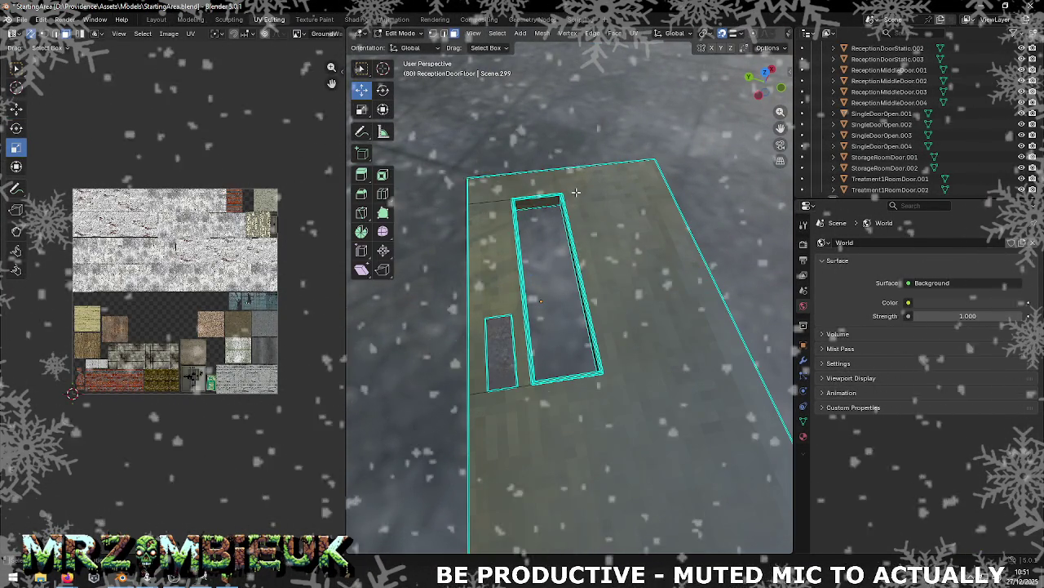
key(2)
click(537, 203)
click(412, 47)
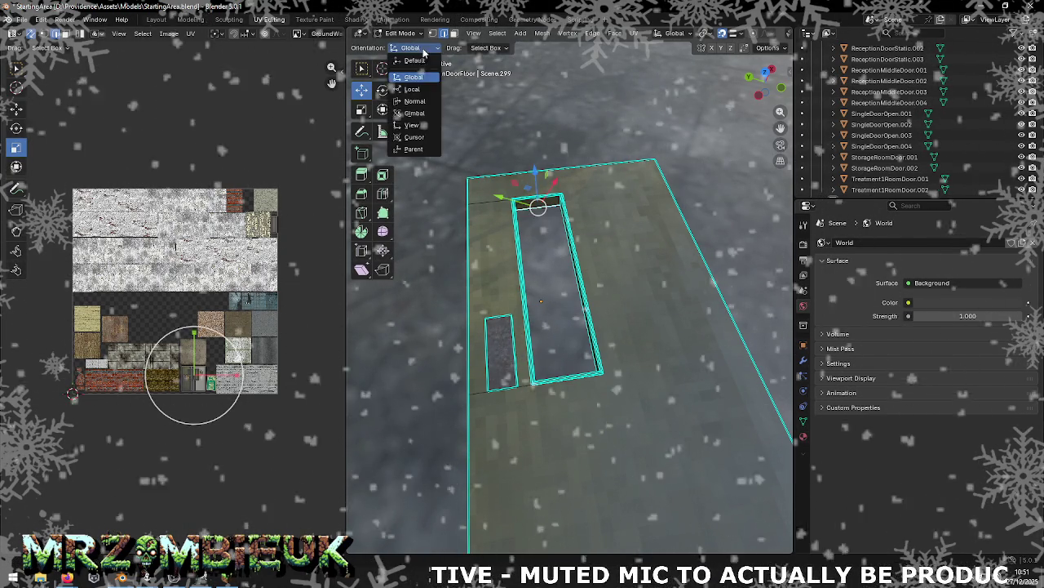
click(421, 91)
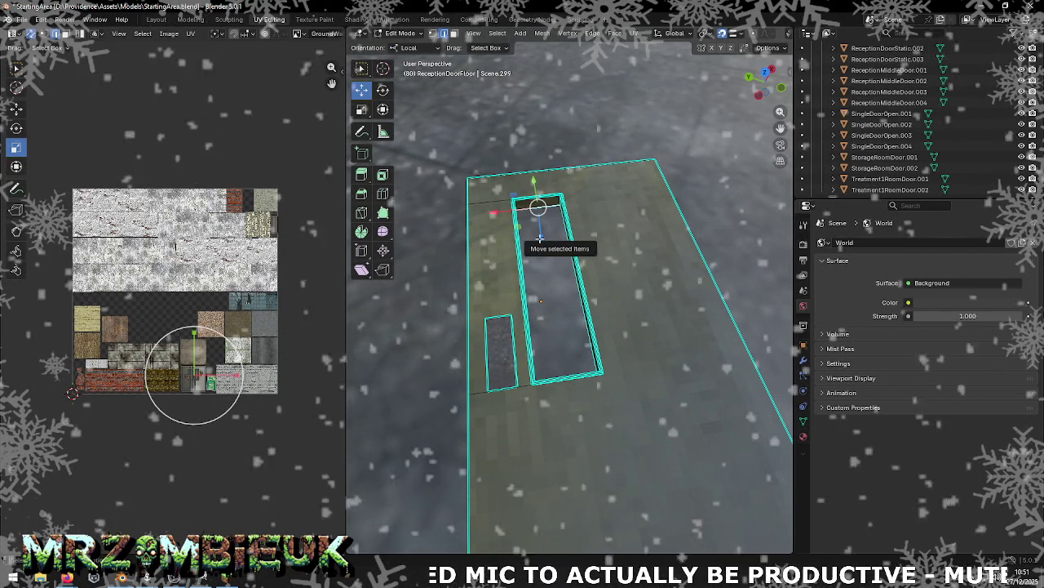
key(g)
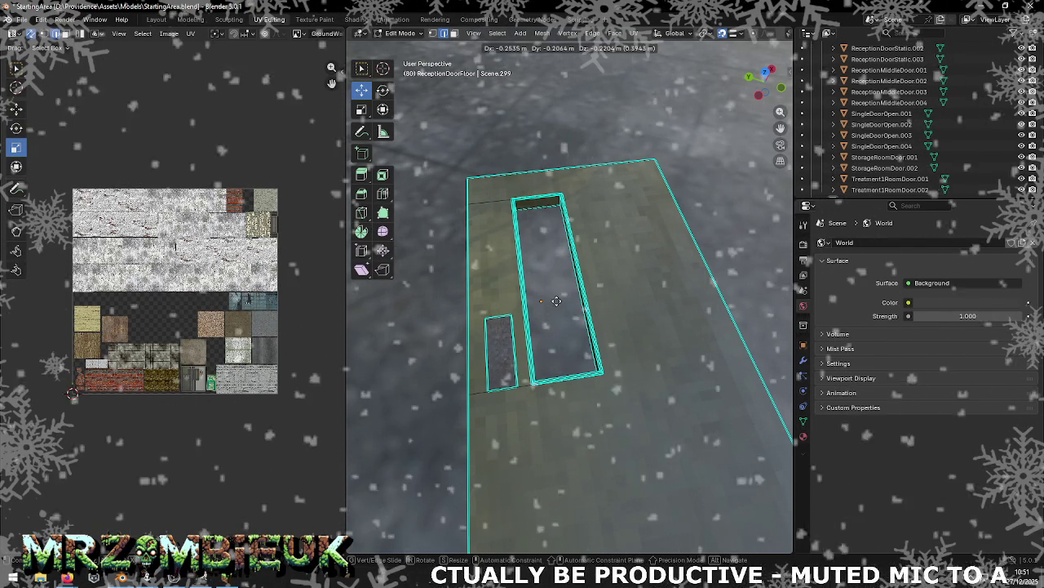
key(z)
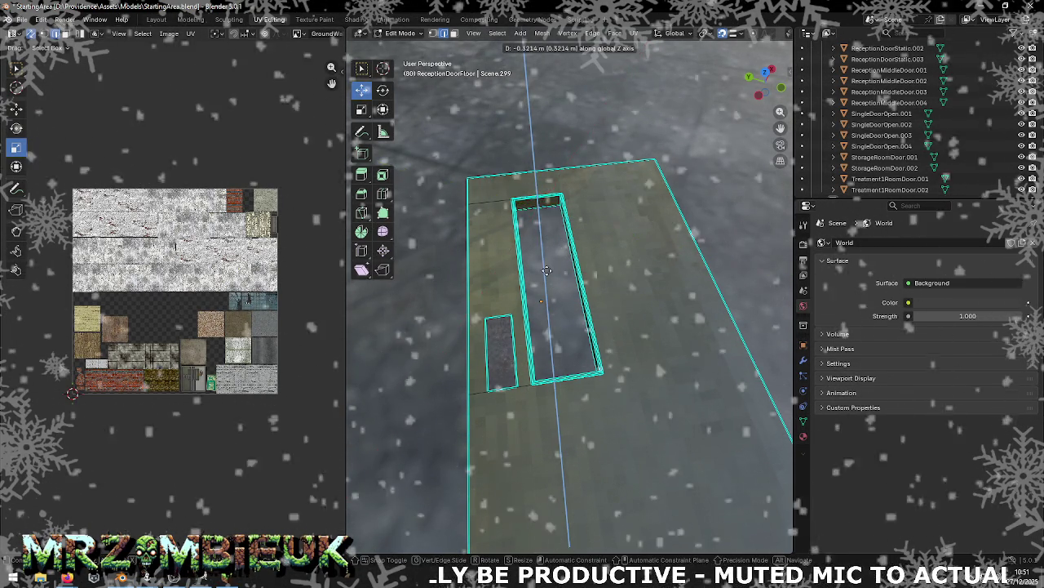
key(ctrl)
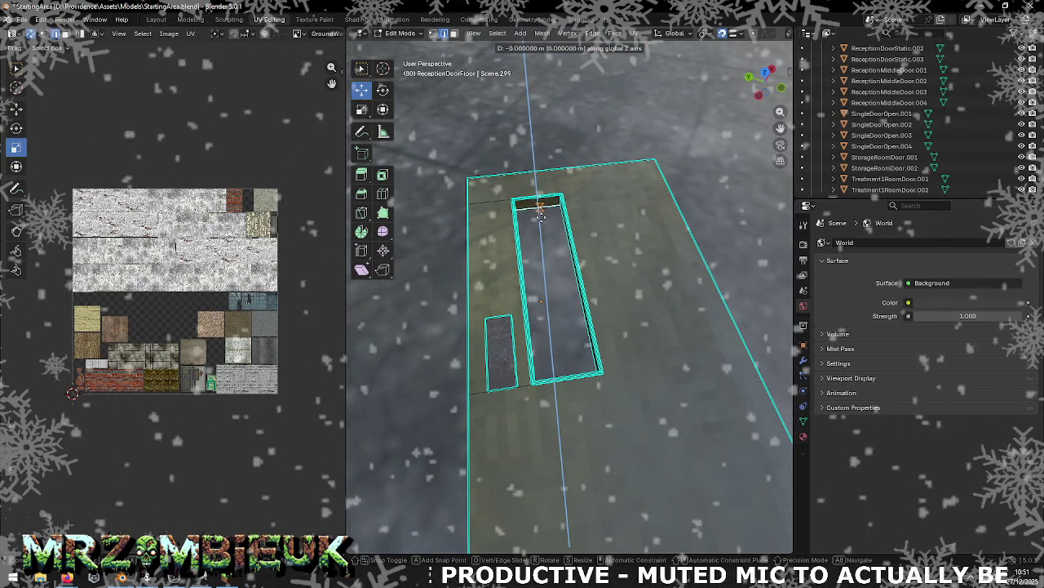
key(x)
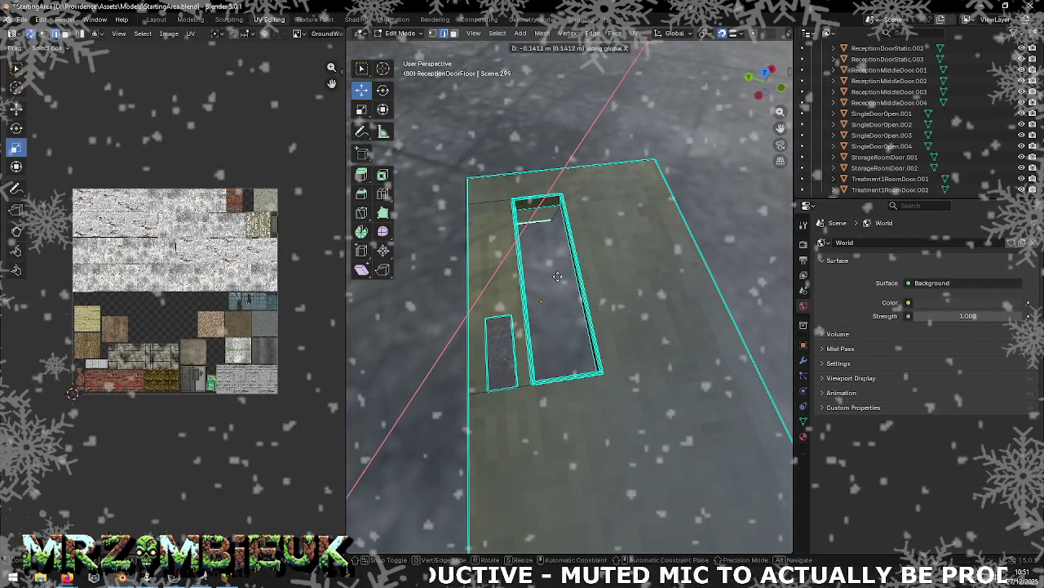
click(566, 311)
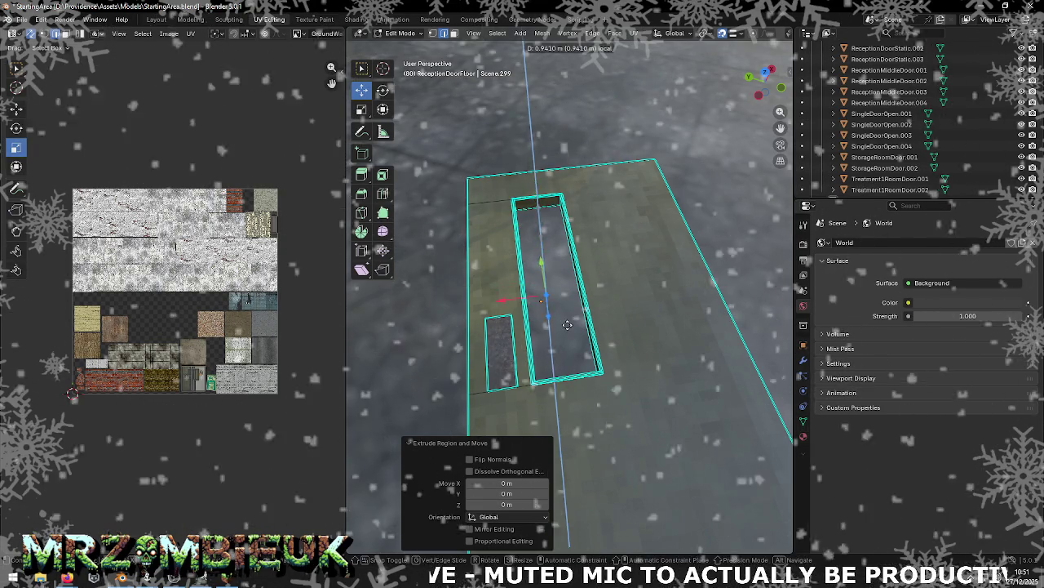
Step: Restore Global orientation and re-enter ReceptionDoorFloor's Edit Mode with edge select
right_click(559, 302)
click(583, 195)
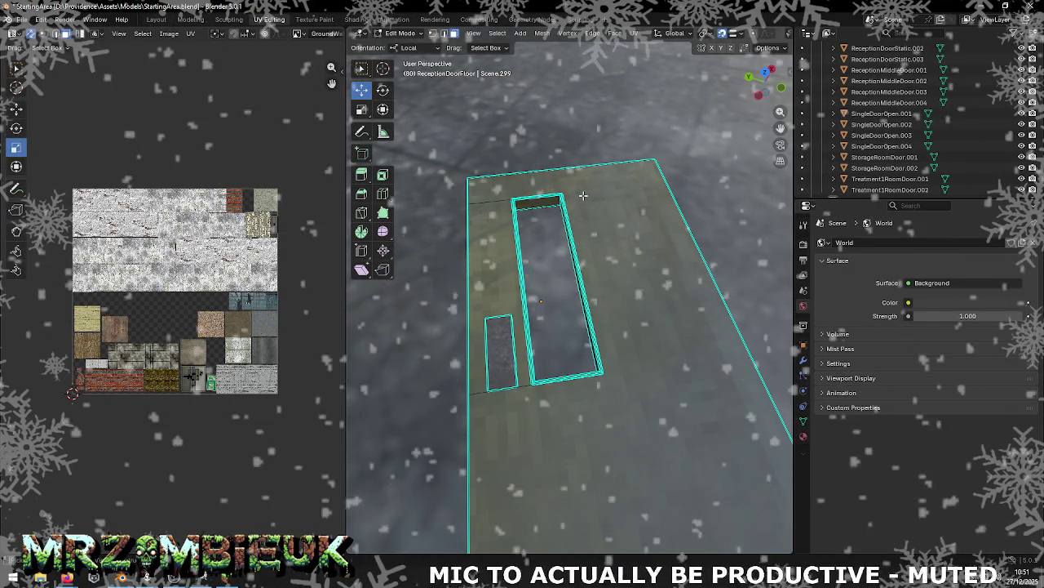
key(Tab)
key(comma)
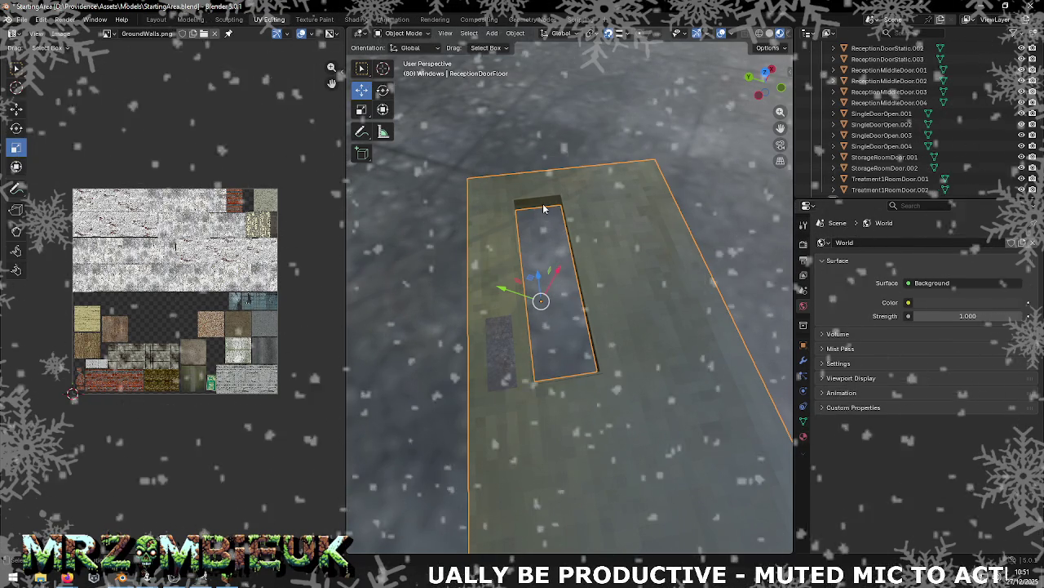
click(542, 205)
key(Tab)
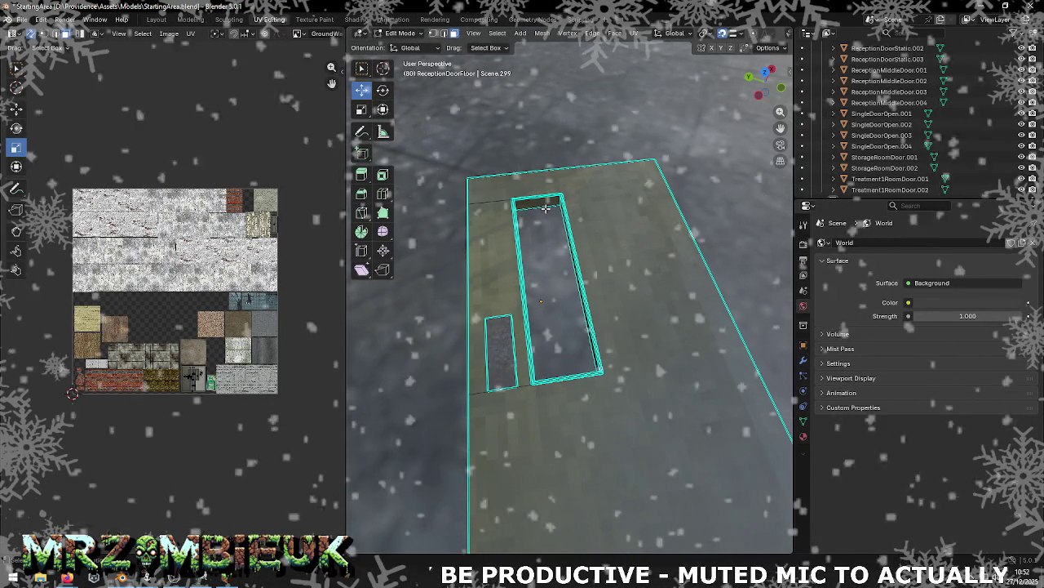
mouse_move(558, 219)
middle_down()
mouse_move(714, 172)
mouse_move(659, 195)
middle_up()
key(2)
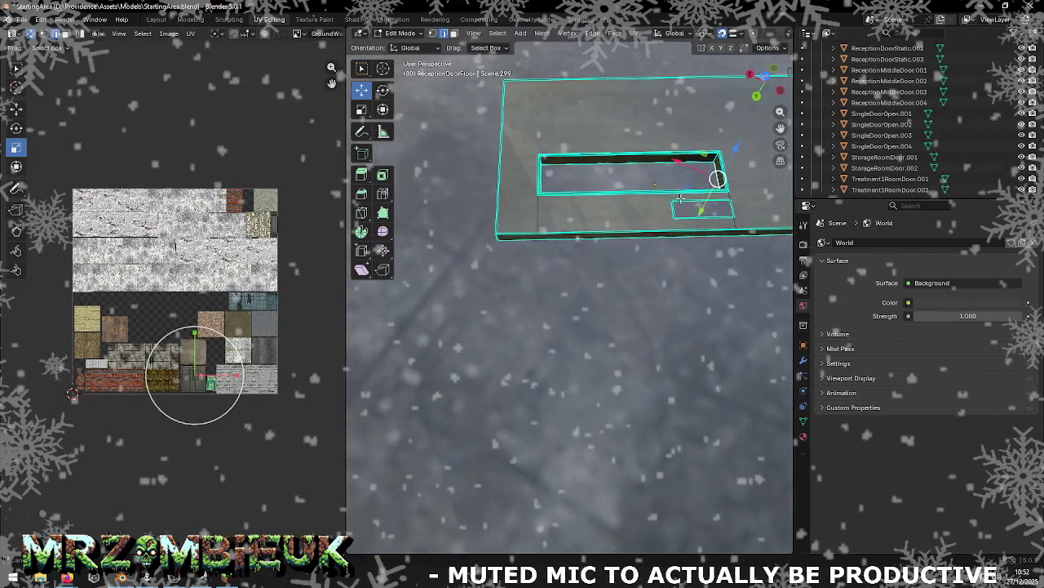
Step: Nudge the opening's edge -0.038 m along local X with vertex snapping
key(g)
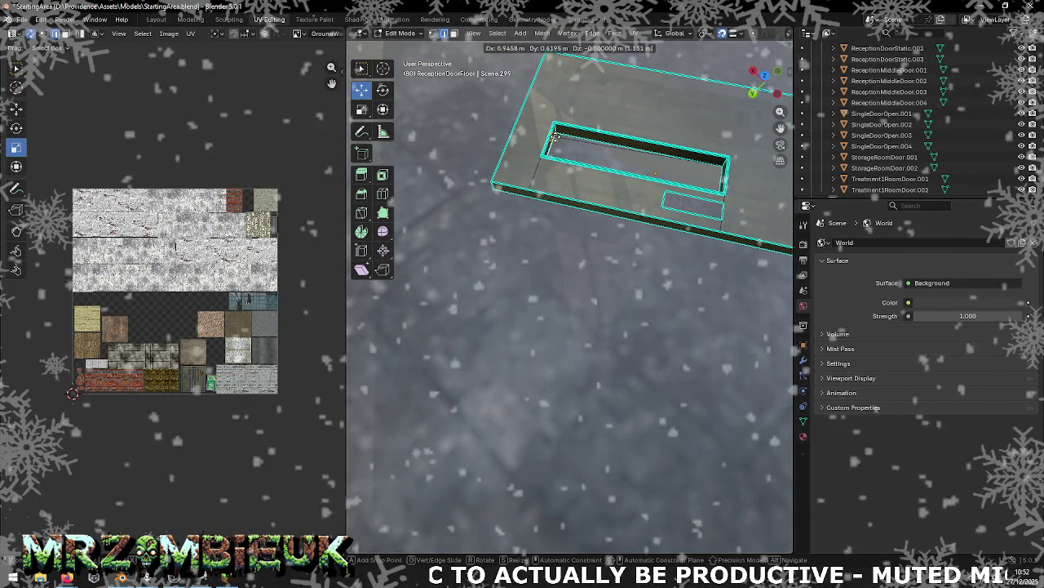
click(556, 147)
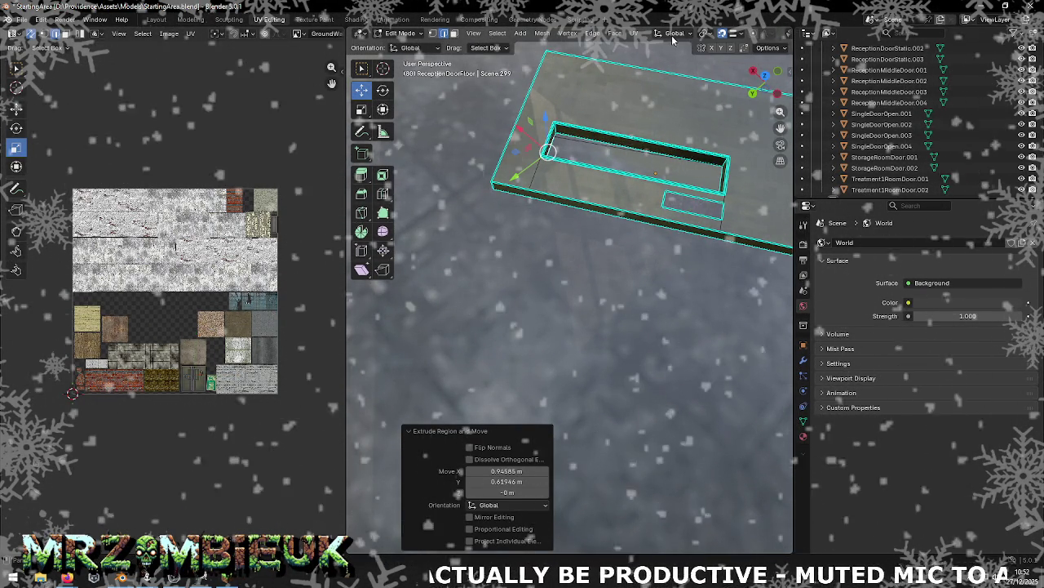
click(740, 34)
click(723, 110)
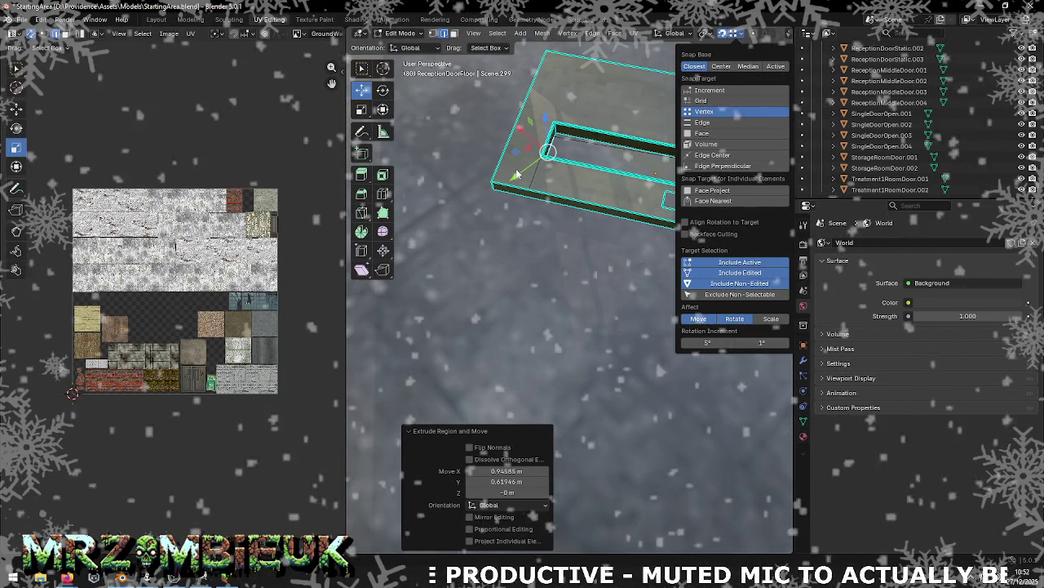
click(411, 48)
click(408, 66)
drag(536, 188, 532, 190)
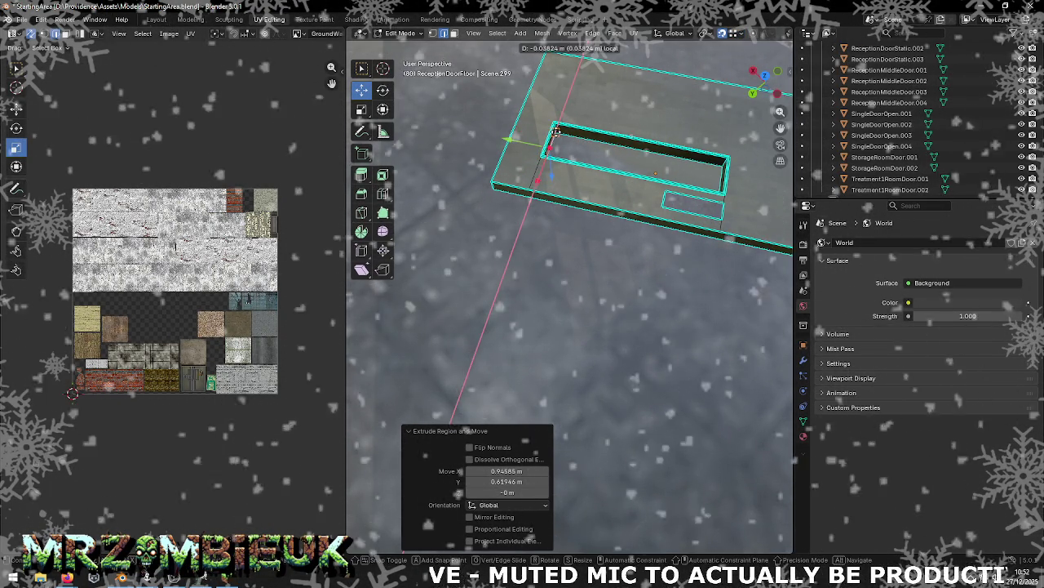
mouse_move(532, 189)
middle_down()
mouse_move(576, 133)
mouse_move(624, 133)
middle_up()
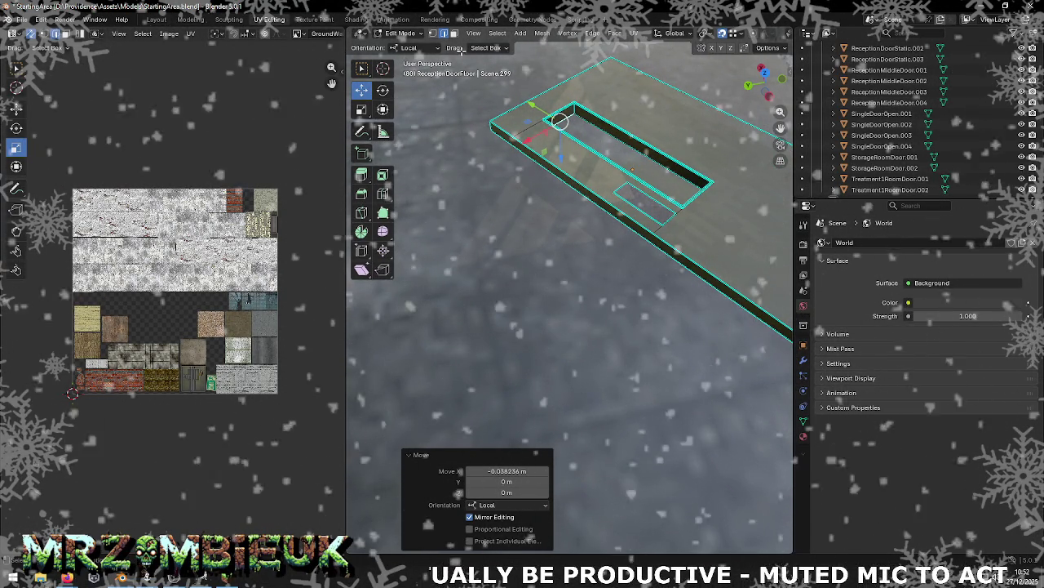
Step: Separate the window opening's fill face into its own object, ReceptionDoorFloor.001
key(3)
click(600, 136)
key(ctrl+f)
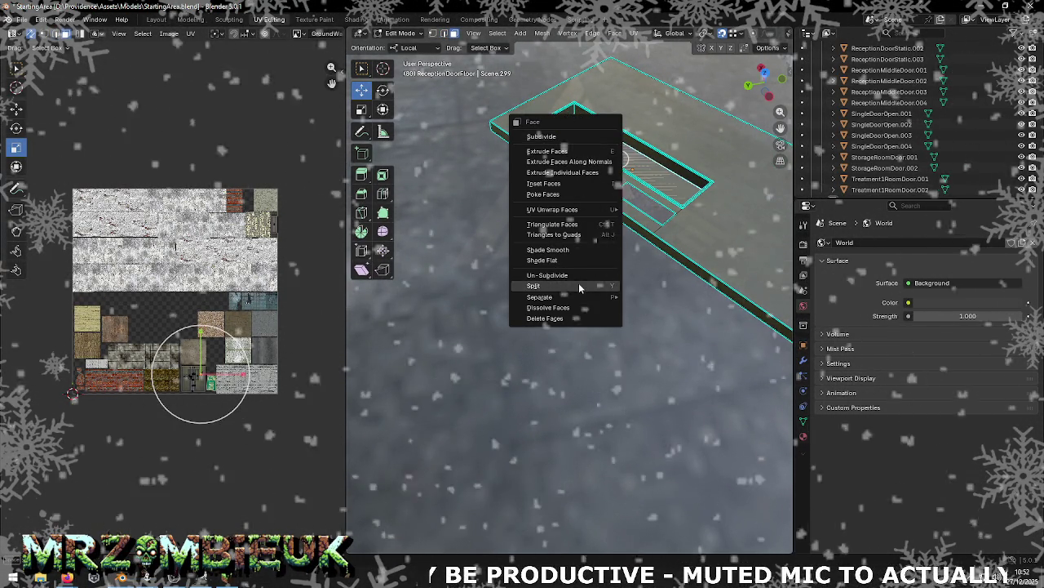
click(667, 297)
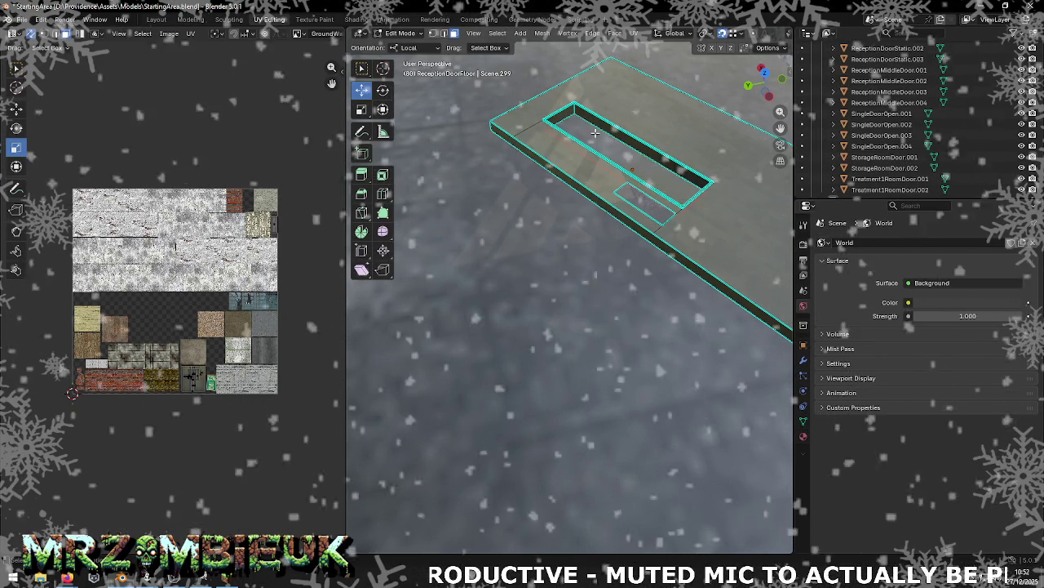
key(Tab)
click(612, 145)
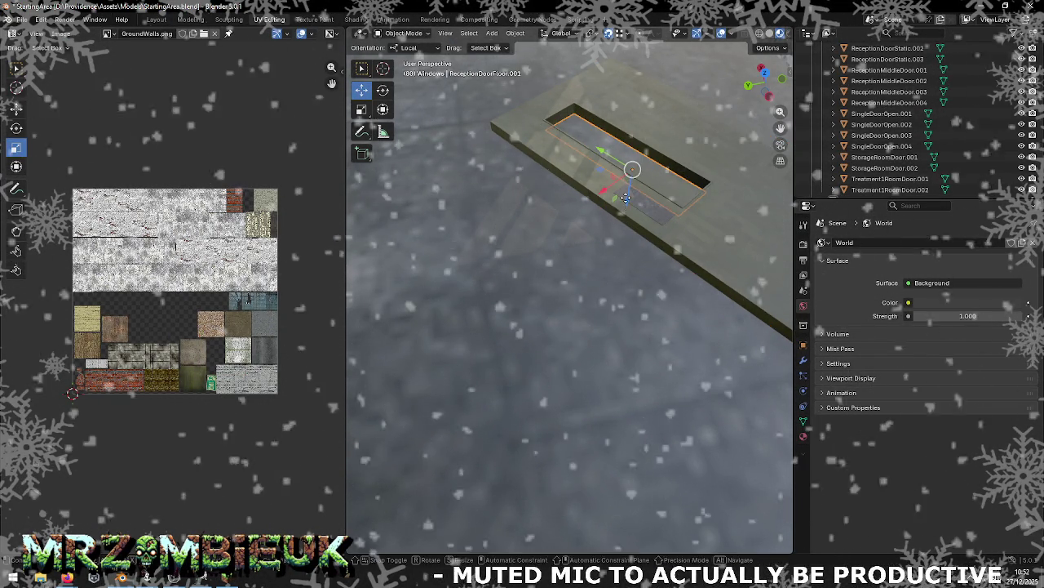
Step: Lower the panel 0.073 m, raise it 0.041 m along Z, and select its face
key(g)
key(z)
click(625, 196)
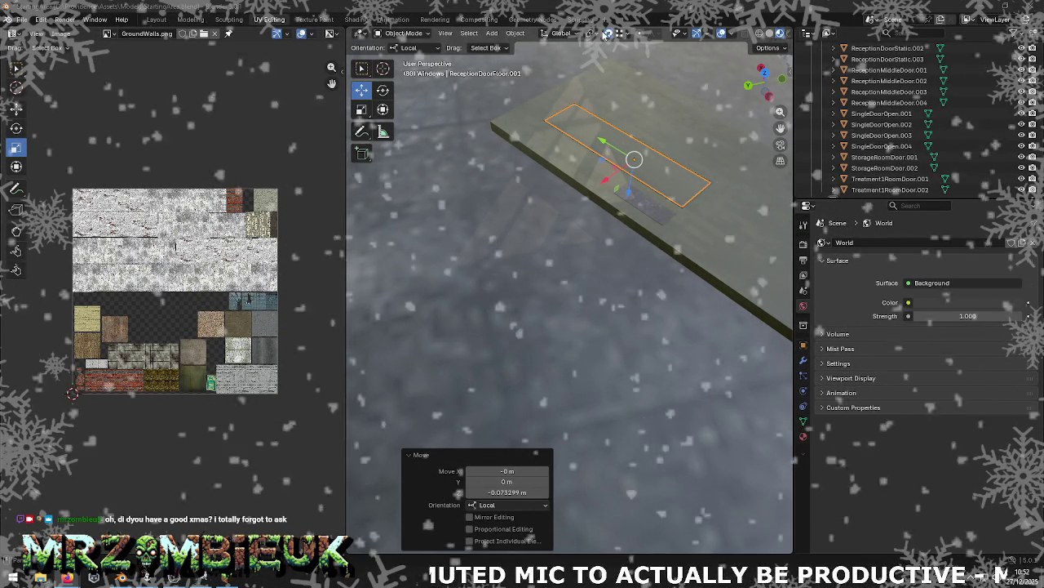
key(g)
key(z)
key(z)
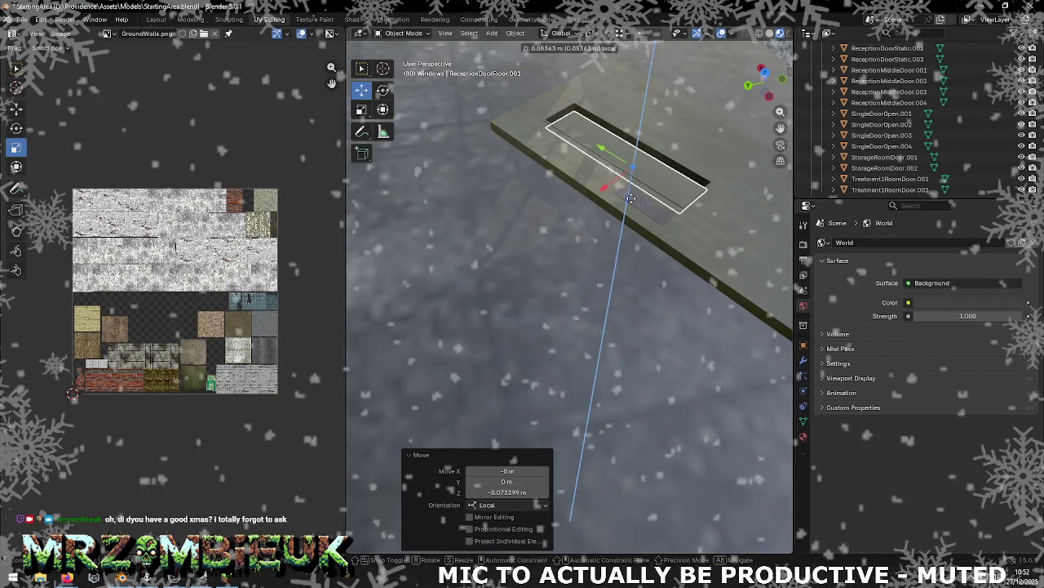
click(632, 196)
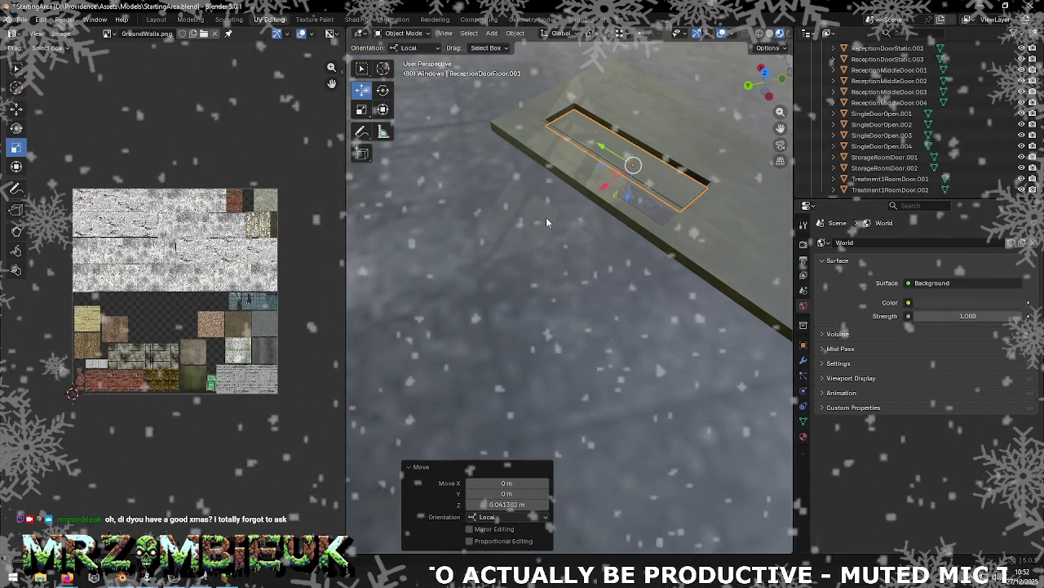
key(Tab)
click(613, 142)
key(ctrl+f)
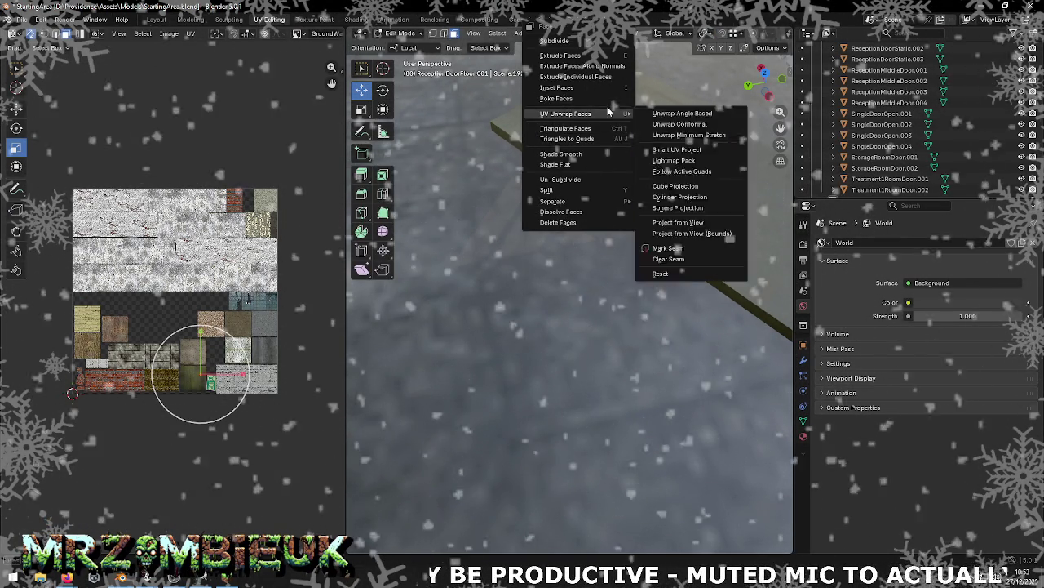
Step: Smart UV unwrap the panel and shrink its island onto a plain atlas patch
click(676, 150)
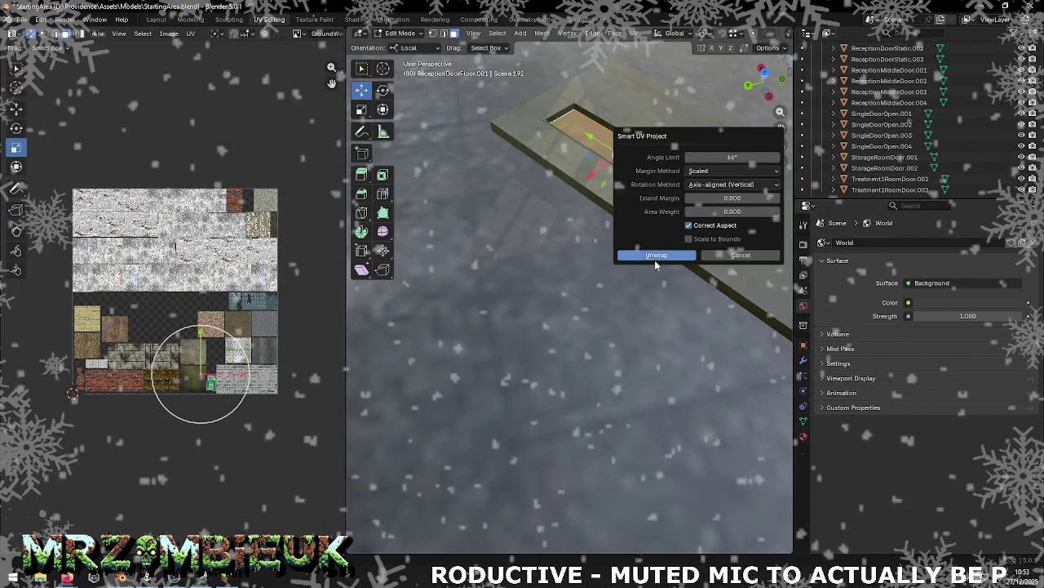
click(700, 256)
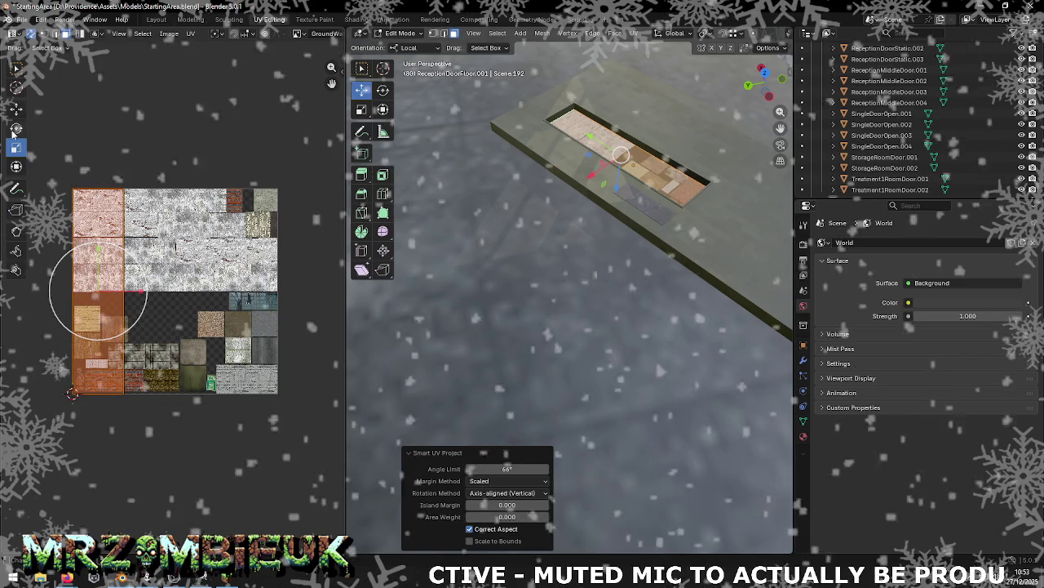
mouse_move(102, 294)
mouse_down()
mouse_move(264, 305)
mouse_move(268, 315)
mouse_up()
click(15, 147)
mouse_move(620, 244)
middle_down()
mouse_move(658, 149)
mouse_move(645, 269)
middle_up()
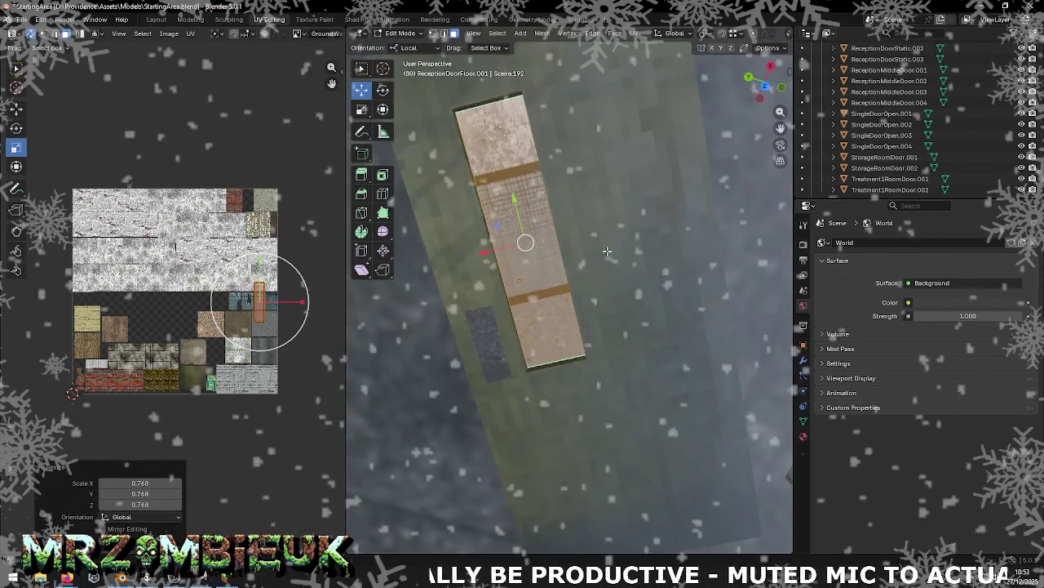
drag(289, 322, 284, 312)
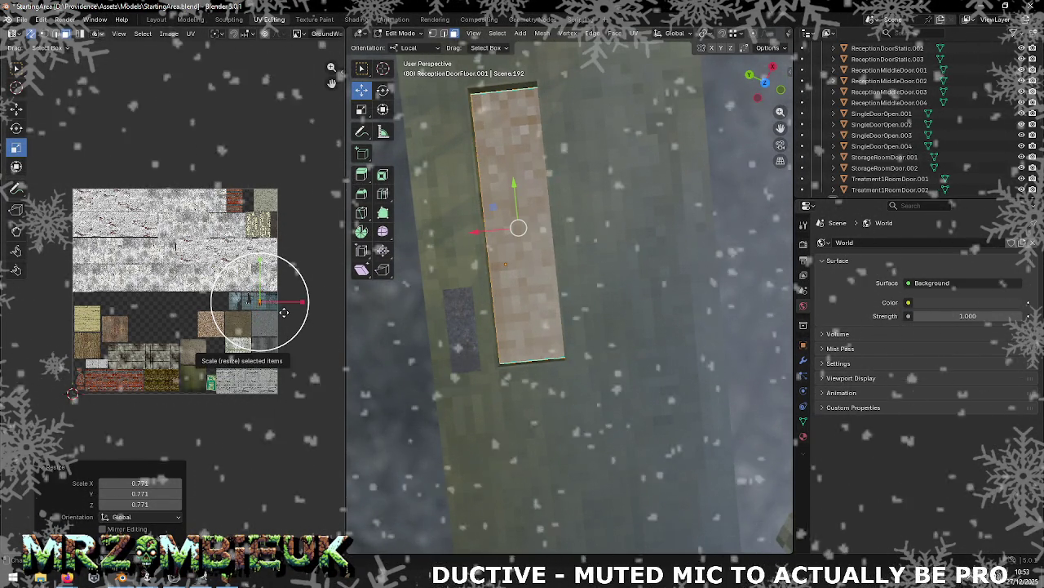
mouse_move(571, 343)
middle_down()
mouse_move(577, 224)
mouse_move(579, 242)
mouse_move(612, 213)
mouse_move(433, 223)
mouse_move(576, 267)
mouse_move(552, 312)
mouse_move(763, 169)
middle_up()
Step: Save StartingArea.blend, isolate the kitchen door frame, and view the wall sign in Unity
key(ctrl+s)
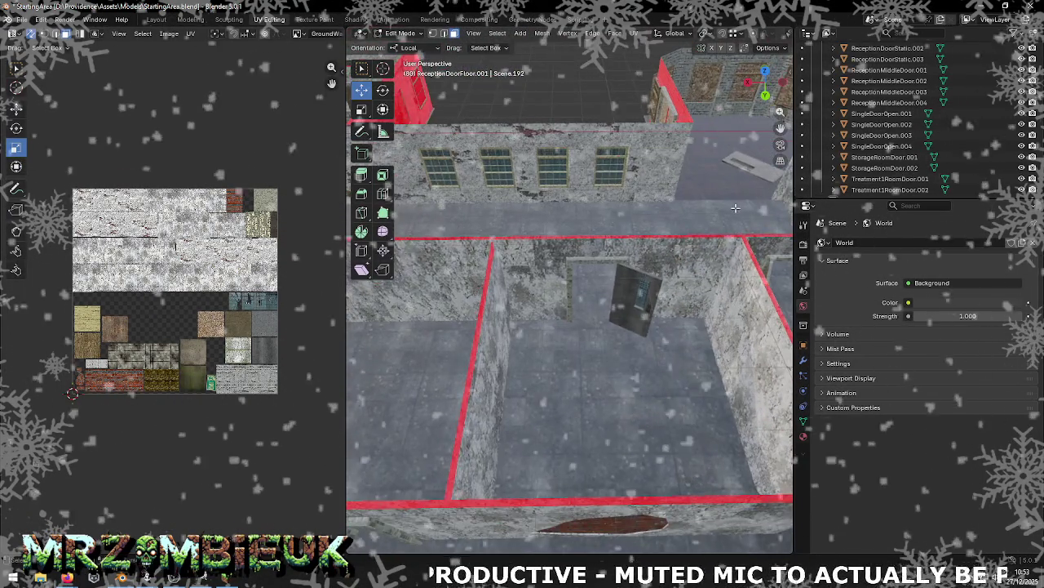
key(Tab)
click(759, 167)
scroll(764, 172, up, 3)
key(KP_Divide)
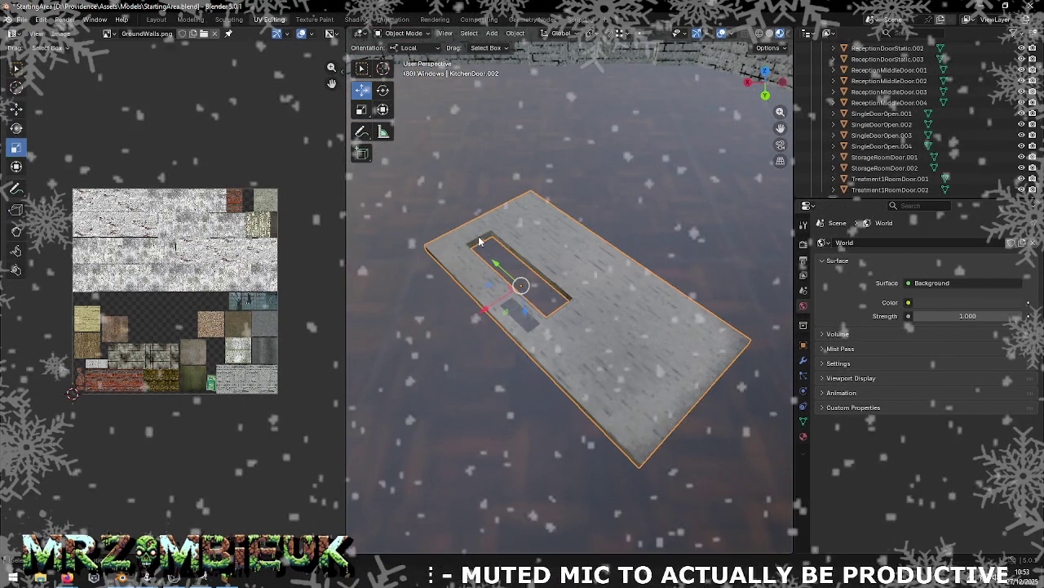
key(alt+Tab)
key(alt+Tab)
mouse_move(484, 256)
right_down()
mouse_move(684, 169)
mouse_move(659, 197)
mouse_move(911, 112)
mouse_move(501, 117)
right_up()
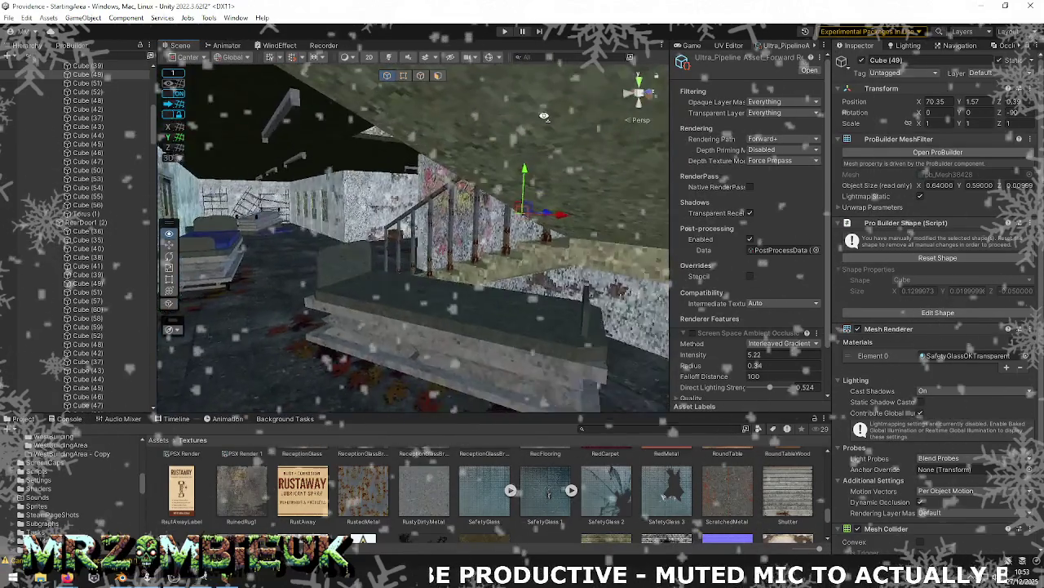
mouse_move(502, 116)
right_down()
mouse_move(38, 133)
mouse_move(566, 264)
mouse_move(504, 285)
right_up()
key(alt+Tab)
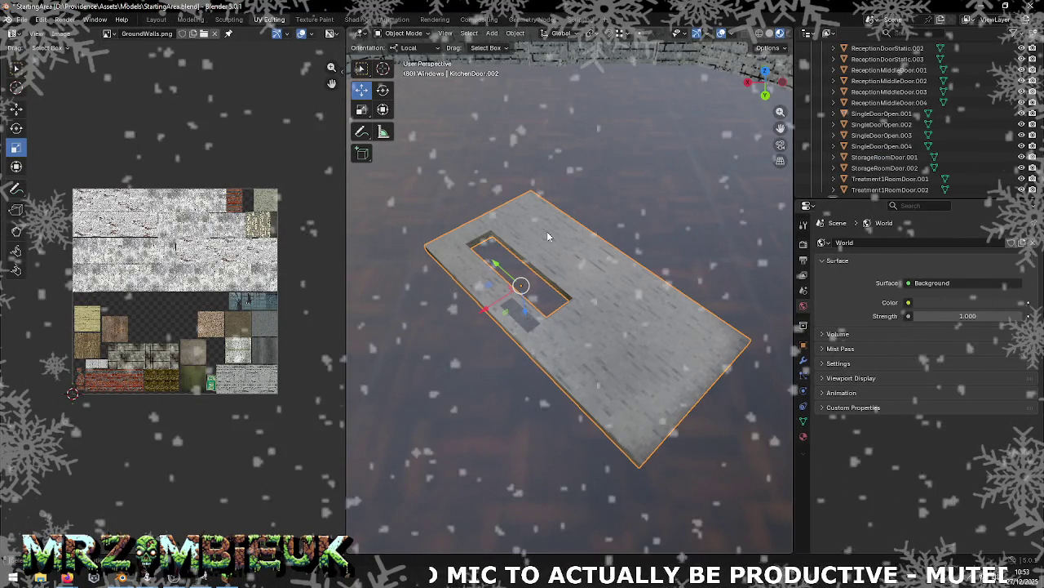
Step: Extend a new face across the kitchen door frame's opening, stretching its corner to fit
scroll(568, 288, up, 2)
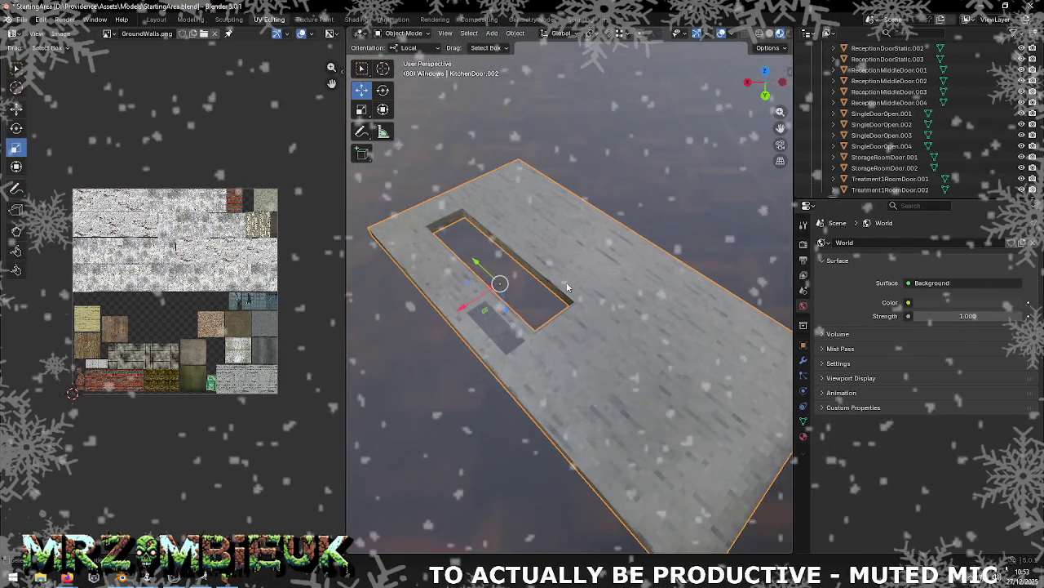
middle_drag(568, 288, 530, 294)
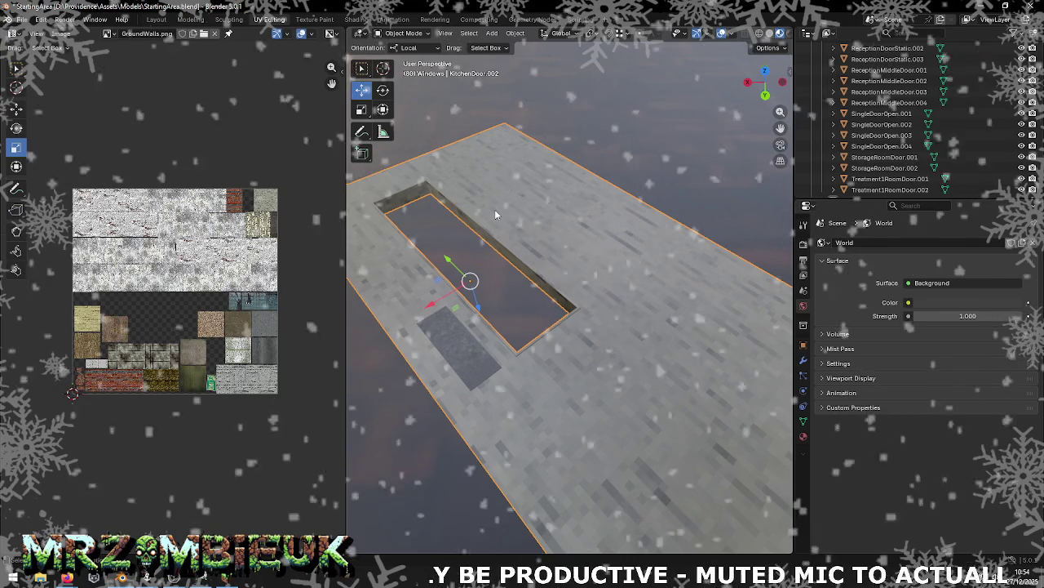
key(Tab)
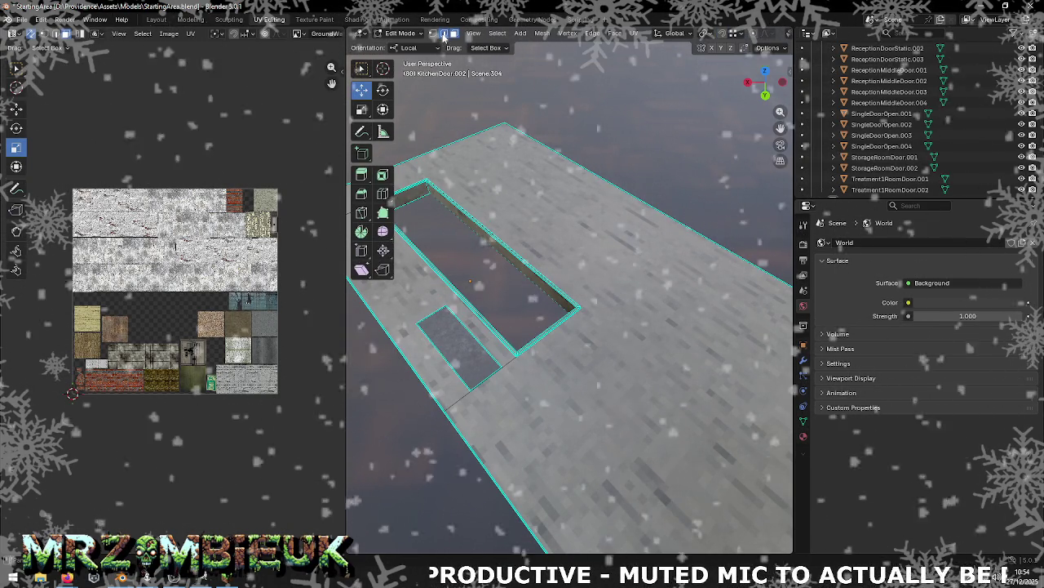
mouse_move(408, 204)
middle_down()
mouse_move(490, 239)
mouse_move(498, 277)
middle_up()
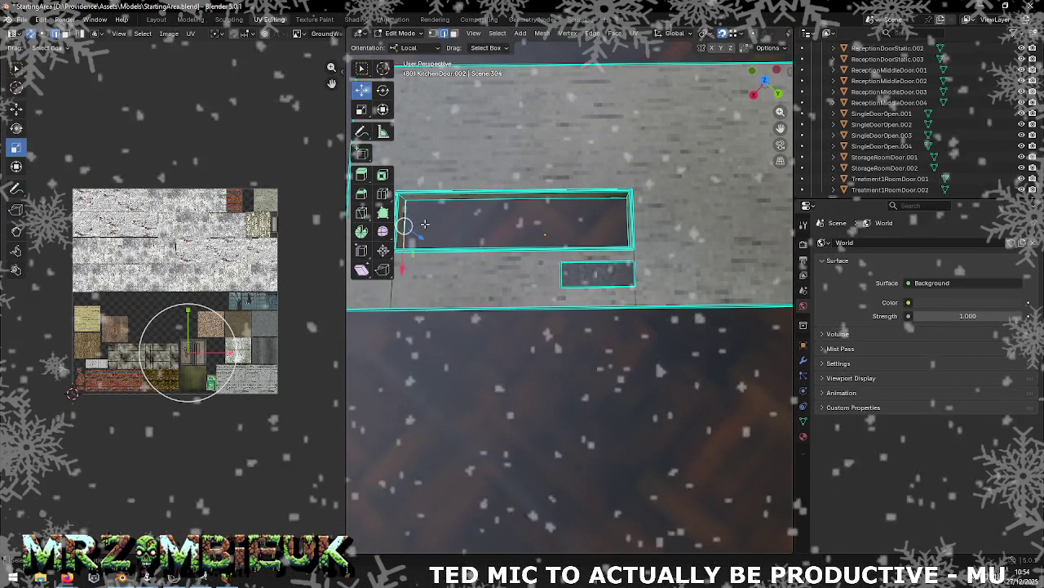
key(g)
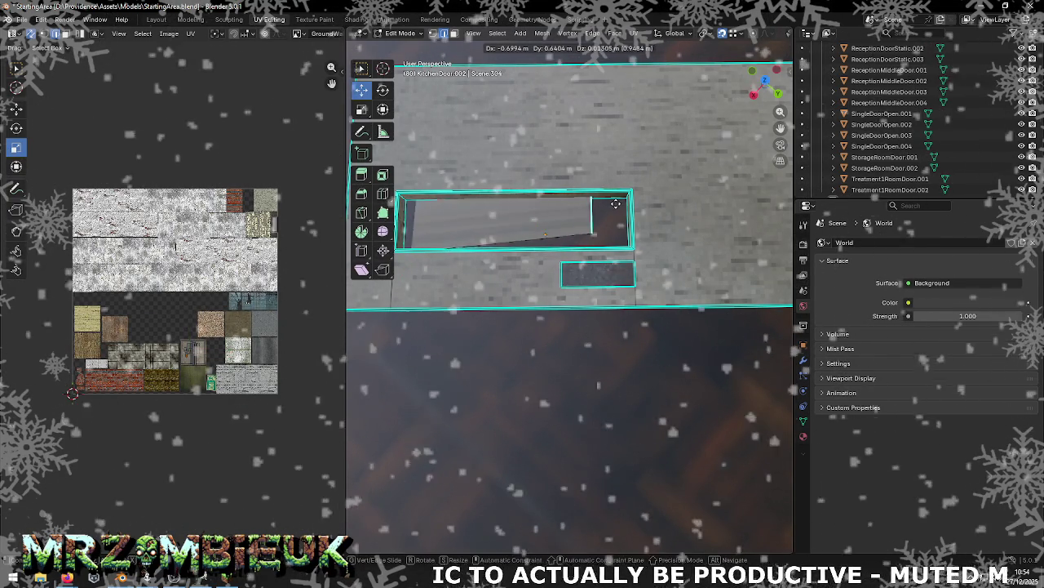
click(626, 204)
mouse_move(630, 215)
middle_down()
mouse_move(757, 186)
mouse_move(723, 266)
mouse_move(718, 326)
mouse_move(730, 343)
middle_up()
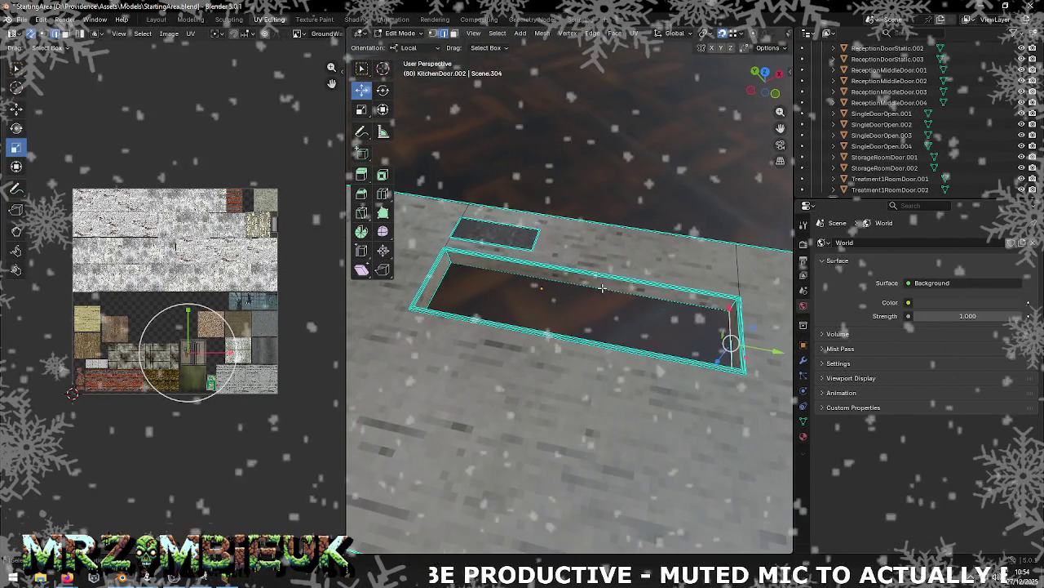
drag(719, 337, 452, 264)
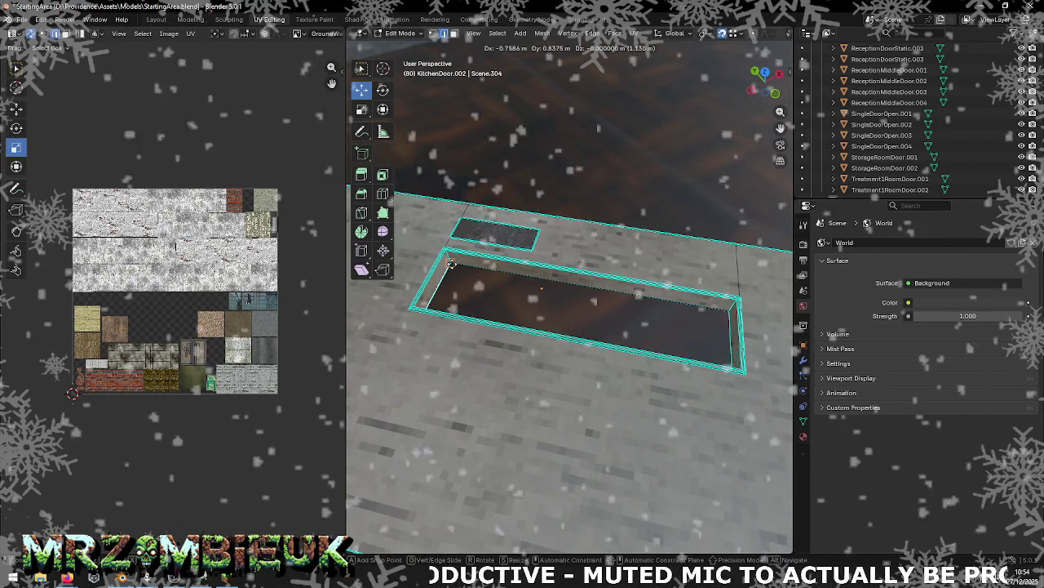
click(451, 263)
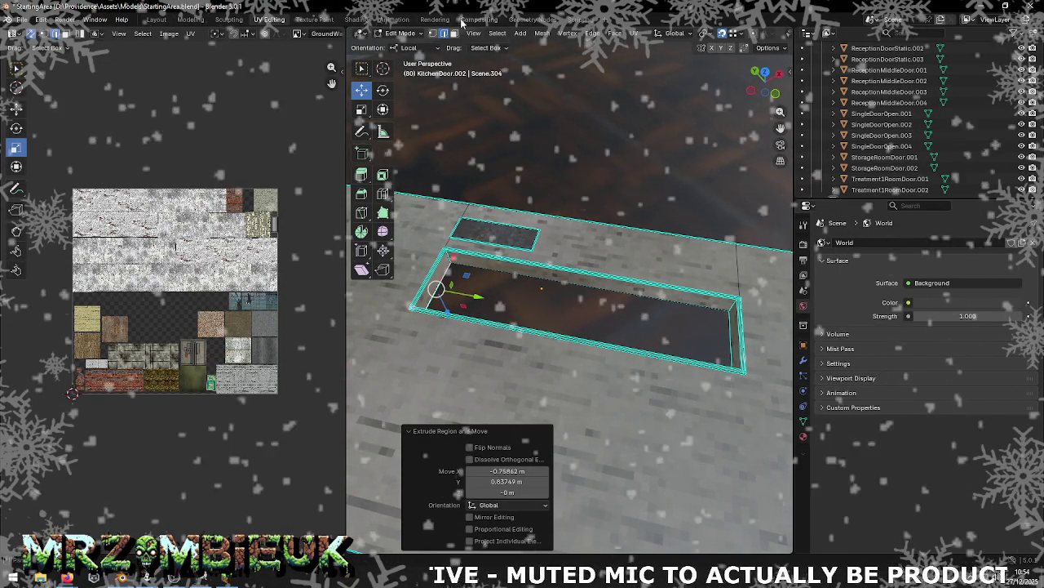
Step: Separate the new face into its own object, KitchenDoor.004, and select it
click(526, 298)
right_click(529, 300)
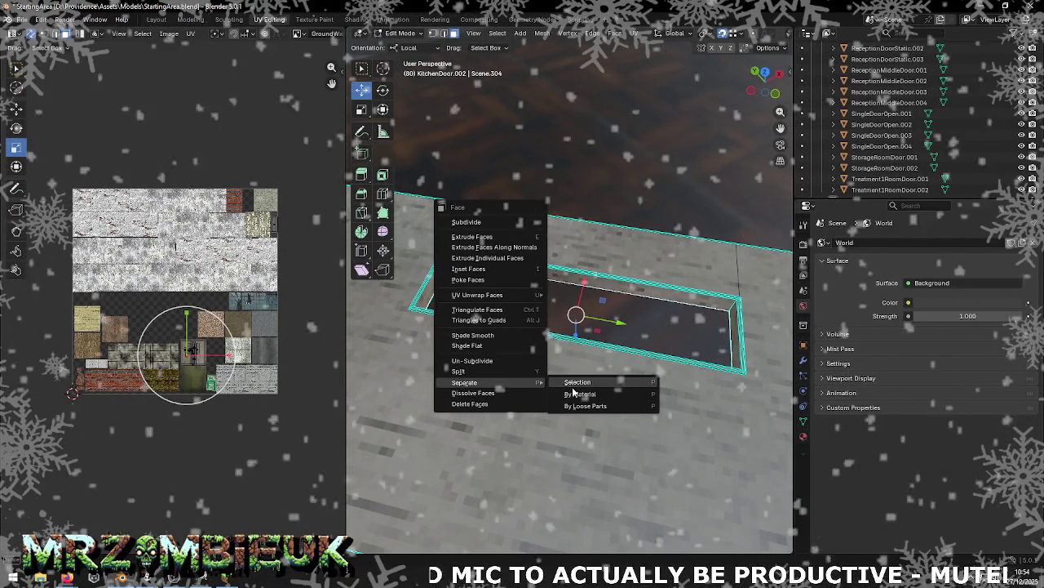
mouse_move(465, 382)
click(574, 384)
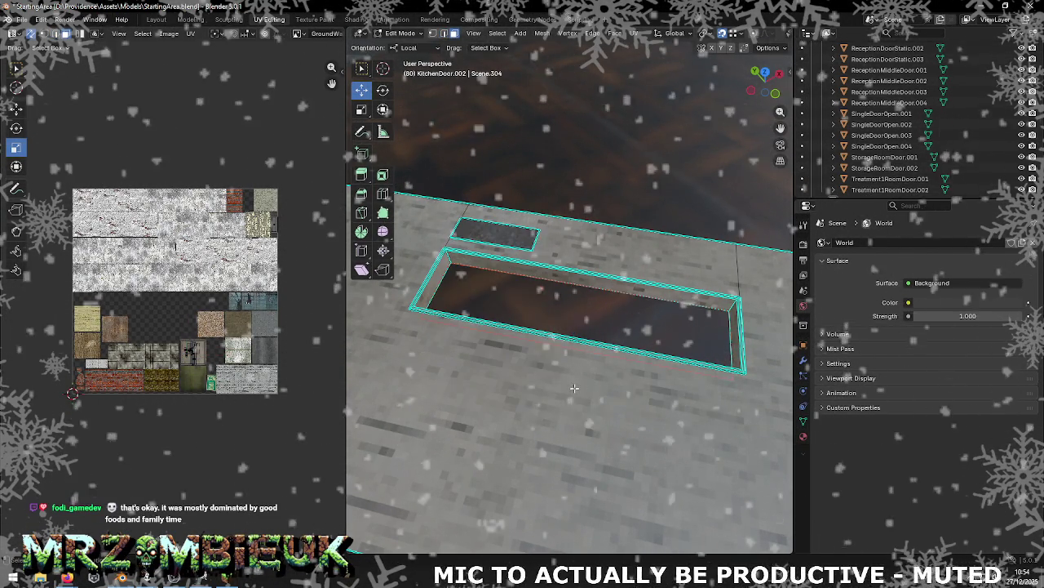
key(Tab)
click(574, 310)
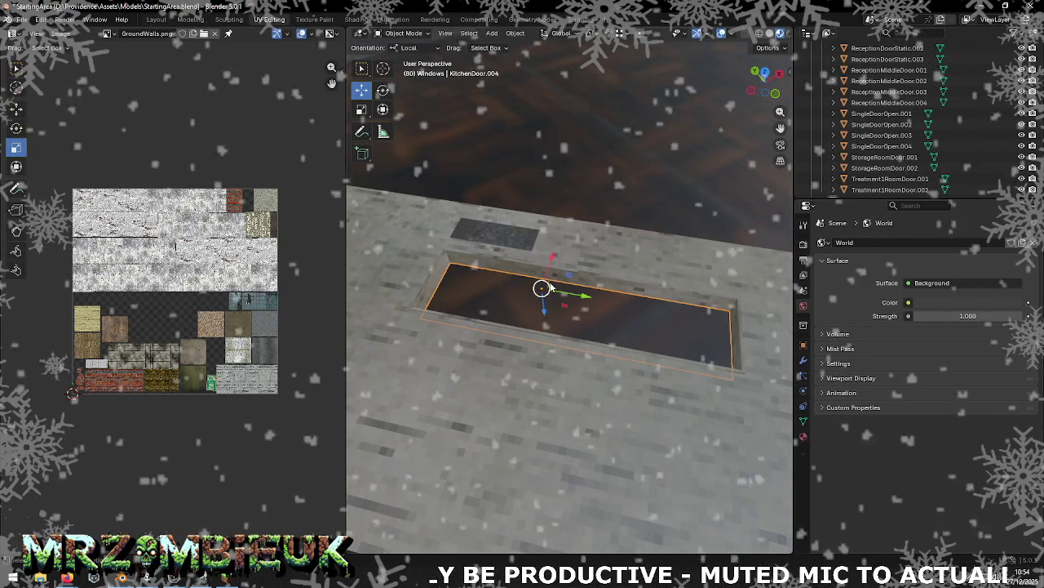
Step: Lower KitchenDoor.004 about 0.022 m along local Z and enter its Edit Mode
middle_drag(630, 183, 583, 166)
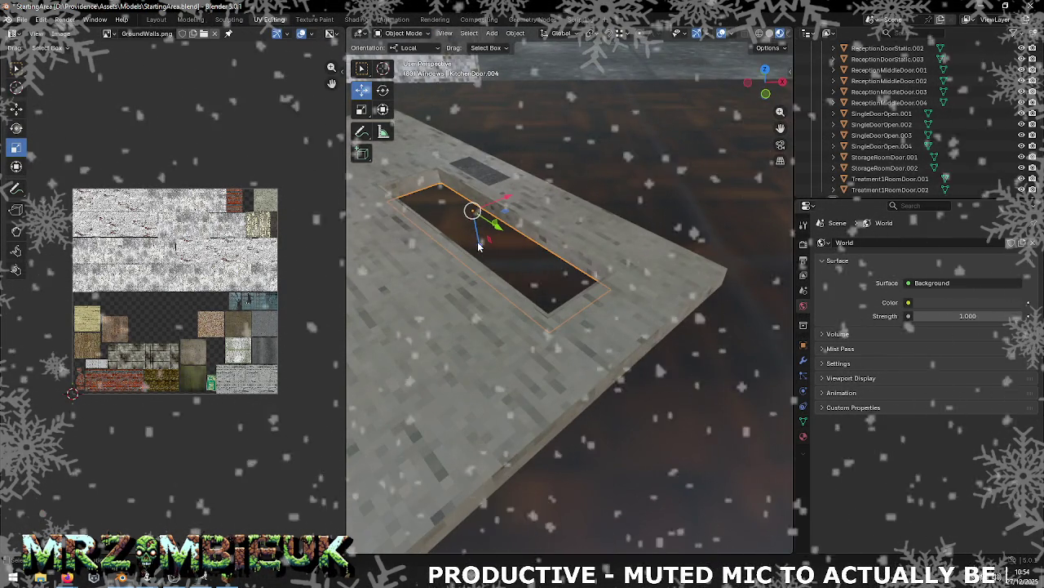
drag(481, 233, 480, 240)
mouse_move(480, 239)
middle_down()
mouse_move(477, 224)
mouse_move(529, 242)
middle_up()
click(519, 245)
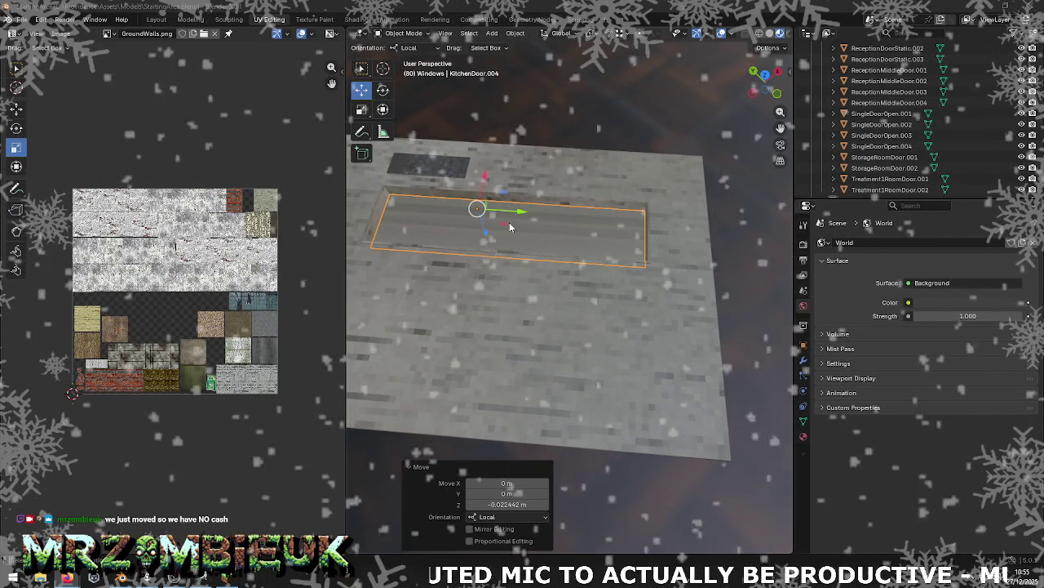
right_click(537, 223)
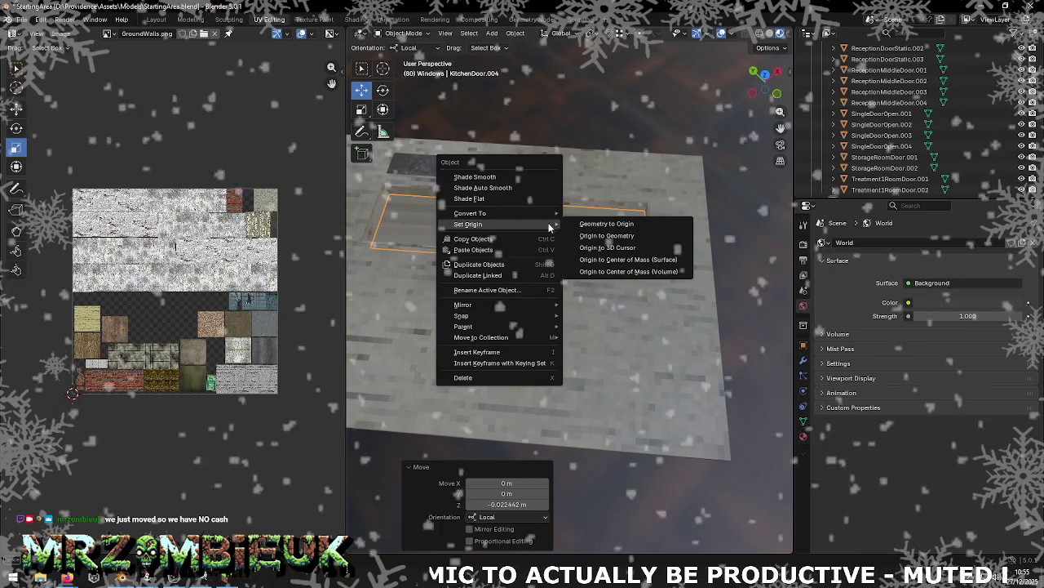
key(Tab)
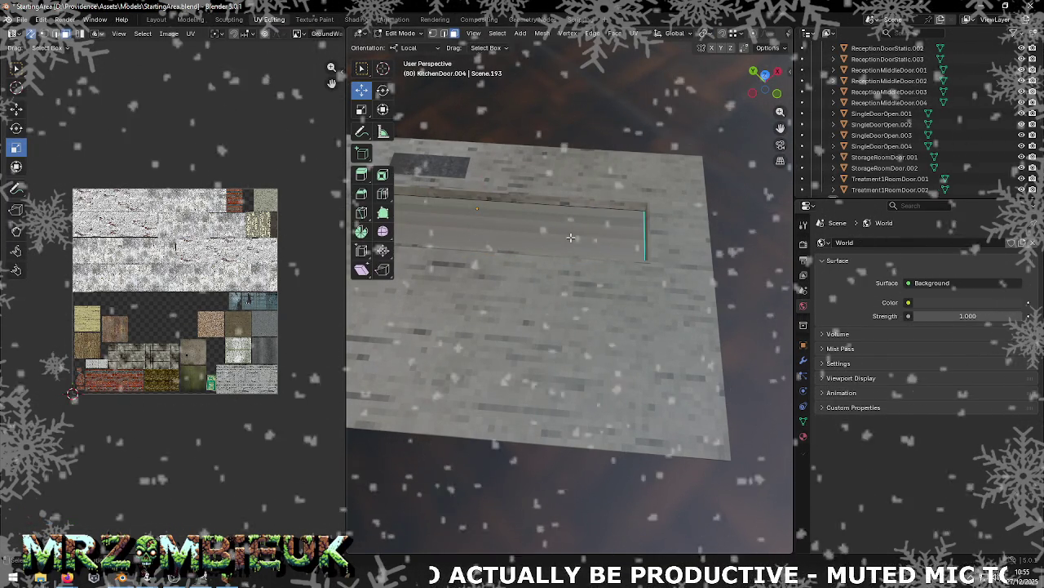
Step: Smart-UV-unwrap the door panel's selected face
click(571, 245)
right_click(571, 241)
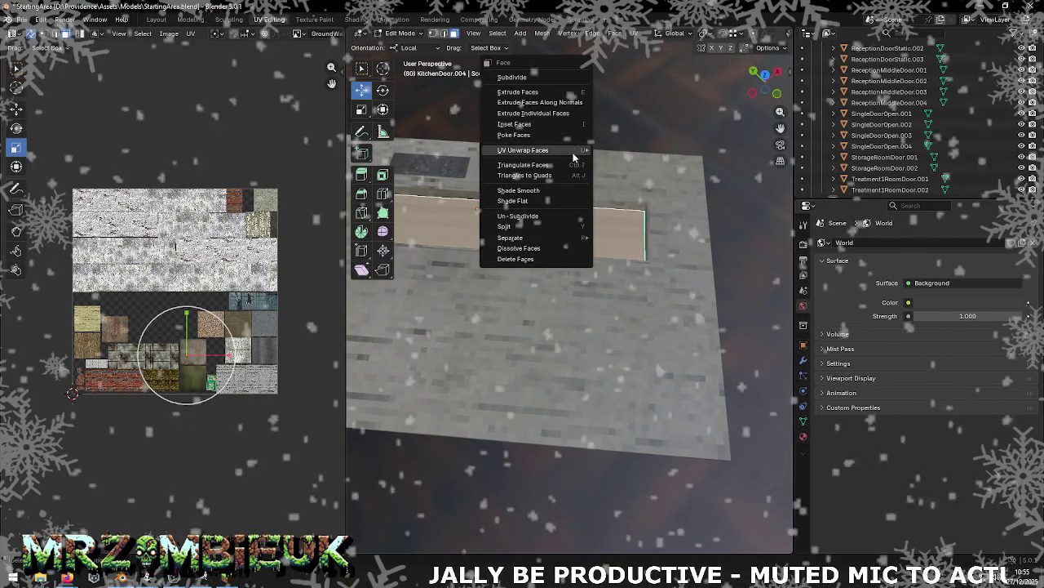
mouse_move(523, 150)
click(653, 189)
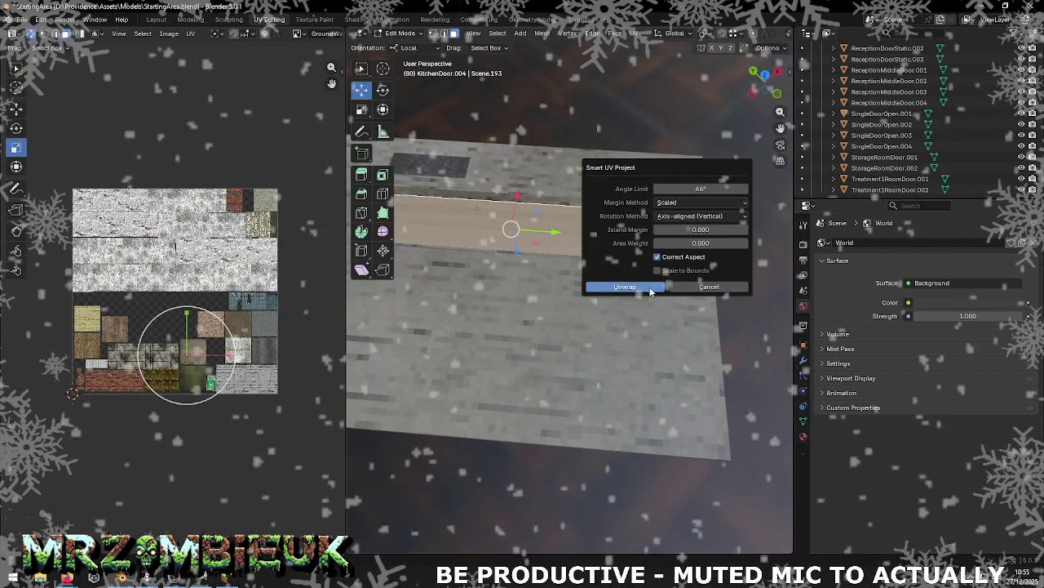
click(618, 287)
Step: Shift the door's UV island right across the texture atlas and scale it to 0.606
click(16, 108)
drag(102, 296, 266, 301)
click(16, 147)
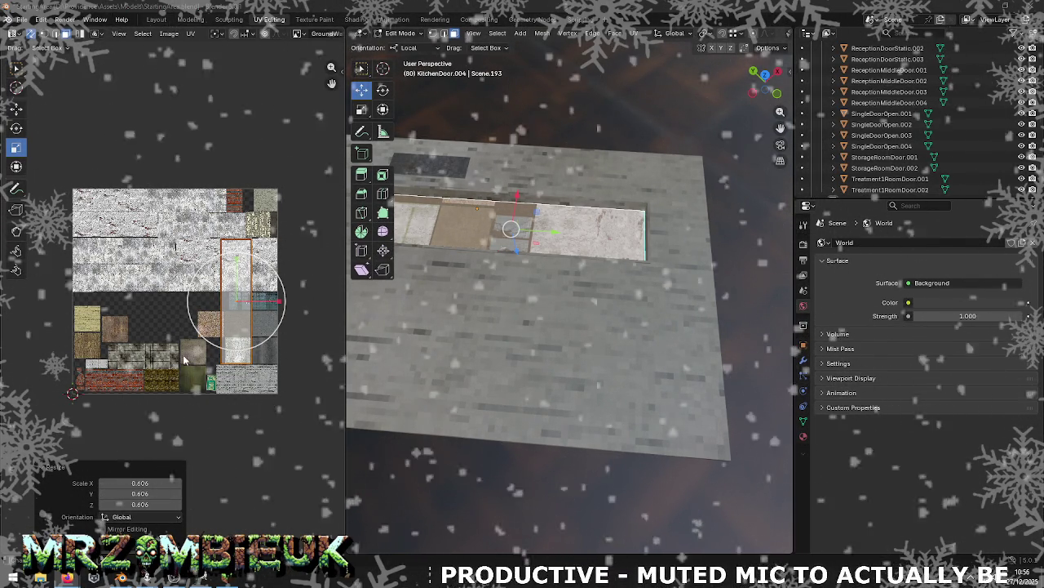
Step: Undo a flipped UV island scale and orbit to a near top-down view of the door
key(s)
click(229, 288)
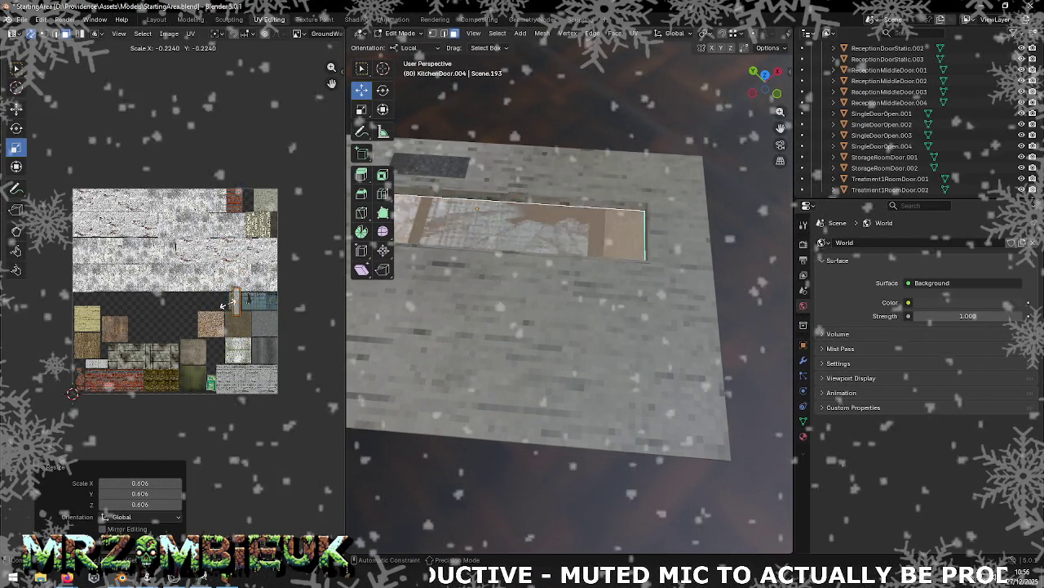
key(ctrl+z)
middle_drag(396, 285, 540, 186)
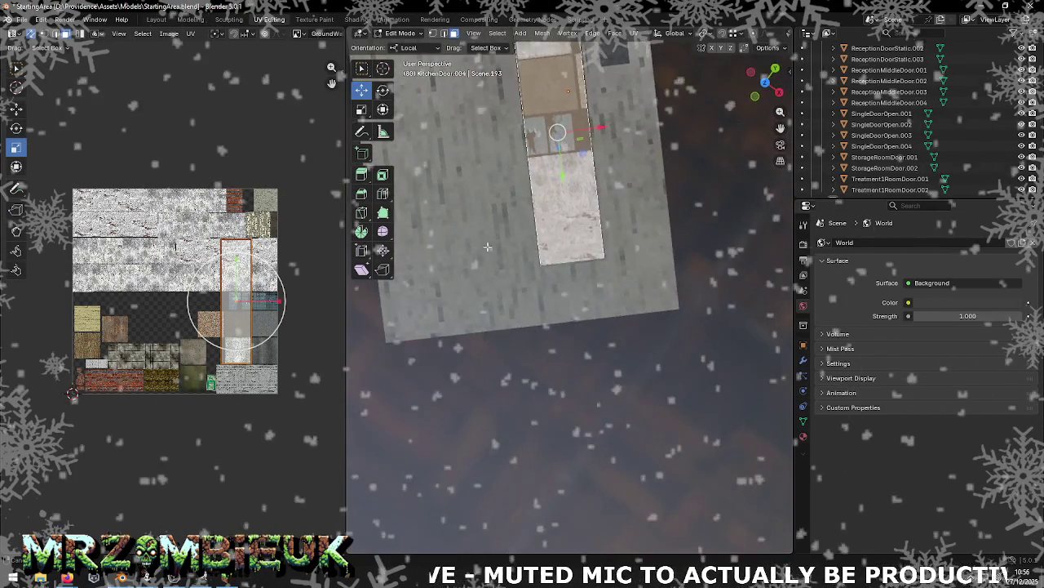
scroll(540, 186, up, 3)
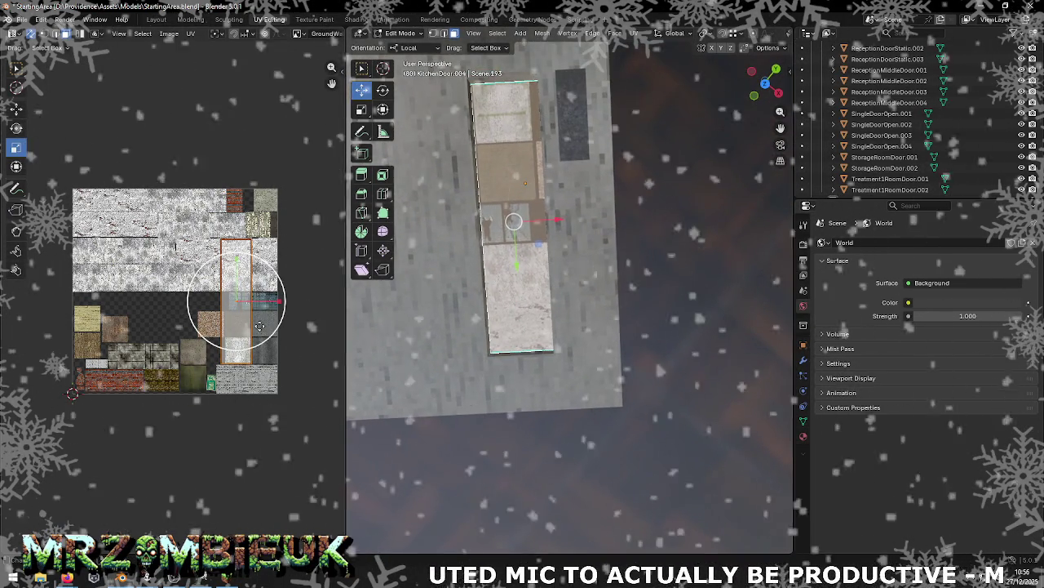
Step: Scale the door's UV island down to 0.182 and save the blend file
key(s)
click(249, 325)
drag(249, 325, 238, 304)
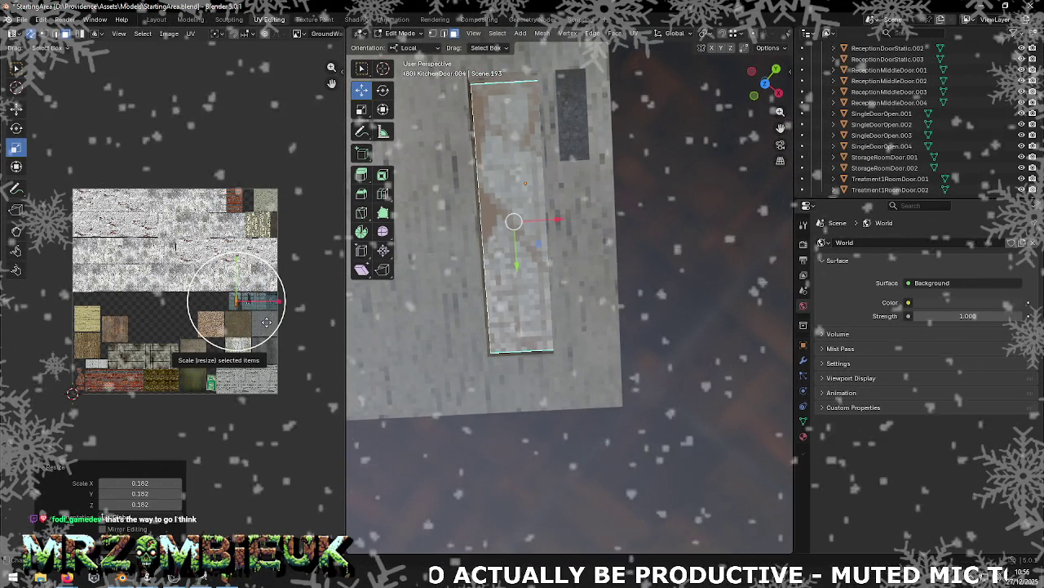
key(ctrl+s)
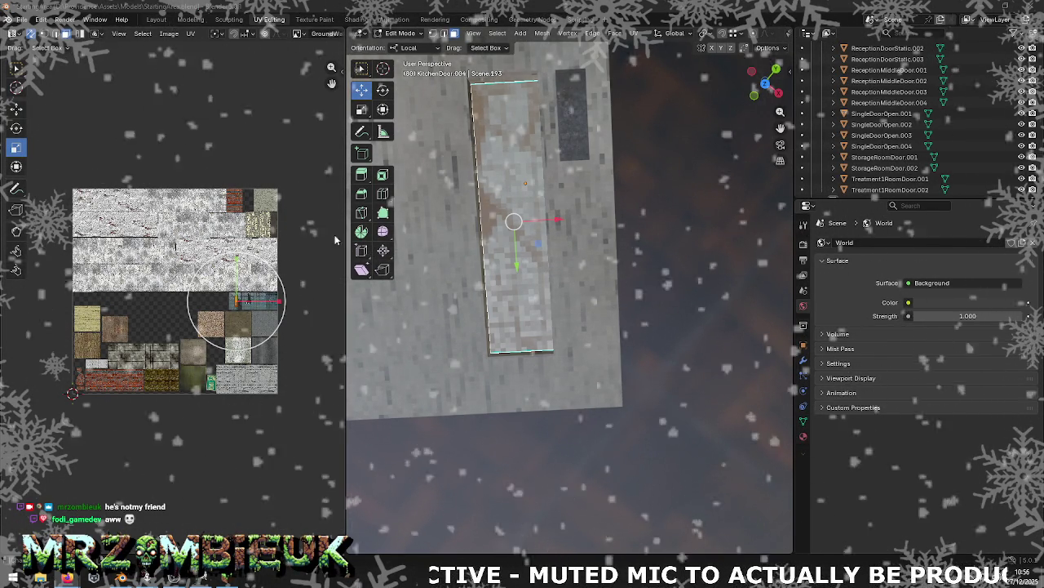
scroll(248, 292, up, 6)
scroll(110, 299, up, 3)
click(15, 108)
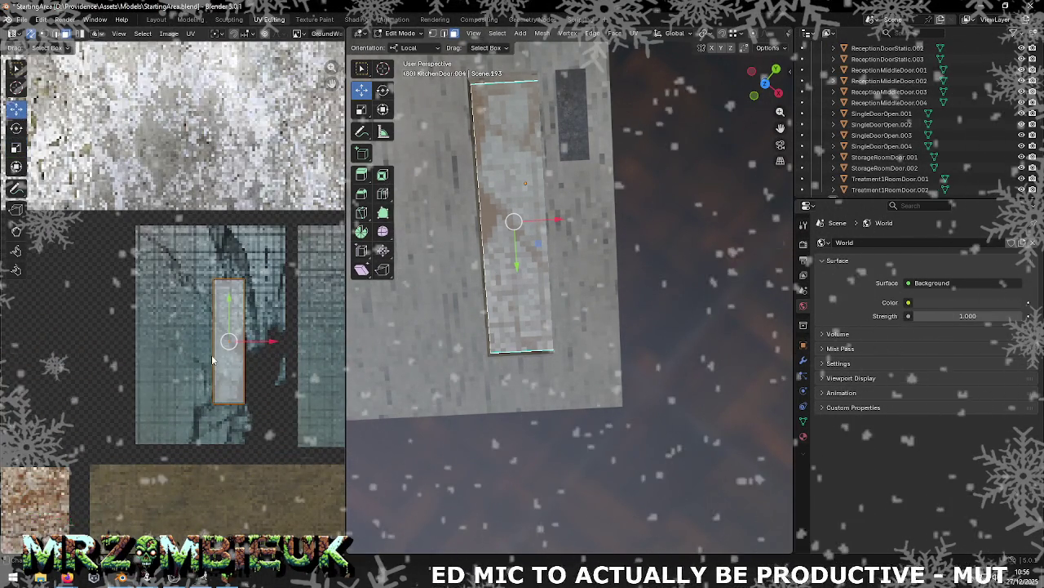
Step: Nudge the door's UV island about 0.0098 right and 0.0136 down on the atlas
drag(272, 341, 299, 339)
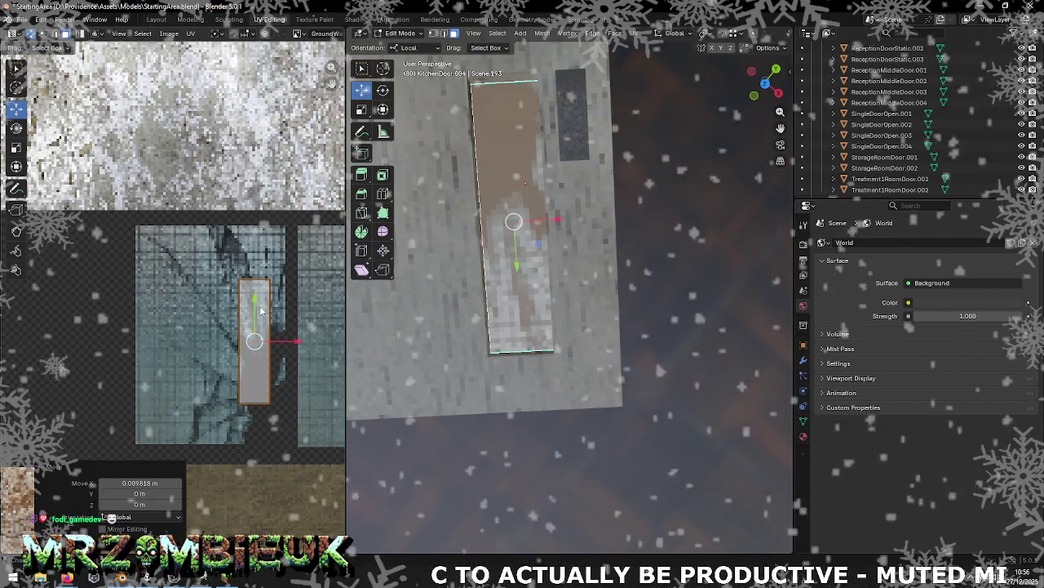
drag(256, 295, 255, 331)
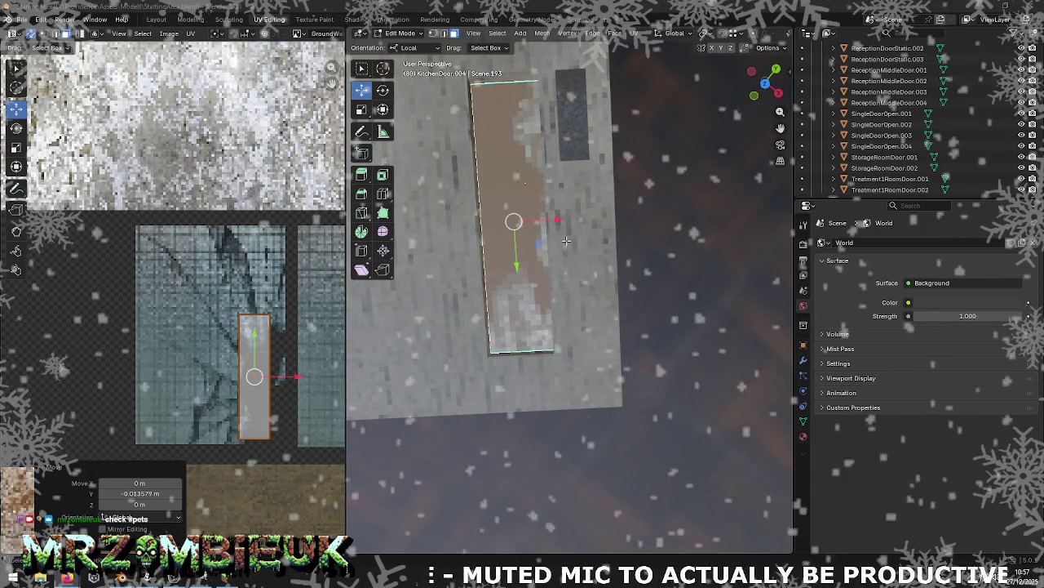
mouse_move(563, 139)
middle_down()
mouse_move(587, 217)
mouse_move(549, 258)
middle_up()
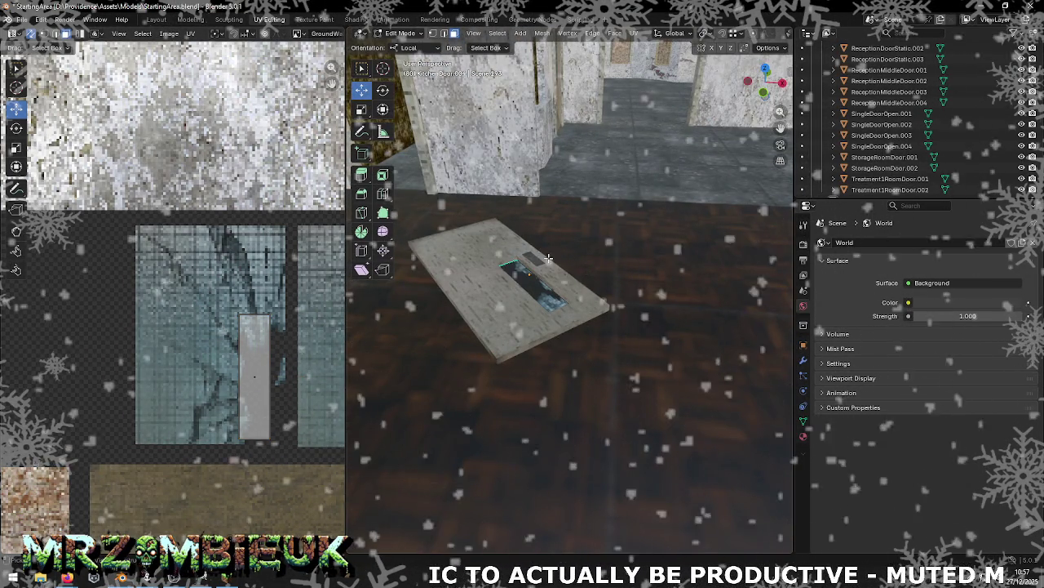
Step: Save the blend file and export all objects as StartingArea.obj to the Unity Maps folder
key(ctrl+s)
key(Tab)
key(a)
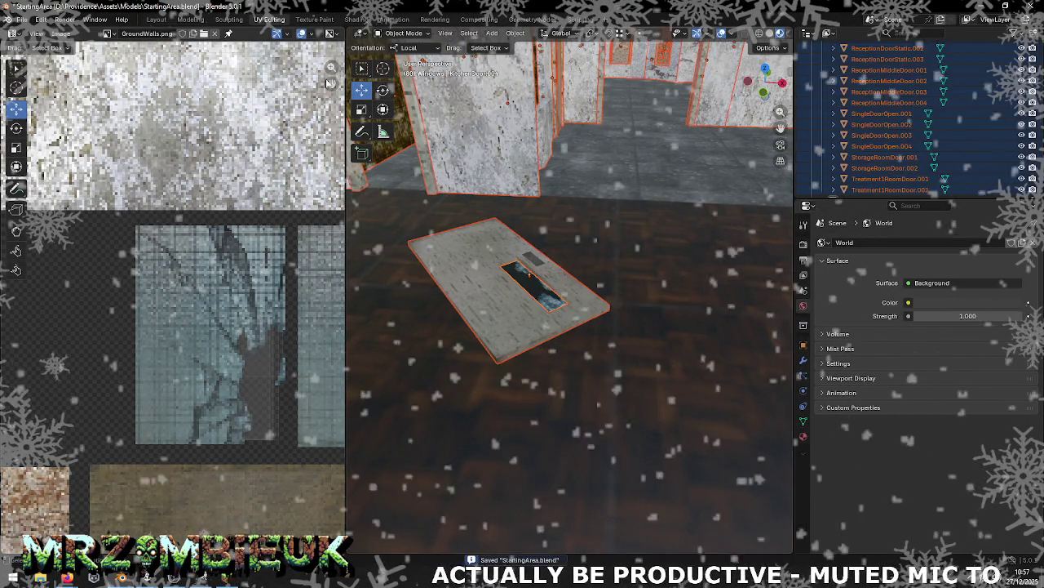
click(21, 18)
mouse_move(40, 185)
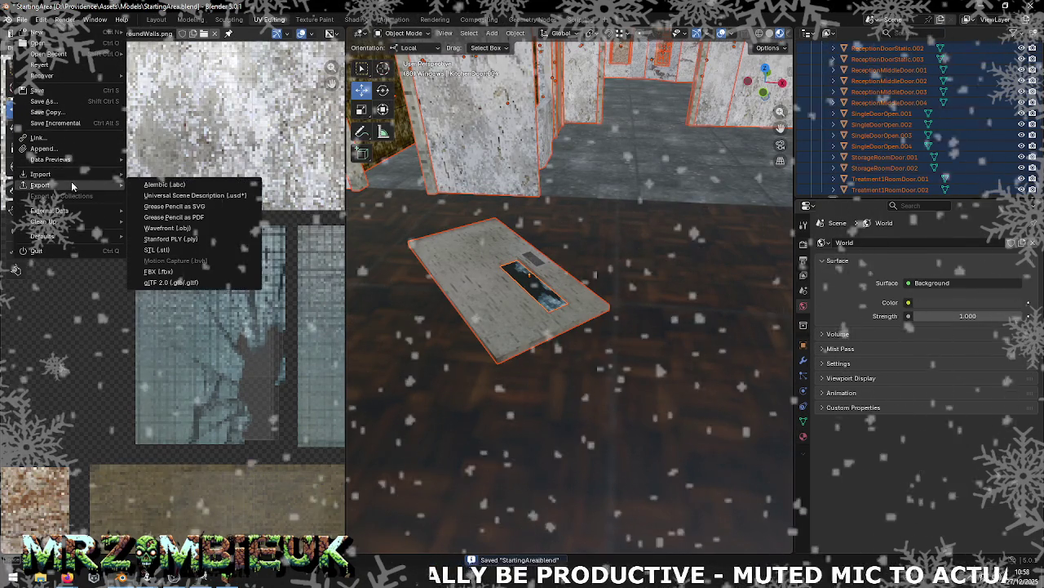
click(202, 226)
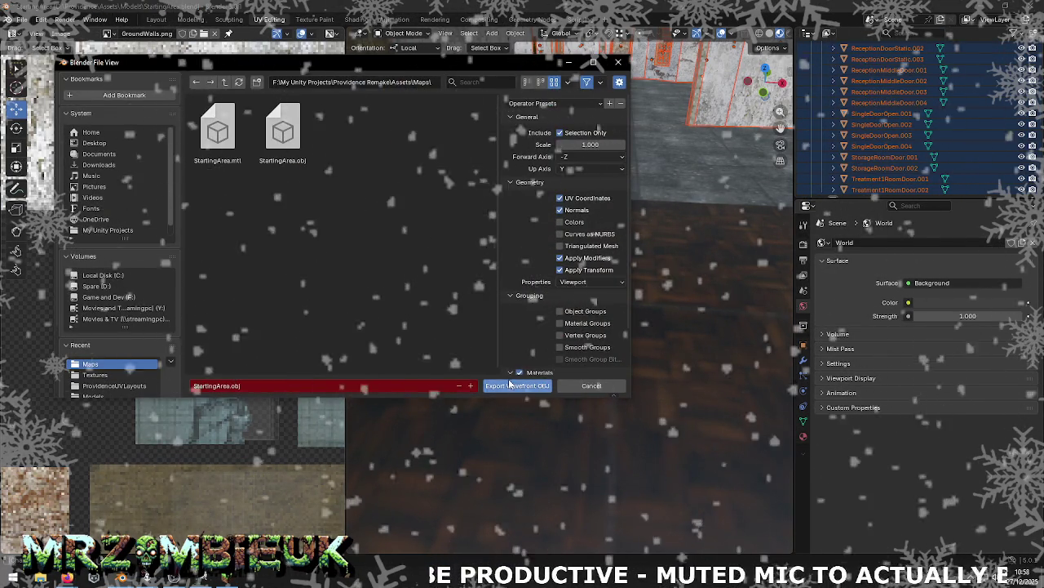
click(514, 383)
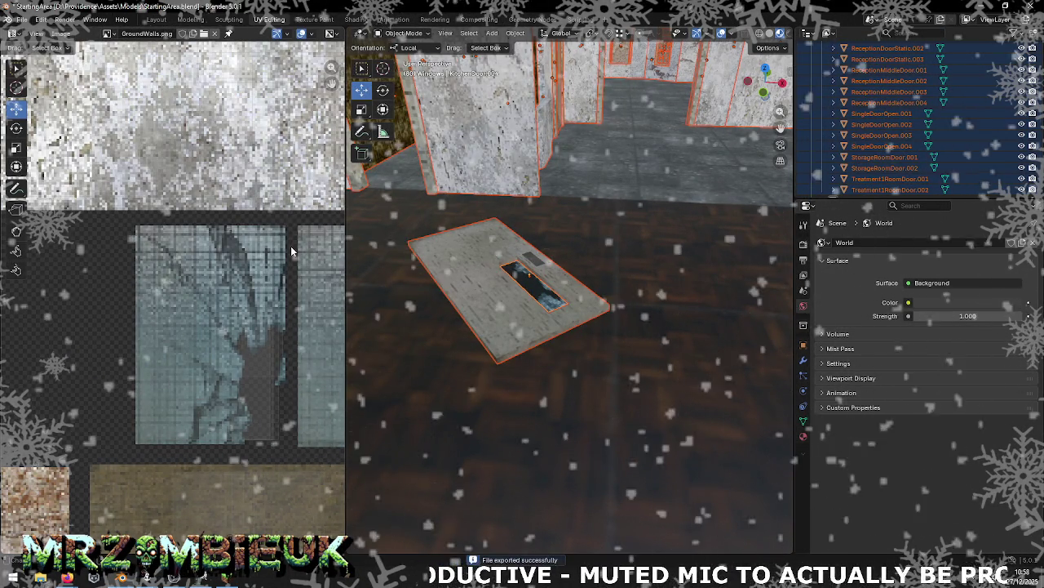
key(alt+Tab)
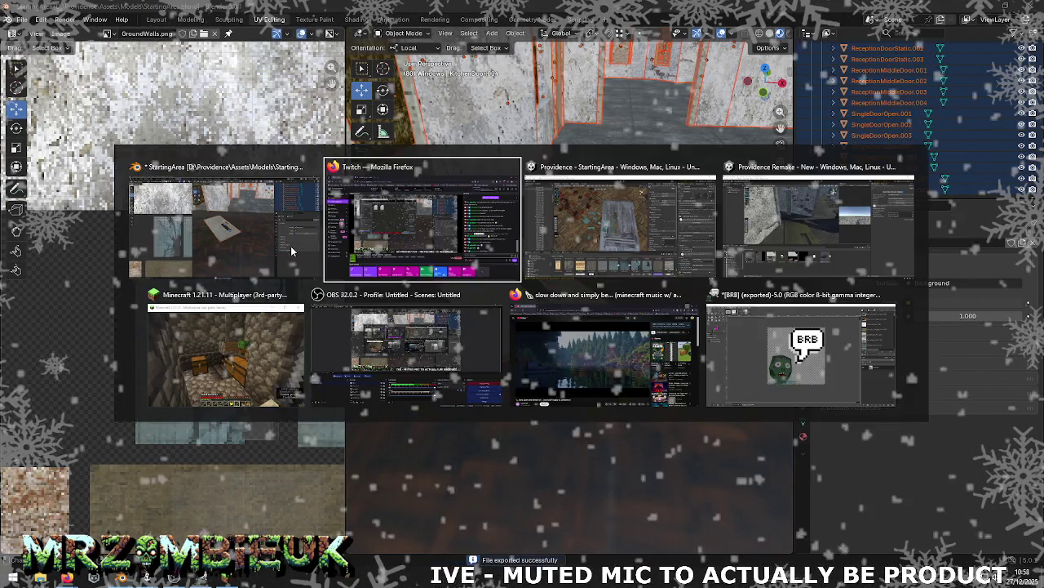
Step: Reimport the StartingArea model in Unity and fly the camera down to the floor slab
key(alt+Tab)
key(alt+Tab)
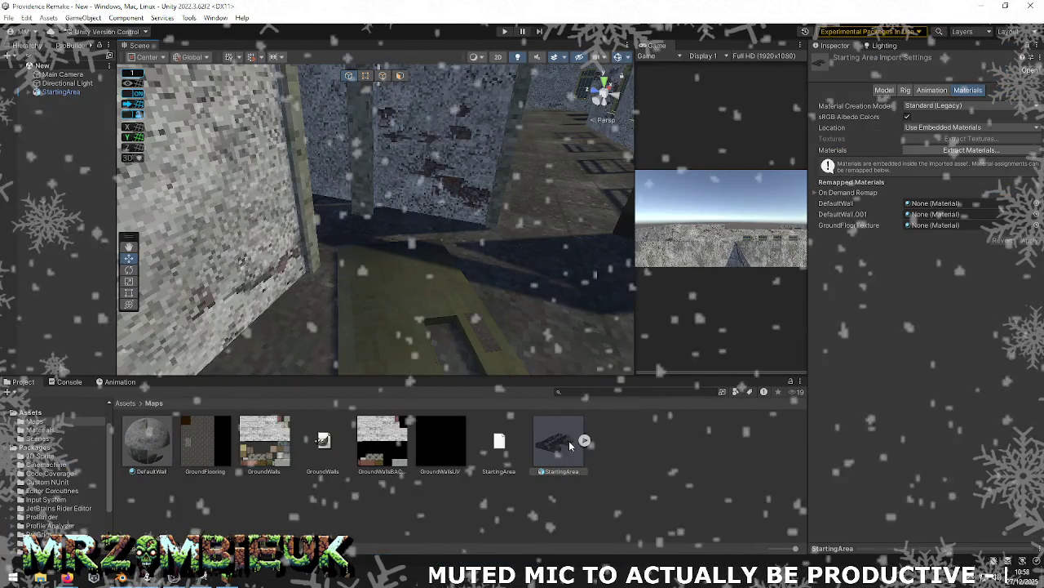
right_click(571, 441)
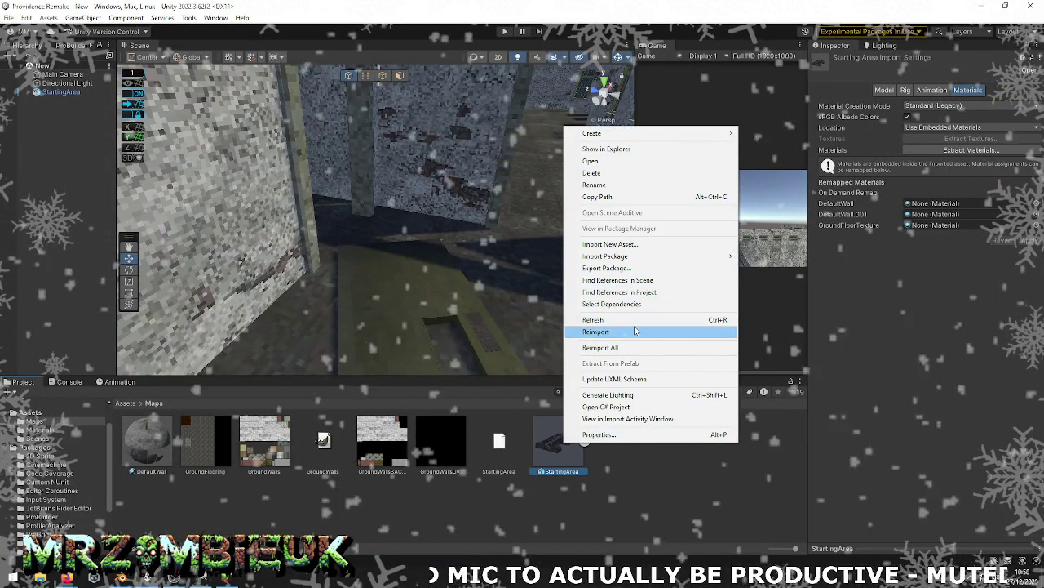
click(621, 330)
mouse_move(539, 313)
right_down()
mouse_move(181, 332)
mouse_move(346, 237)
right_up()
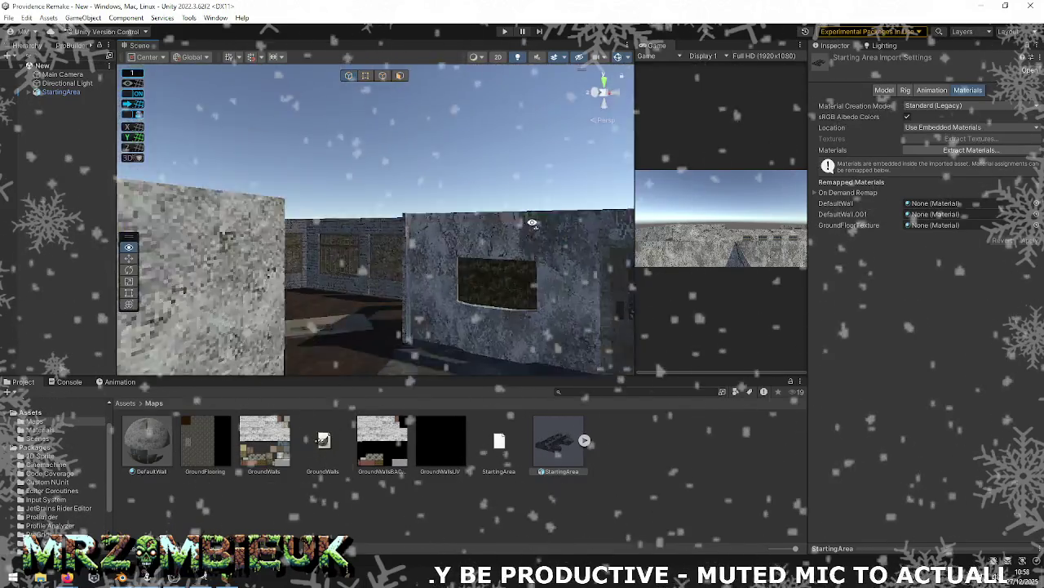
right_drag(346, 238, 253, 380)
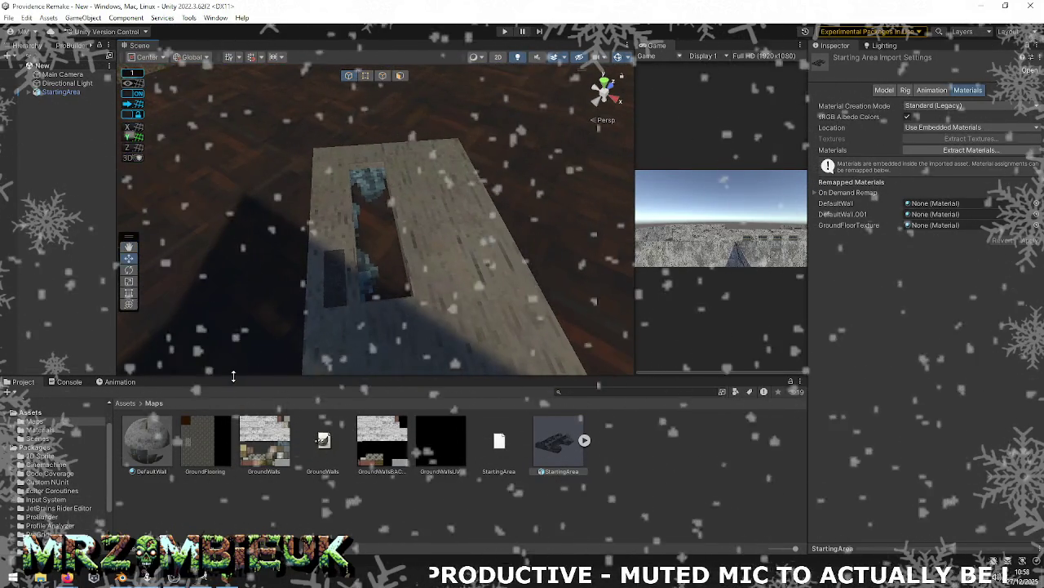
Step: Switch from Unity back to the Blender window
key(alt+Tab)
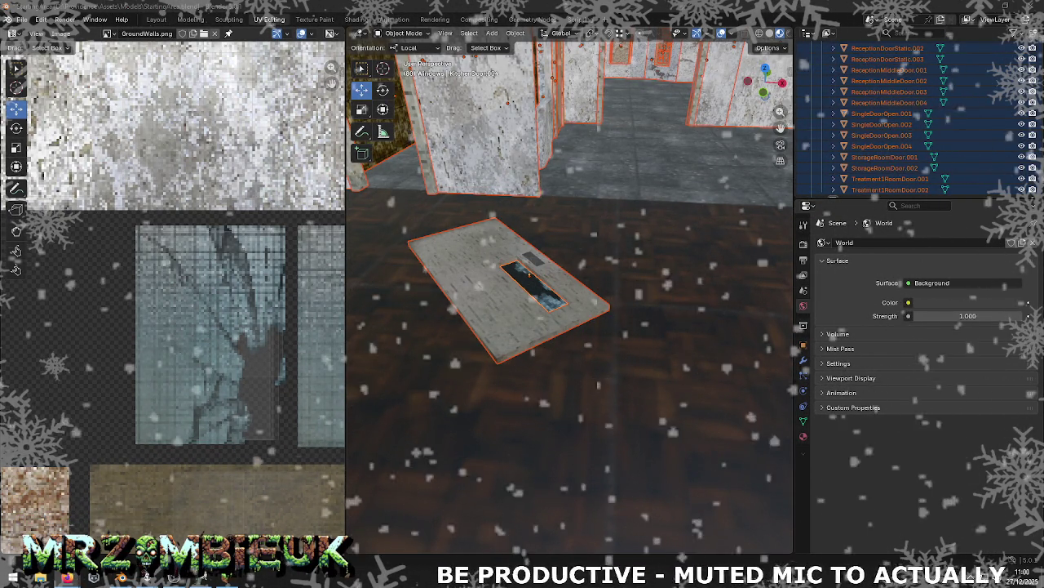
Step: Orbit to an overview of the rooms, deselect all objects, and save StartingArea.blend
mouse_move(594, 441)
middle_down()
mouse_move(443, 284)
mouse_move(565, 240)
mouse_move(741, 368)
middle_up()
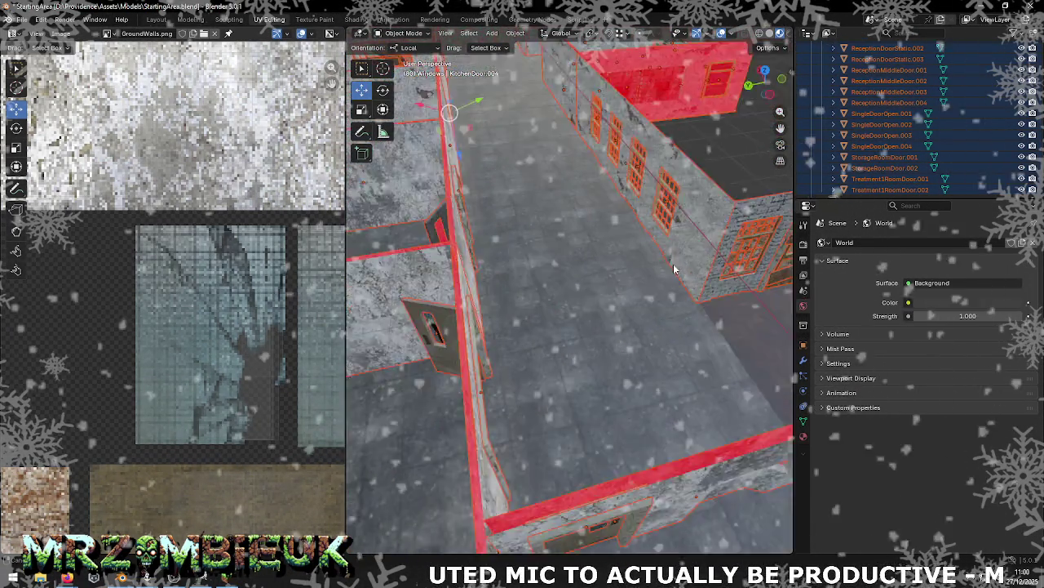
middle_drag(674, 269, 709, 398)
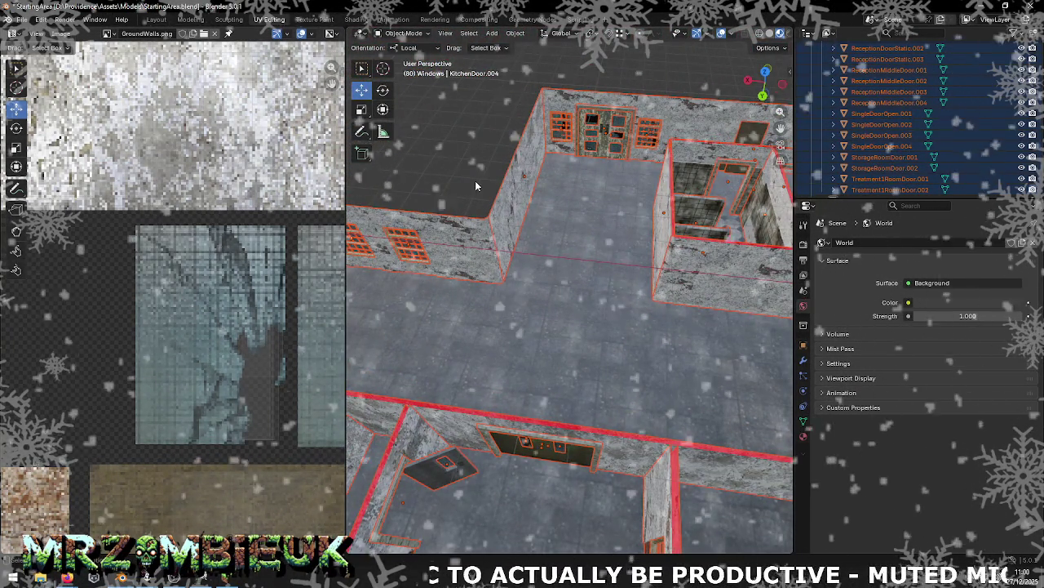
click(447, 181)
key(ctrl+s)
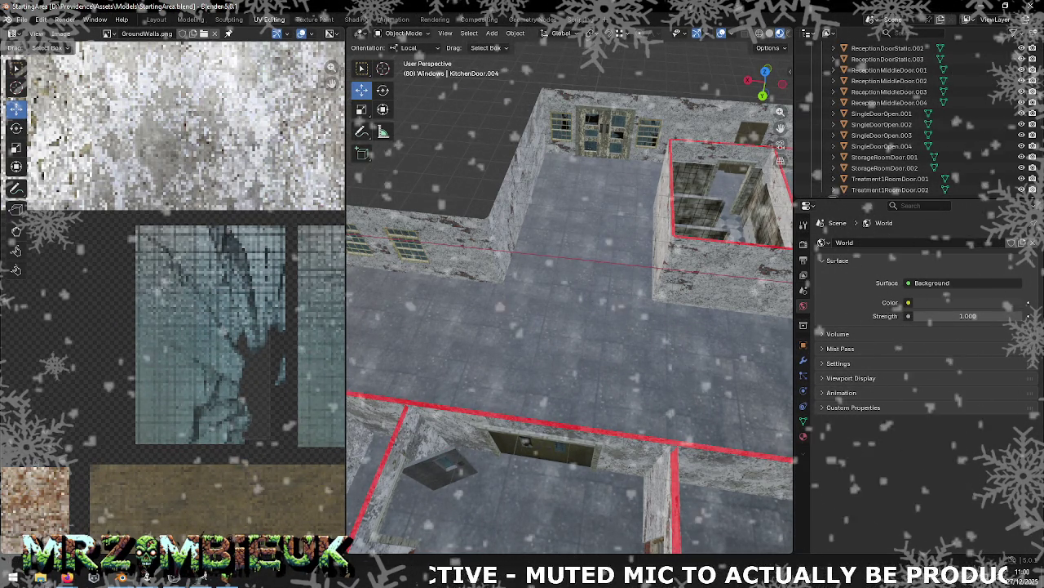
mouse_move(477, 186)
middle_down()
mouse_move(522, 177)
mouse_move(447, 194)
mouse_move(526, 197)
mouse_move(526, 216)
middle_up()
right_click(525, 215)
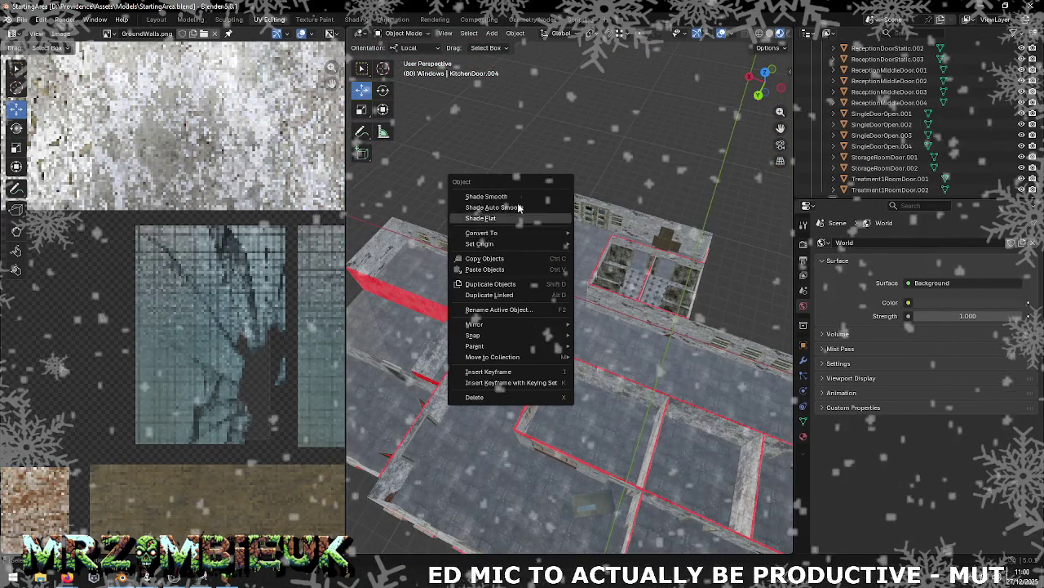
Step: Orbit and zoom in over the building's rooms, dismissing the object context menu
mouse_move(623, 145)
middle_down()
mouse_move(514, 164)
mouse_move(662, 340)
mouse_move(515, 181)
middle_up()
scroll(662, 340, up, 3)
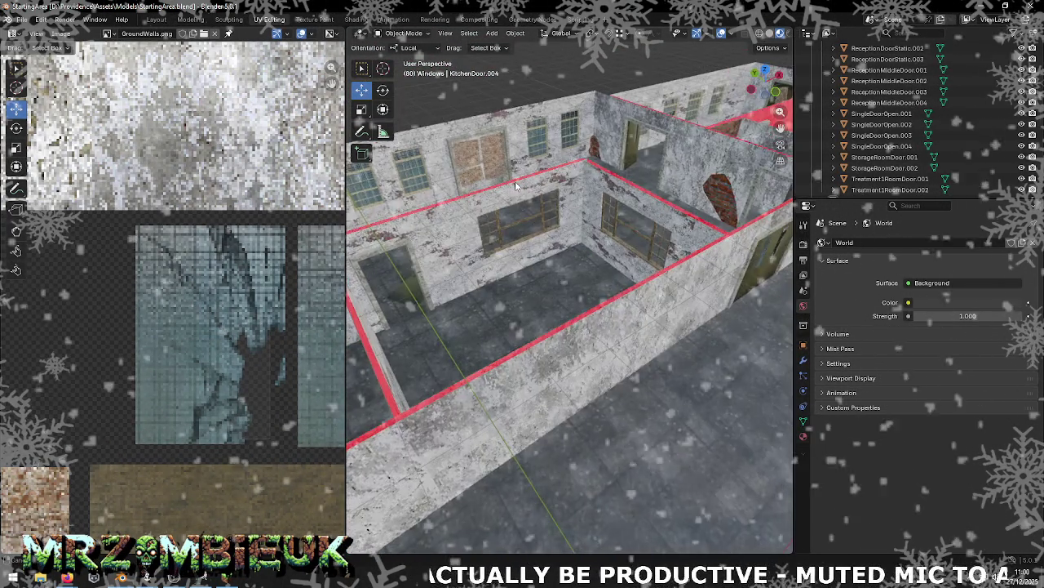
middle_drag(572, 214, 568, 250)
right_click(569, 250)
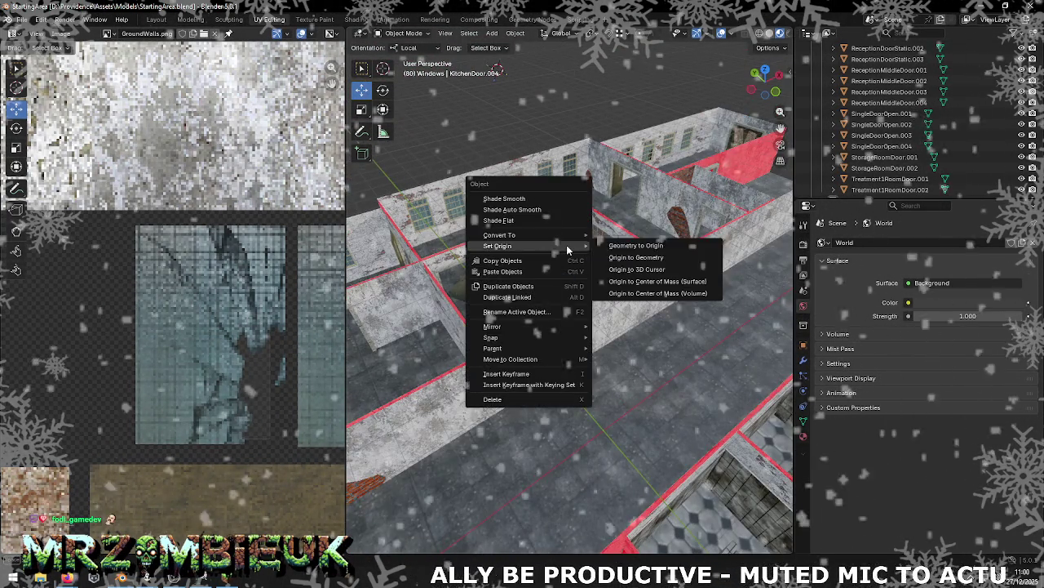
click(631, 255)
scroll(630, 255, down, 6)
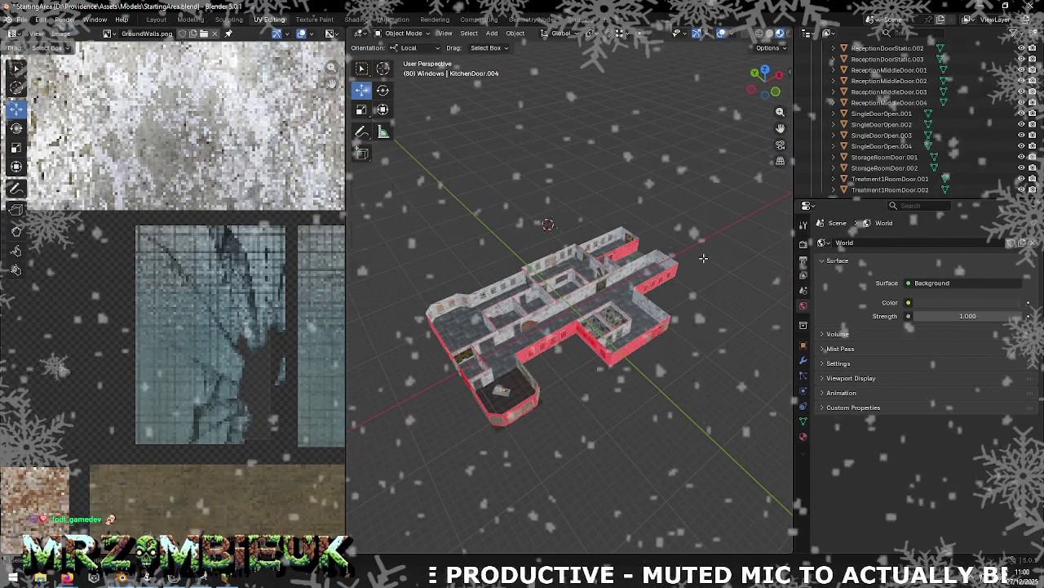
Step: Enter Edit Mode, zoom in on a corner wall, then switch to the Unity editor
key(Tab)
key(Tab)
scroll(680, 264, up, 4)
scroll(667, 263, up, 2)
scroll(641, 269, up, 2)
mouse_move(525, 273)
middle_down()
mouse_move(675, 255)
mouse_move(469, 276)
middle_up()
scroll(675, 254, up, 3)
scroll(495, 269, up, 2)
key(alt+Tab)
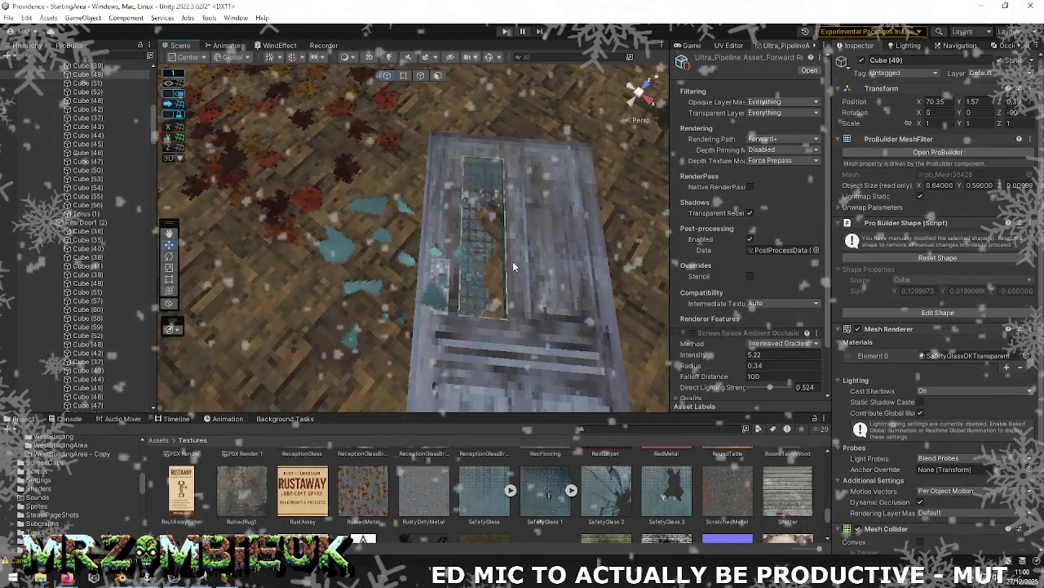
Step: Frame the glass cube in Unity's Scene view and fly past the walls before returning to Blender
alt+drag(512, 266, 838, 143)
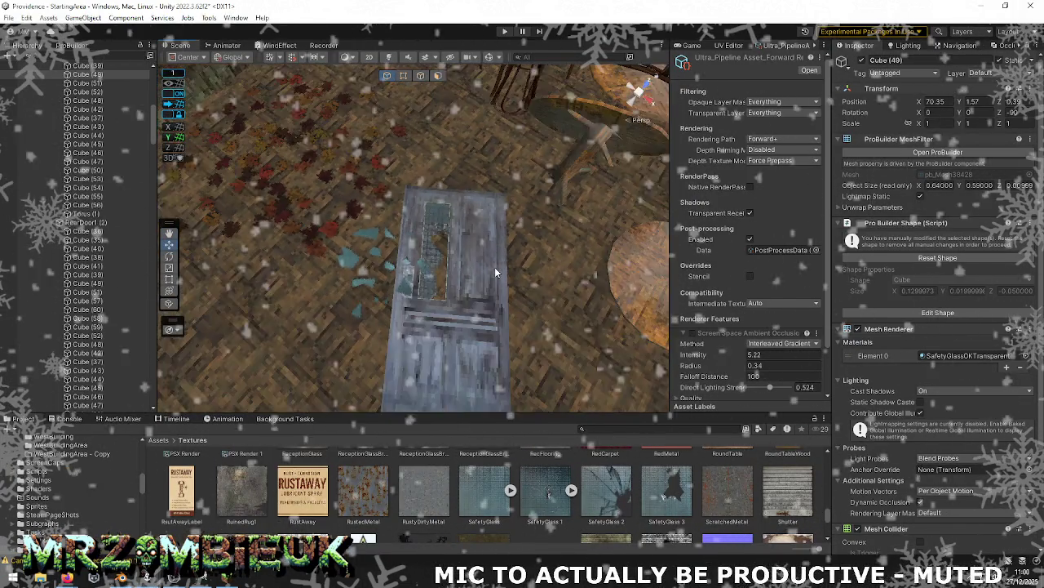
key(f)
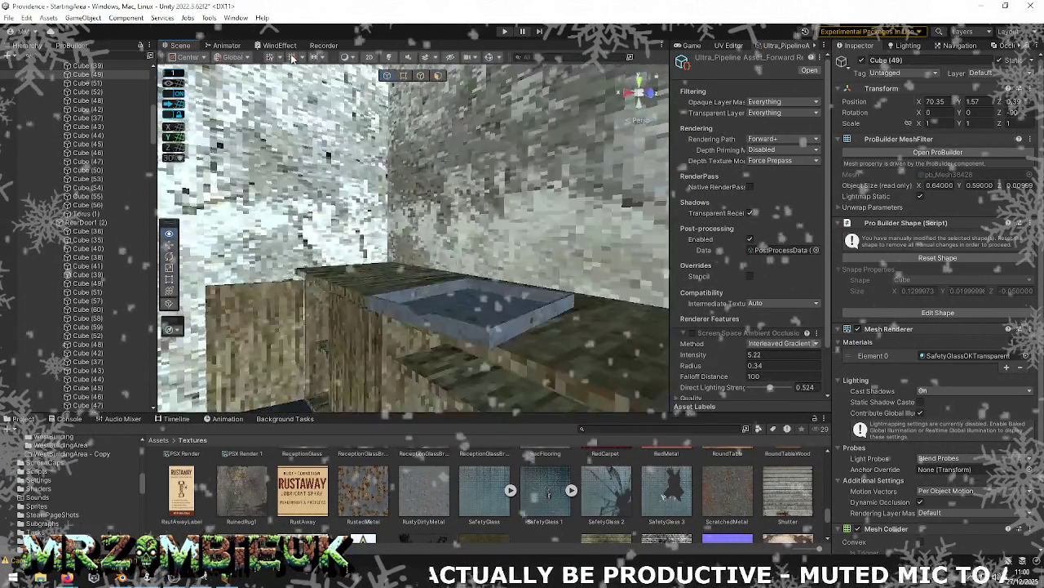
mouse_move(292, 74)
right_down()
mouse_move(725, 54)
mouse_move(748, 76)
right_up()
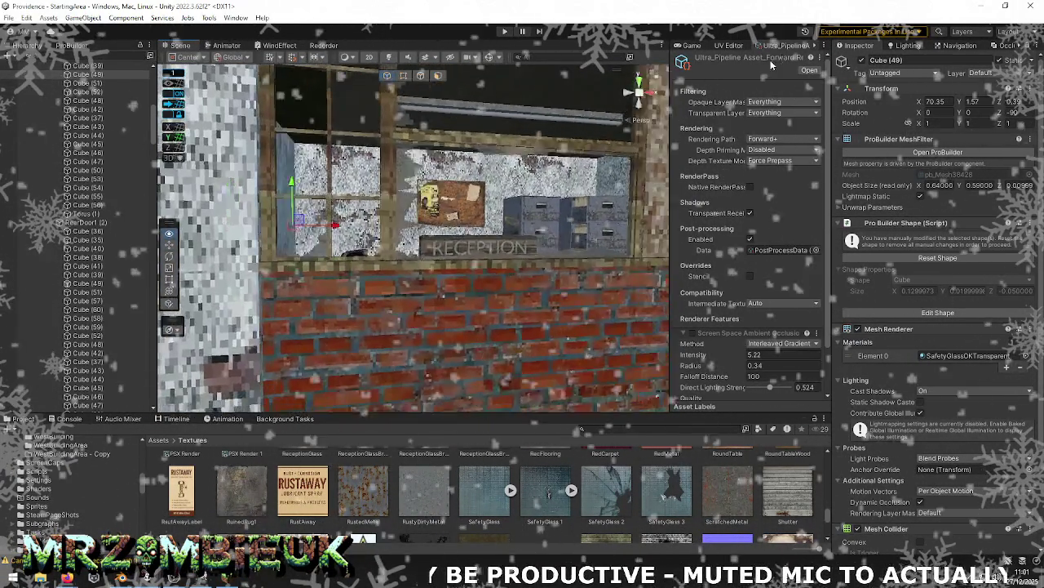
key(alt+Tab)
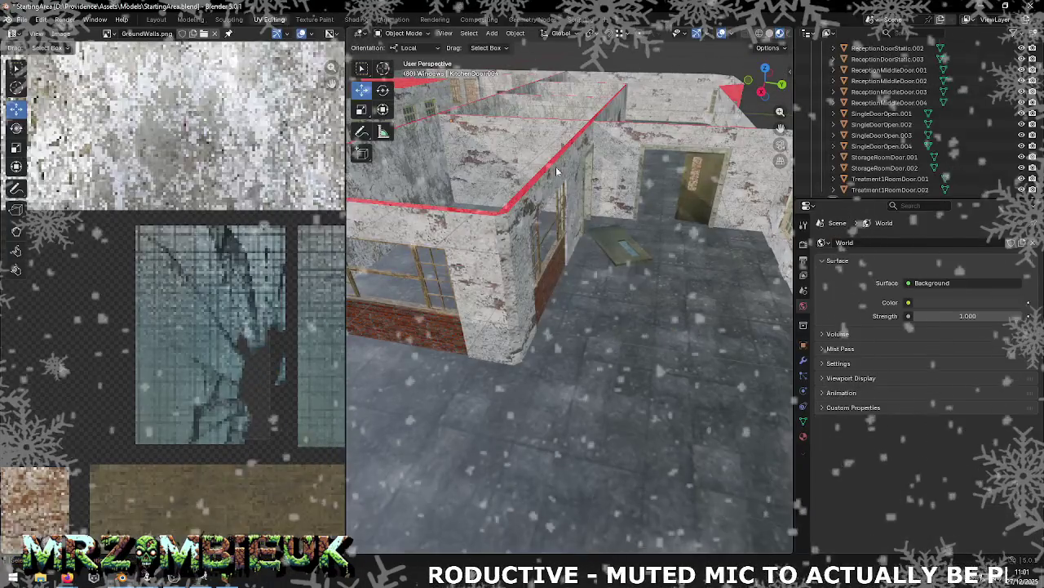
Step: Apply Shade Auto Smooth to the building's walls
right_click(547, 197)
click(496, 160)
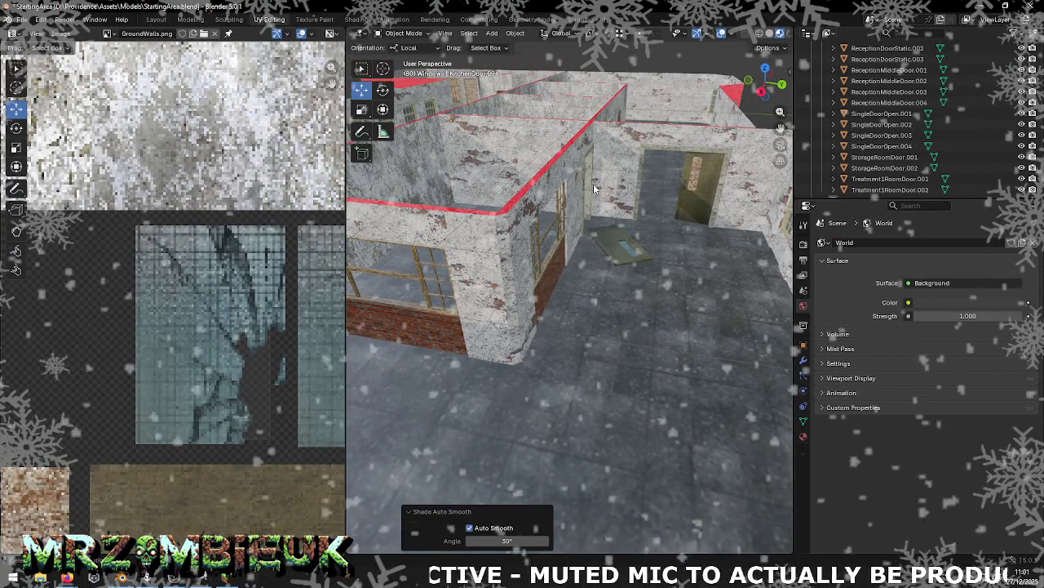
middle_drag(594, 192, 496, 162)
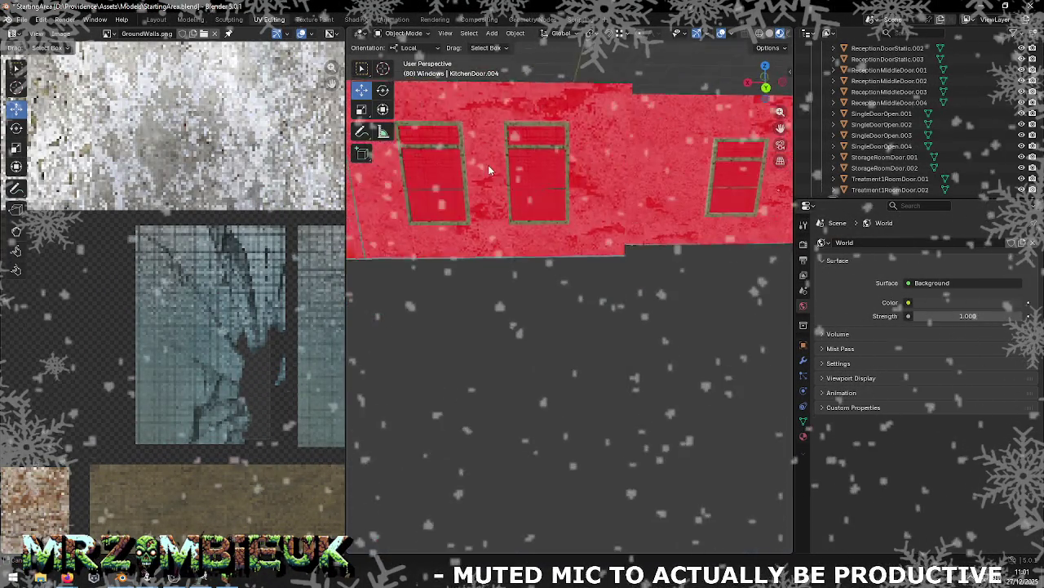
scroll(497, 187, down, 3)
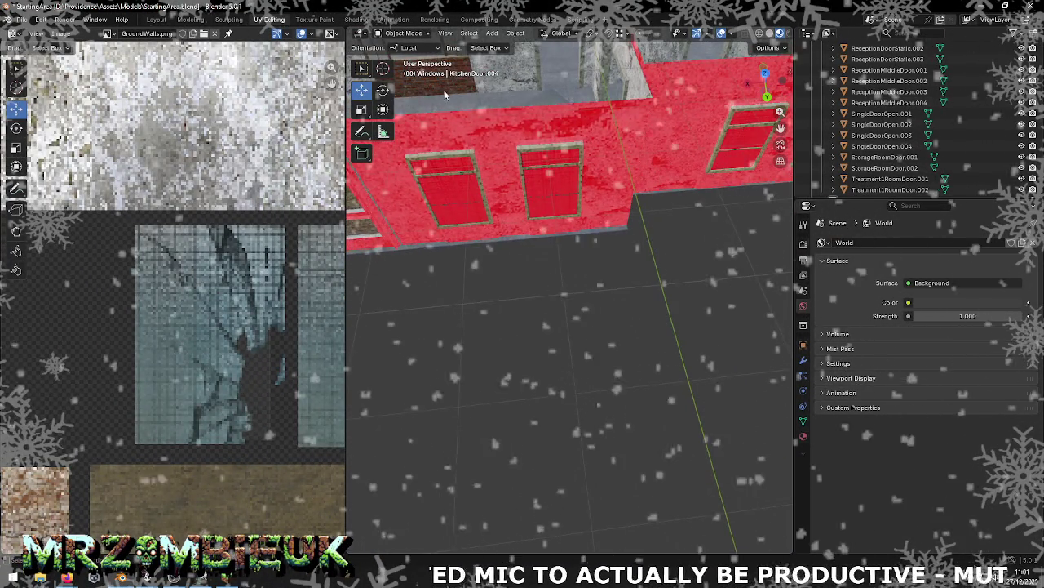
Step: Select and frame Wall29 to inspect its window, then deselect everything
click(446, 90)
key(KP_Decimal)
mouse_move(445, 92)
middle_down()
mouse_move(488, 190)
mouse_move(581, 164)
middle_up()
scroll(483, 165, up, 3)
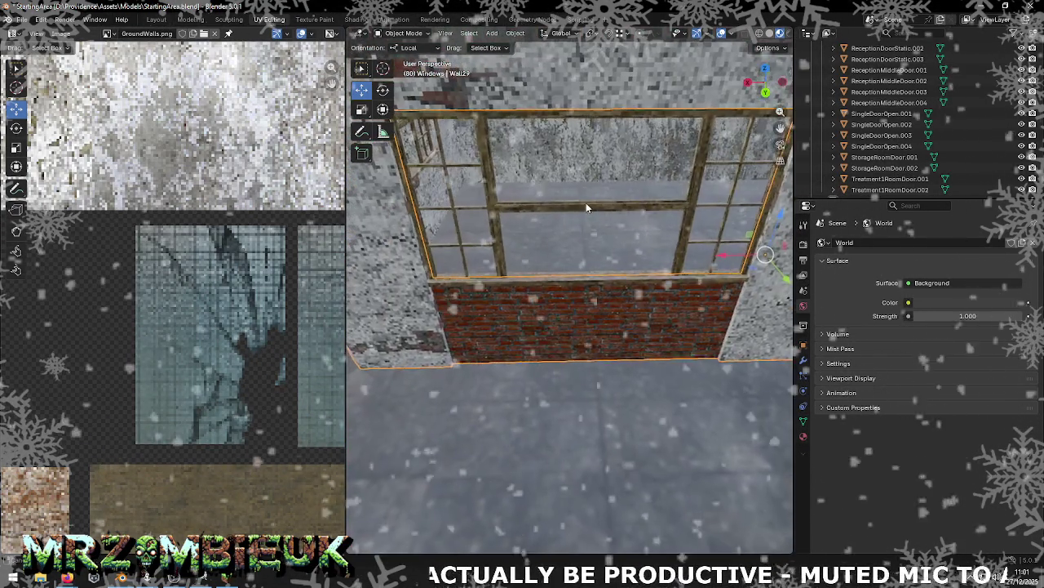
key(alt+a)
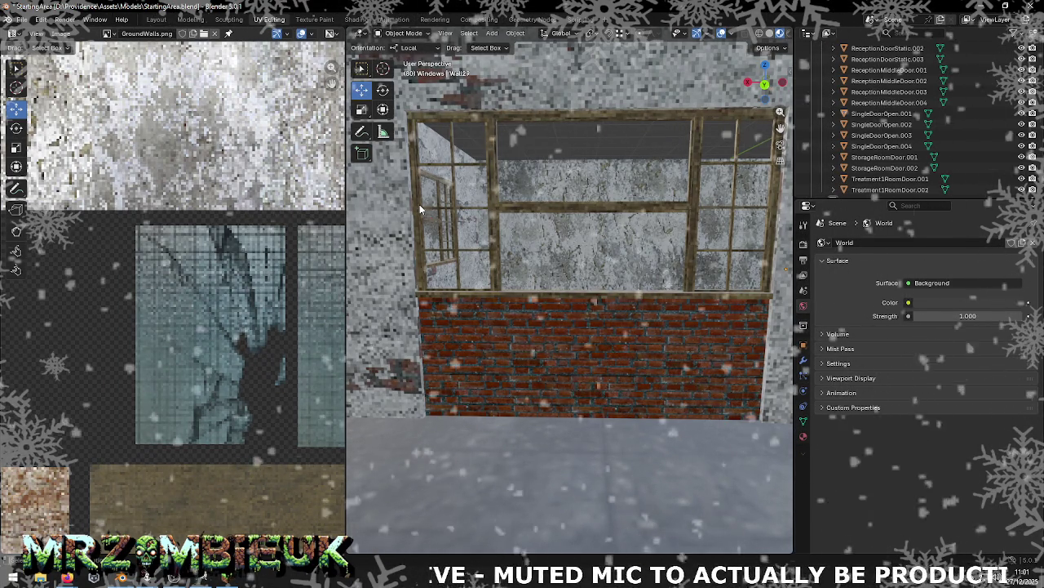
key(alt+Tab)
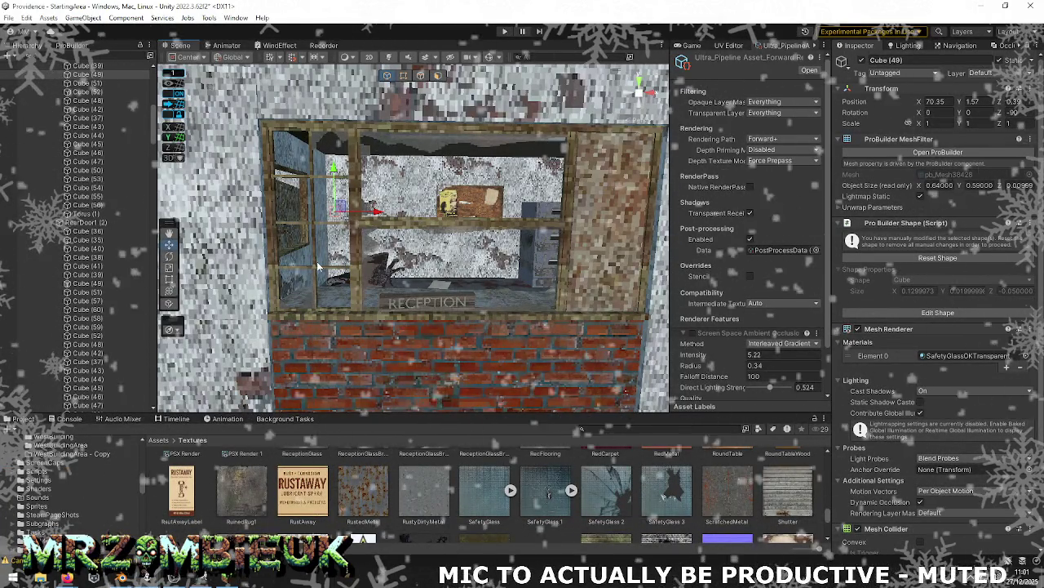
key(alt+Tab)
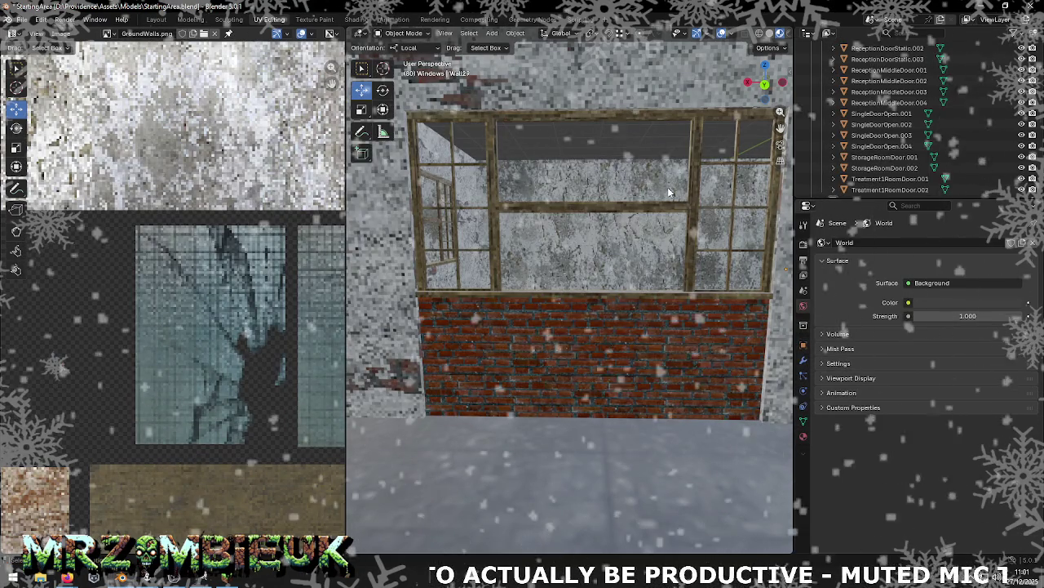
Step: Move the view into the corridor to look along the inner wall through the window
middle_drag(640, 150, 448, 173)
scroll(510, 167, up, 5)
scroll(489, 166, down, 5)
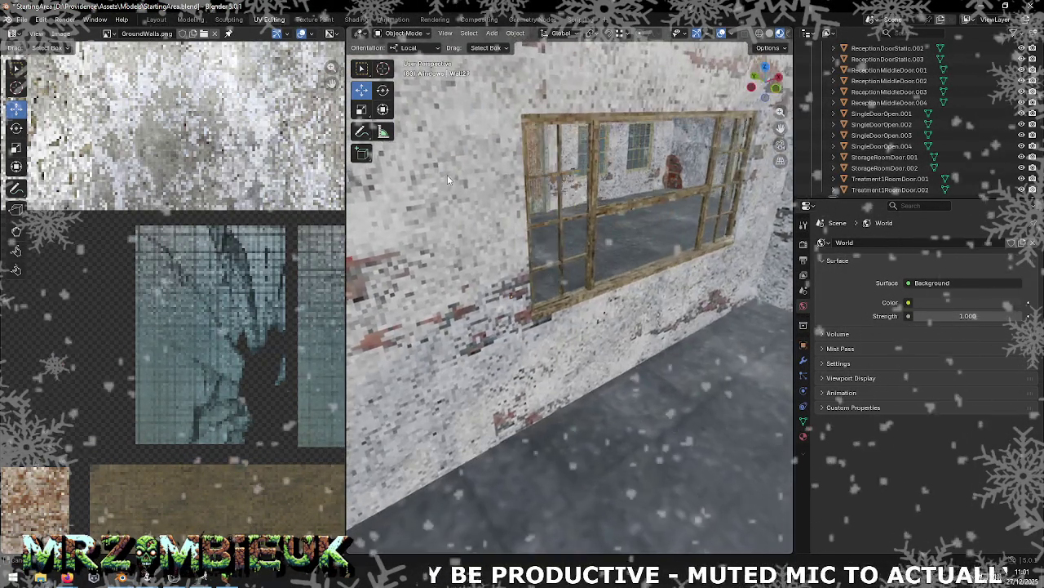
scroll(598, 146, up, 2)
mouse_move(597, 121)
middle_down()
mouse_move(597, 163)
mouse_move(663, 143)
mouse_move(629, 172)
mouse_move(535, 181)
mouse_move(598, 172)
mouse_move(648, 134)
mouse_move(630, 259)
mouse_move(432, 507)
middle_up()
scroll(598, 163, up, 3)
scroll(620, 151, up, 3)
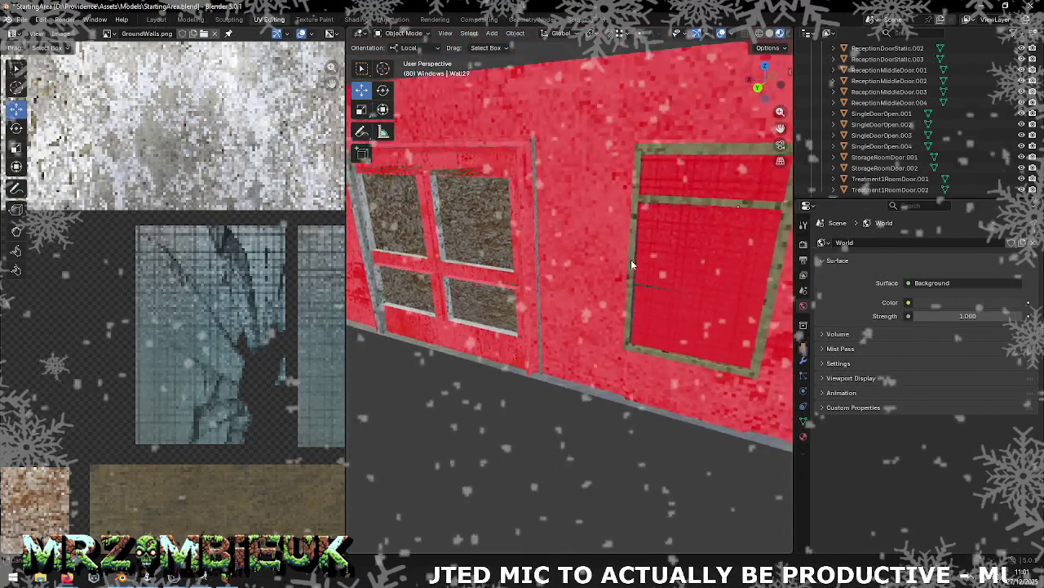
scroll(432, 507, down, 3)
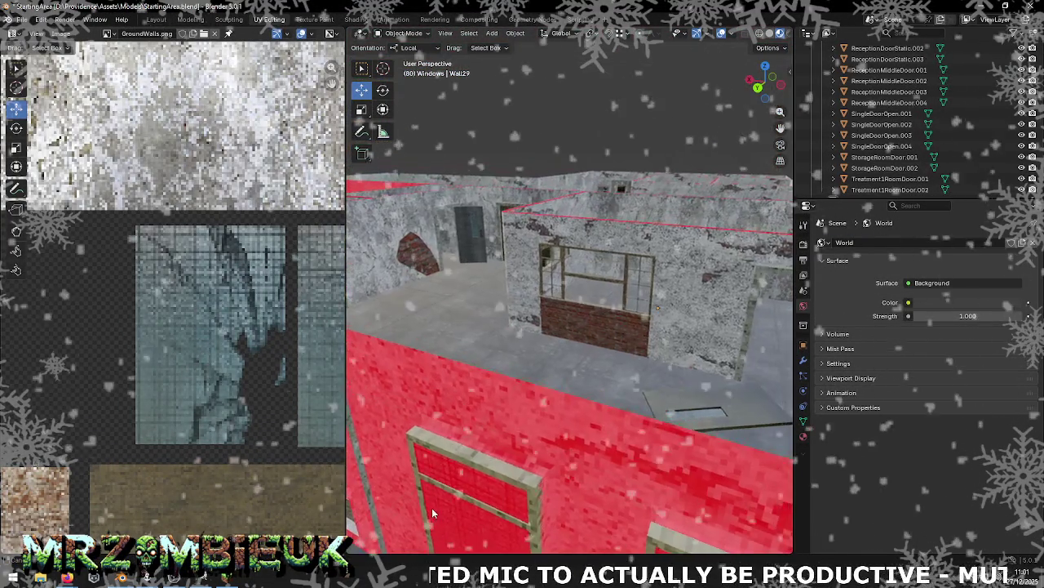
Step: Select and frame the ReceptionWindowFront.001 frame, orbiting to check how it sits in the wall
click(625, 283)
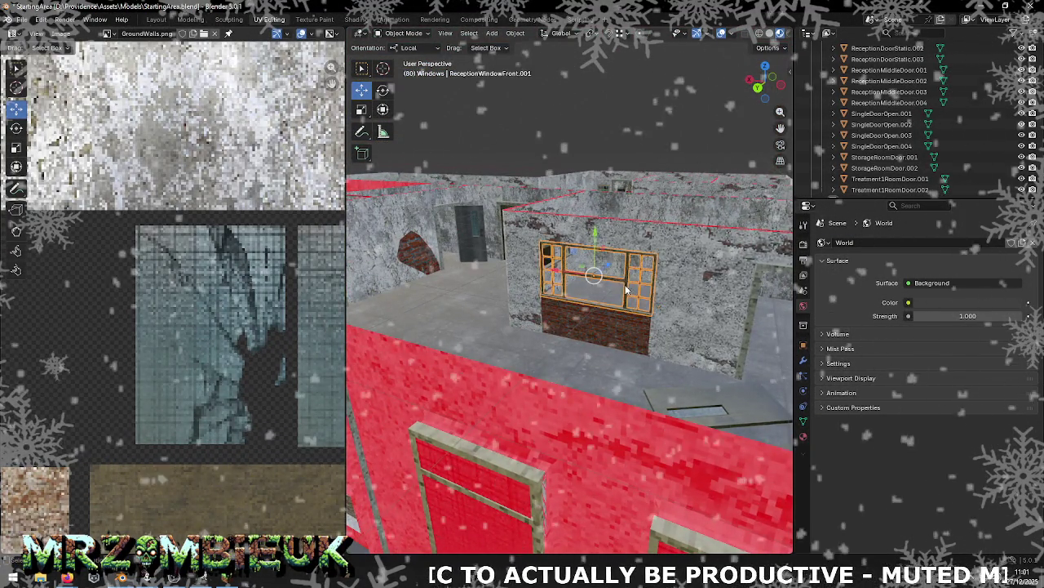
key(KP_Decimal)
mouse_move(626, 287)
middle_down()
mouse_move(676, 318)
mouse_move(608, 363)
mouse_move(626, 239)
mouse_move(561, 418)
middle_up()
scroll(608, 359, up, 3)
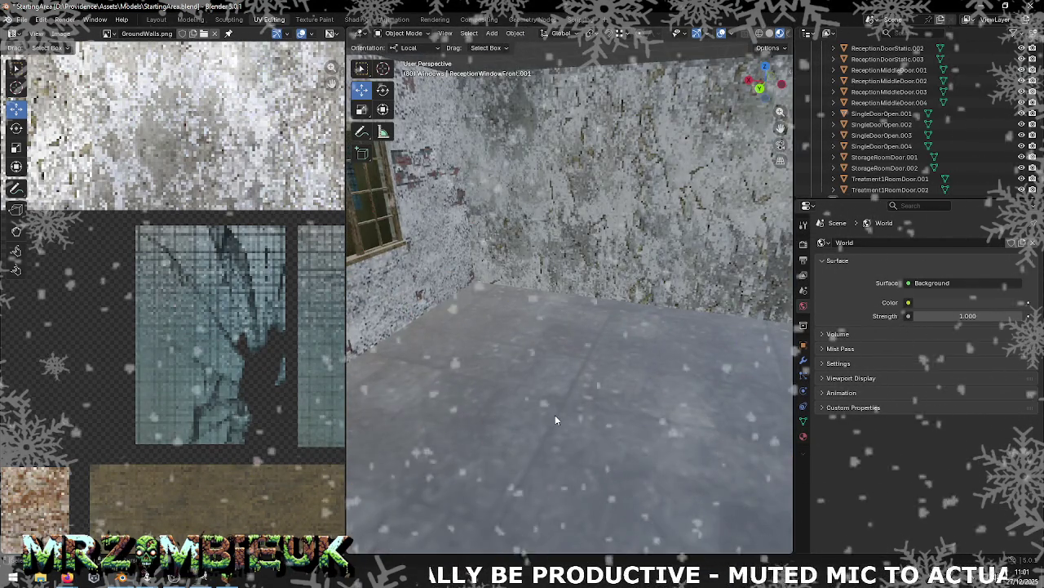
scroll(555, 421, down, 2)
scroll(557, 422, down, 1)
scroll(558, 425, down, 1)
mouse_move(558, 424)
middle_down()
mouse_move(564, 232)
mouse_move(536, 366)
middle_up()
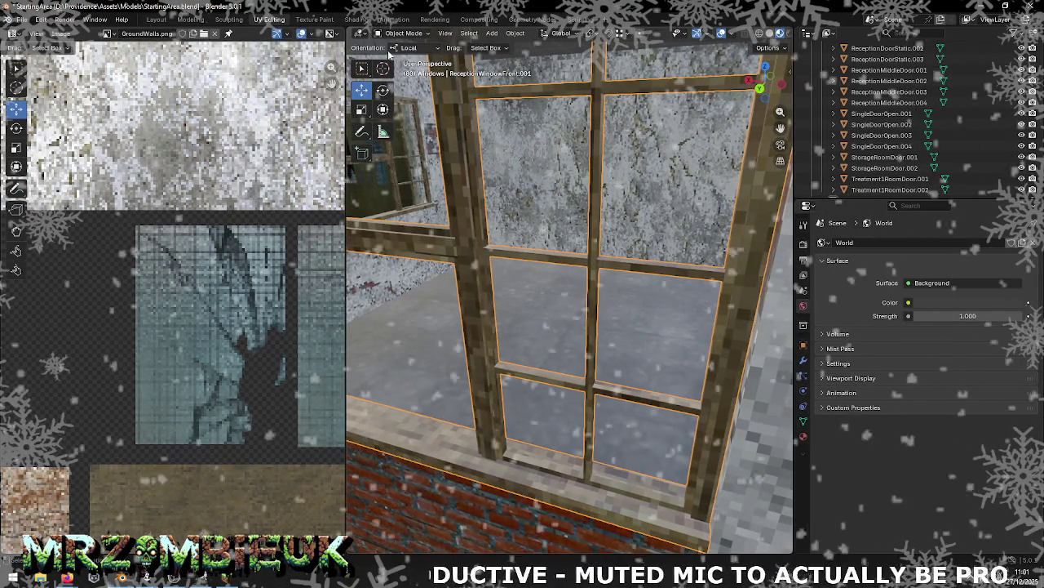
Step: Select the window frame's whole mesh in Edit Mode and return to Object Mode
key(Tab)
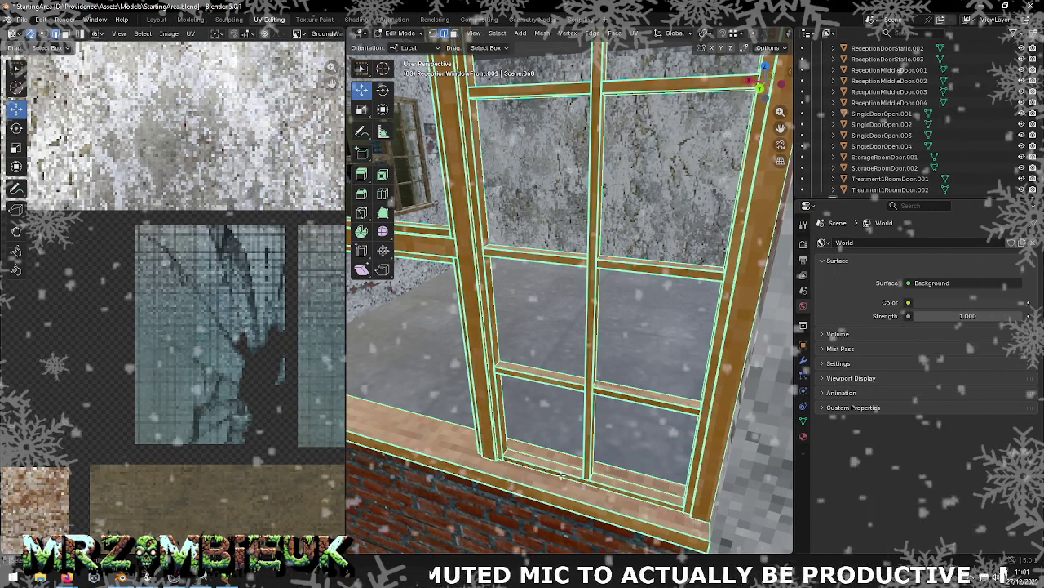
key(a)
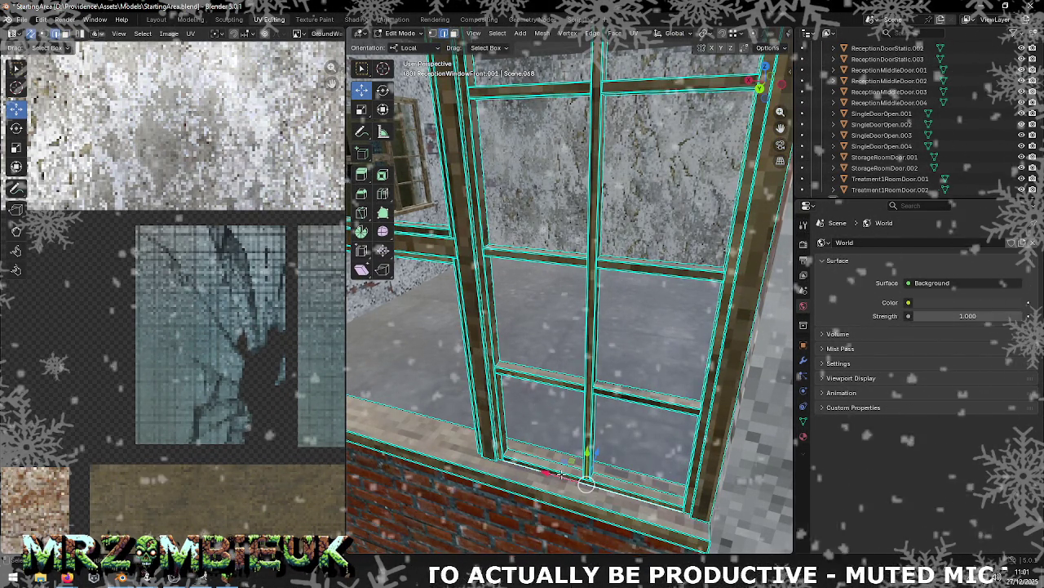
scroll(569, 446, down, 5)
key(Tab)
middle_drag(601, 380, 475, 391)
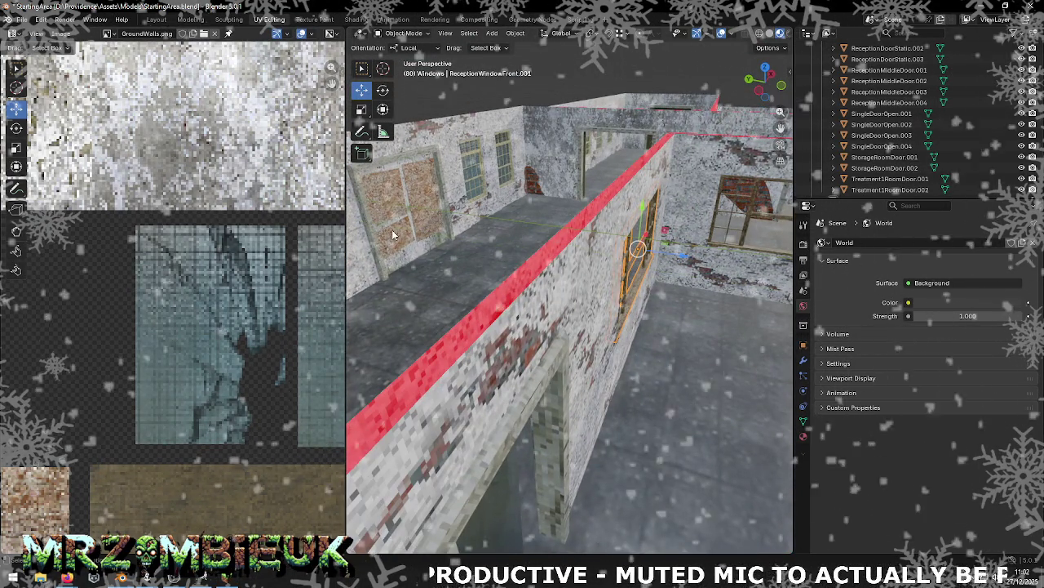
click(408, 213)
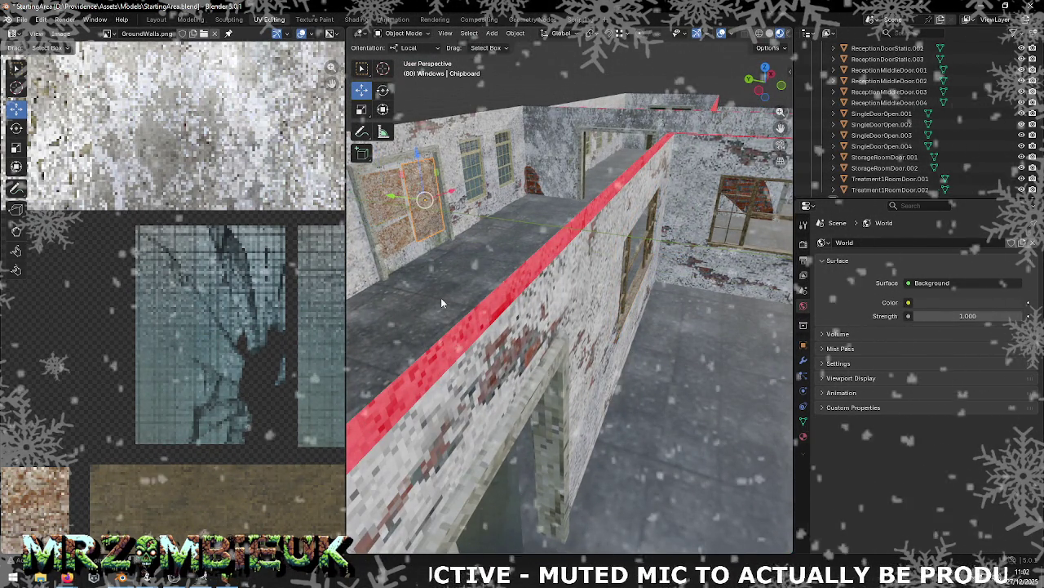
Step: Duplicate the chipboard panel in place and shift the copy along Y
key(shift+d)
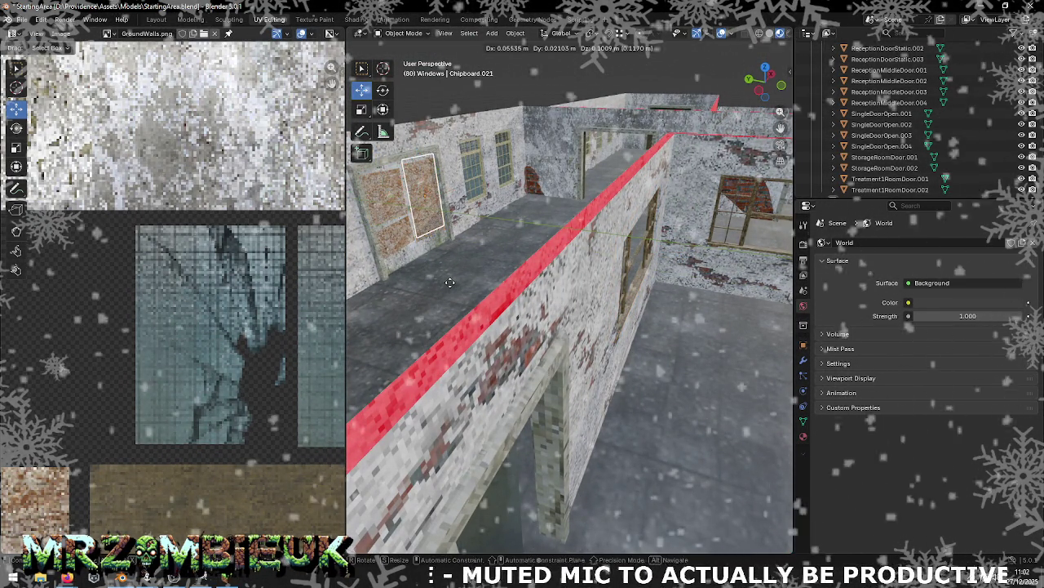
right_click(453, 280)
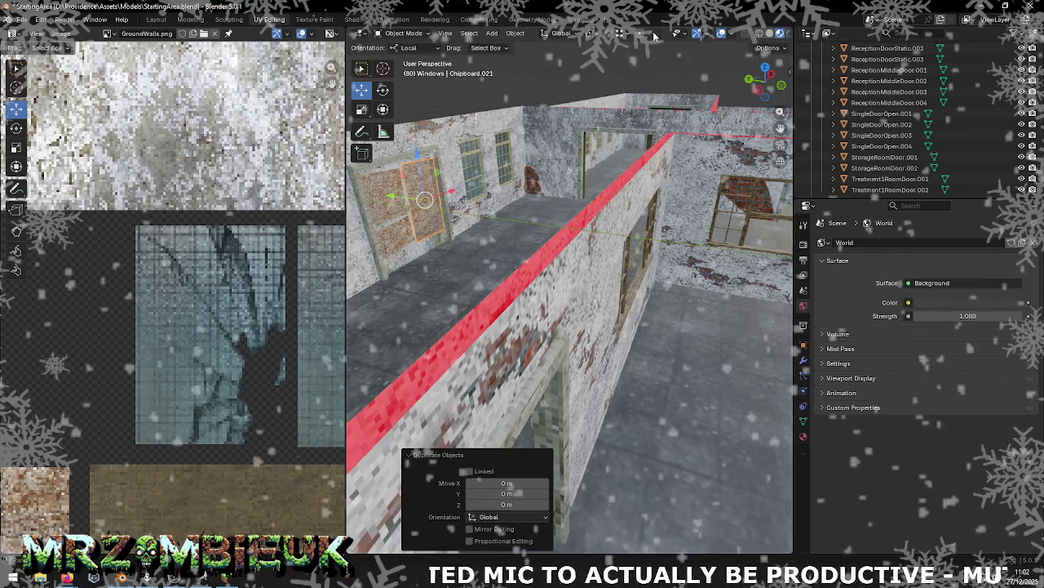
click(618, 34)
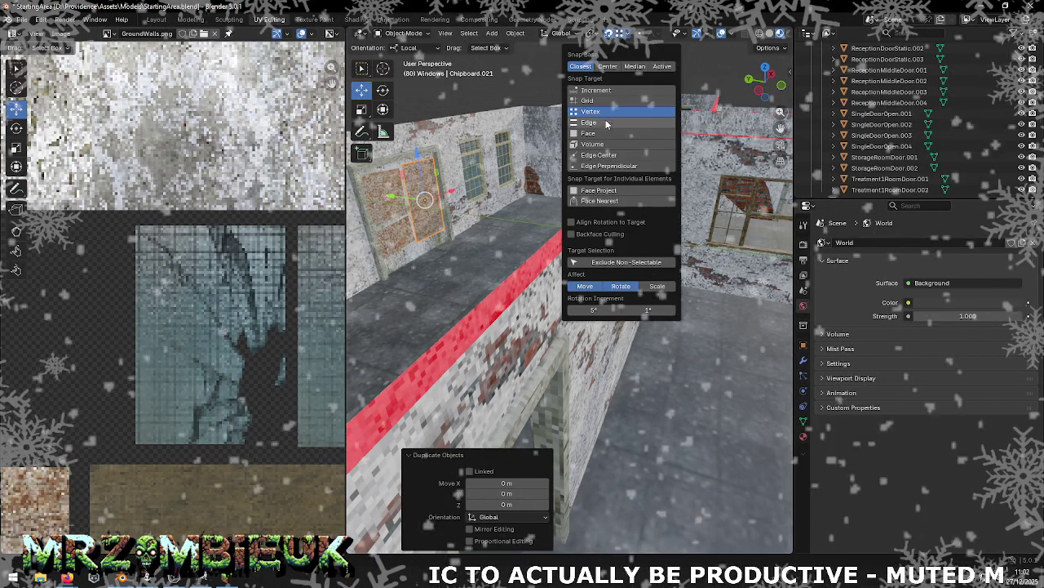
mouse_move(488, 142)
middle_down()
mouse_move(482, 219)
mouse_move(506, 229)
middle_up()
key(g)
key(y)
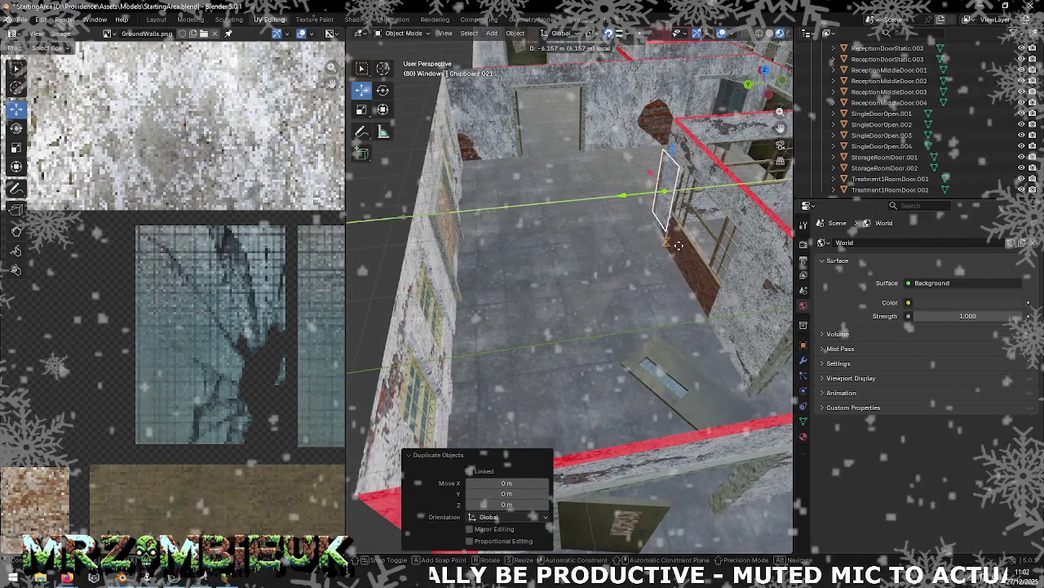
click(704, 250)
Step: Raise the chipboard copy along Z up into the window frame
key(g)
key(z)
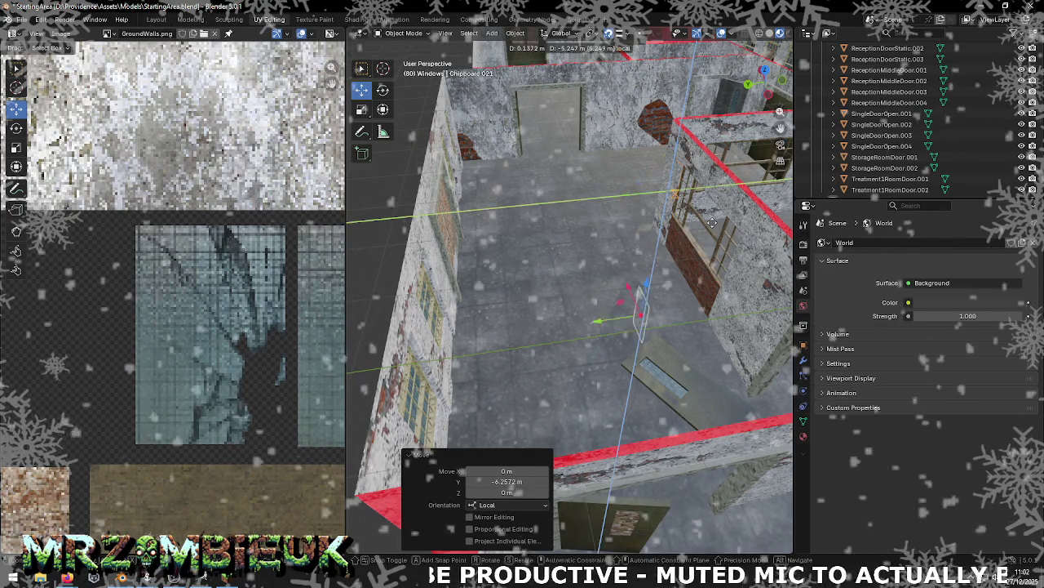
click(661, 155)
key(g)
key(z)
click(715, 264)
mouse_move(715, 264)
middle_down()
mouse_move(716, 207)
mouse_move(675, 196)
mouse_move(686, 204)
middle_up()
Step: Slide Chipboard.021 −3.1536 m along local X over the reception window and frame it
key(g)
key(x)
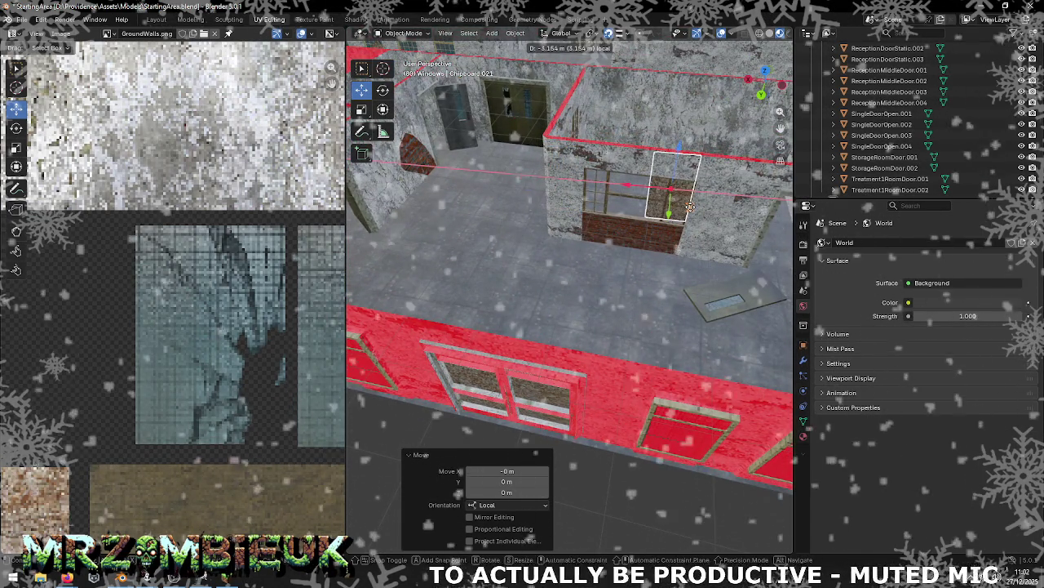
click(689, 206)
key(KP_Decimal)
middle_drag(615, 284, 629, 265)
key(n)
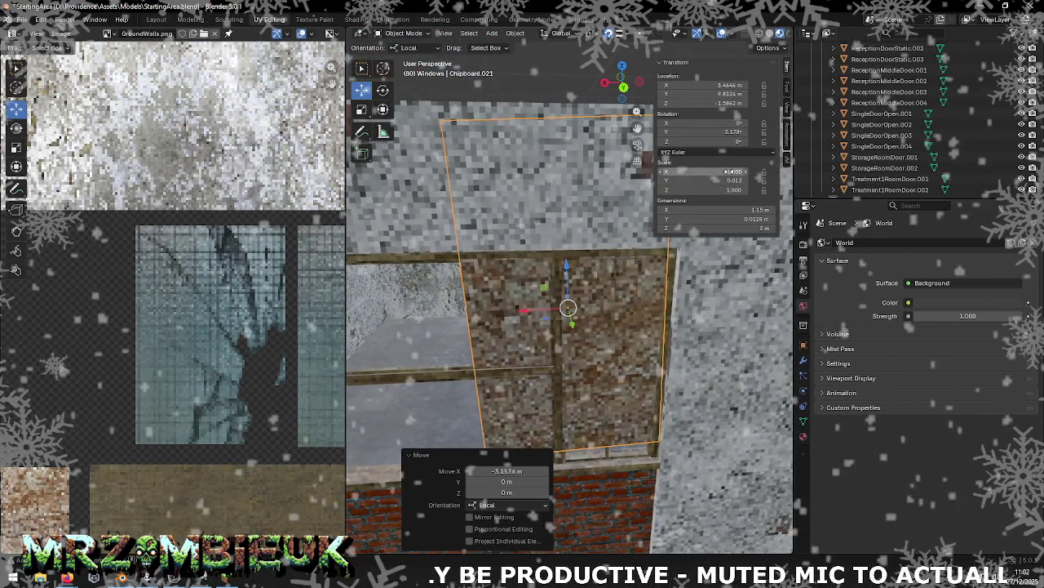
Step: Set the panel's Y rotation to 0 and lower it slightly within the frame
text(0)
key(Tab)
key(Return)
key(n)
middle_drag(560, 299, 563, 274)
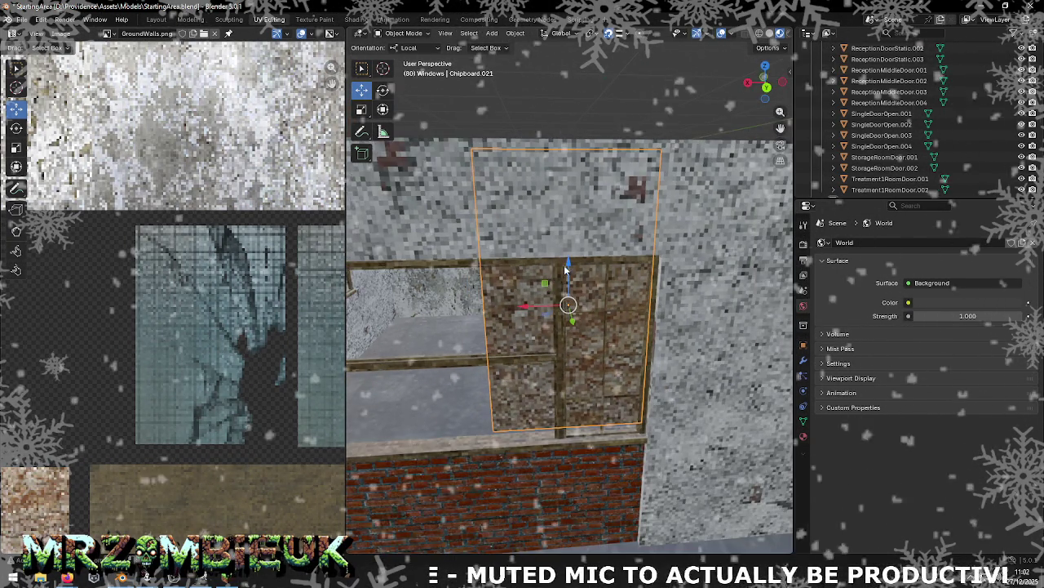
drag(568, 265, 604, 441)
middle_drag(604, 440, 608, 388)
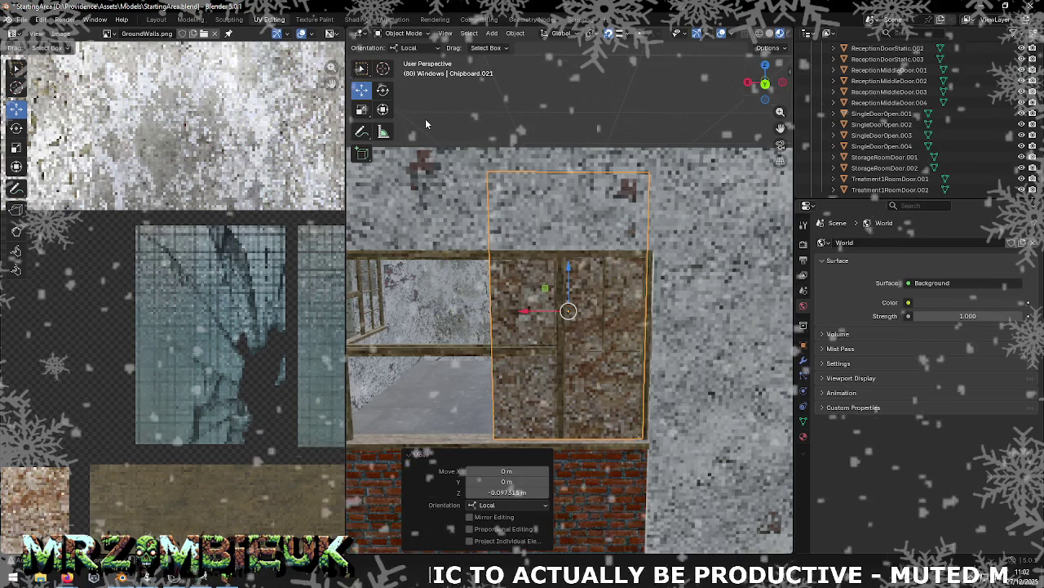
Step: Try narrowing the panel with Scale, cancel it, and enter Edit Mode
click(362, 108)
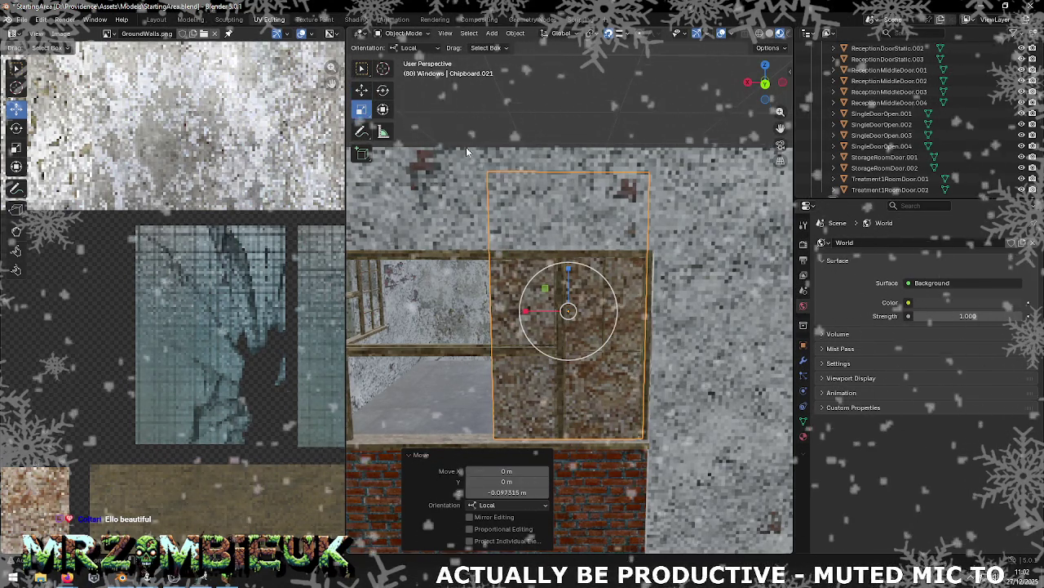
middle_drag(416, 217, 478, 237)
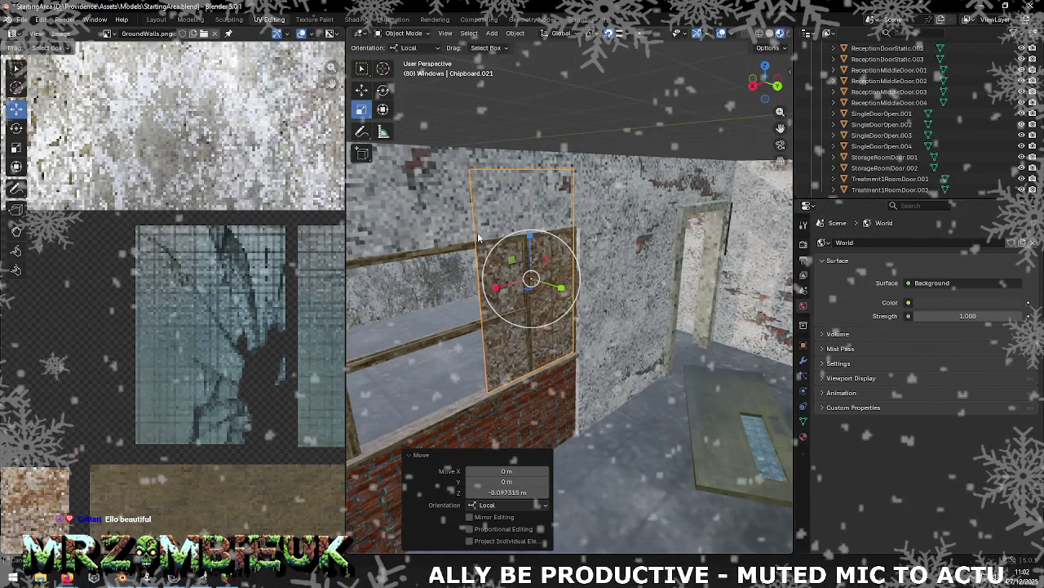
drag(496, 287, 524, 281)
key(Escape)
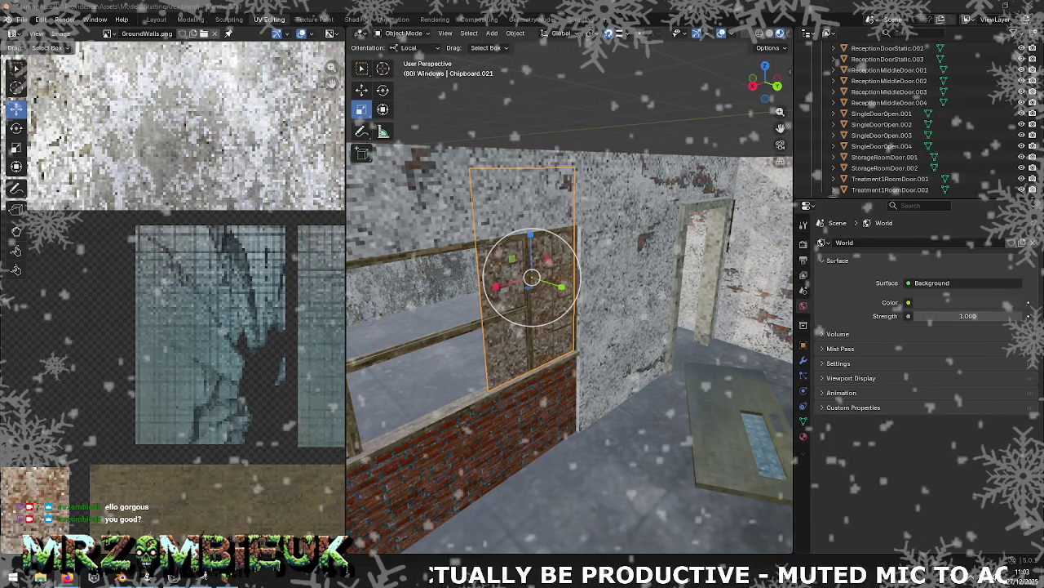
middle_drag(501, 270, 495, 280)
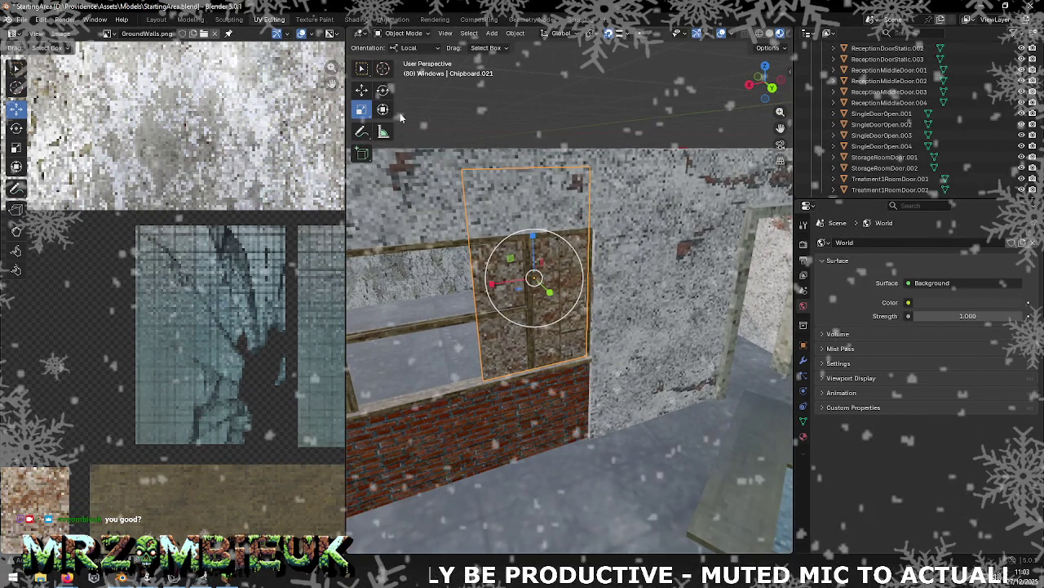
key(Tab)
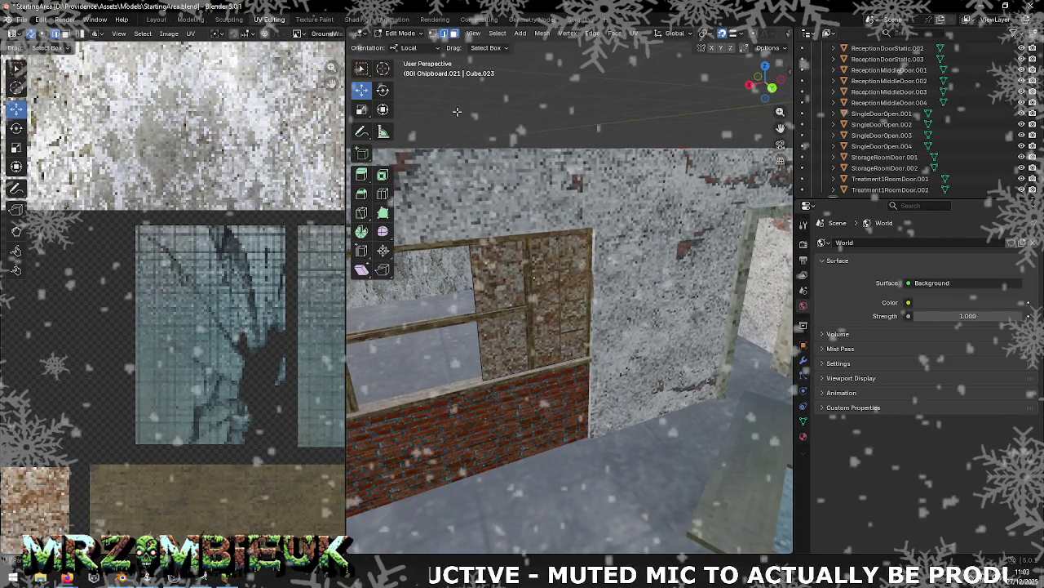
Step: Slide the panel's side face inward along its width to fit the right-hand opening
middle_drag(514, 169, 462, 280)
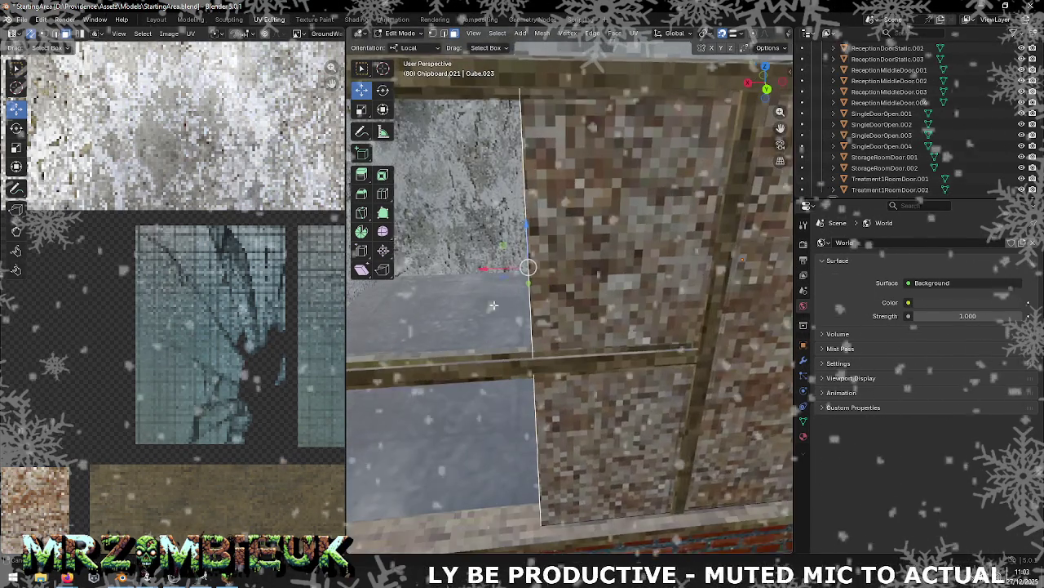
drag(492, 270, 542, 275)
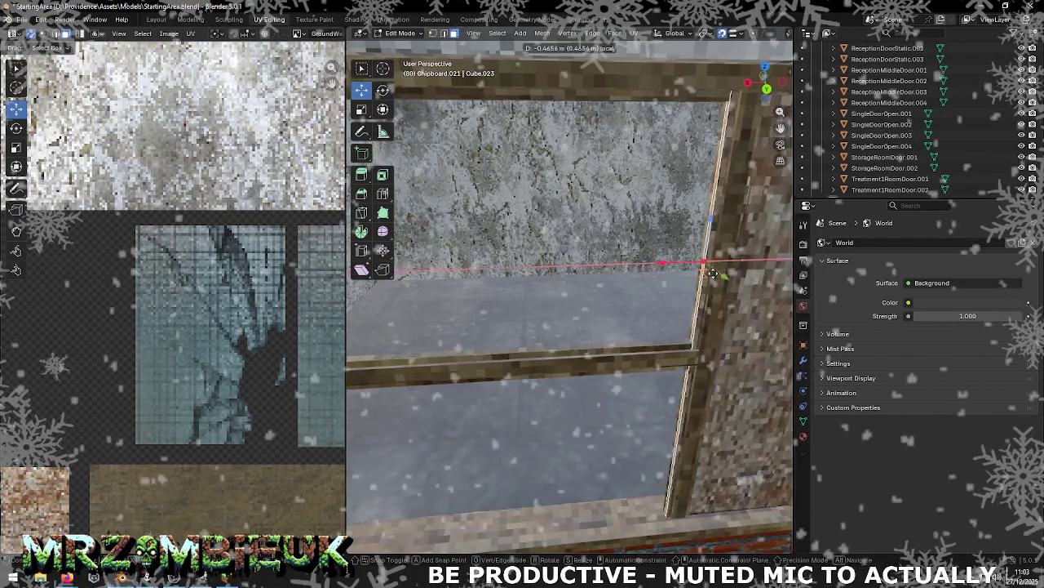
drag(727, 273, 714, 269)
mouse_move(714, 270)
middle_down()
mouse_move(702, 263)
mouse_move(742, 261)
mouse_move(756, 278)
mouse_move(651, 249)
middle_up()
click(735, 267)
Step: Select the panel's front face, try a depth shift and undo it
click(651, 248)
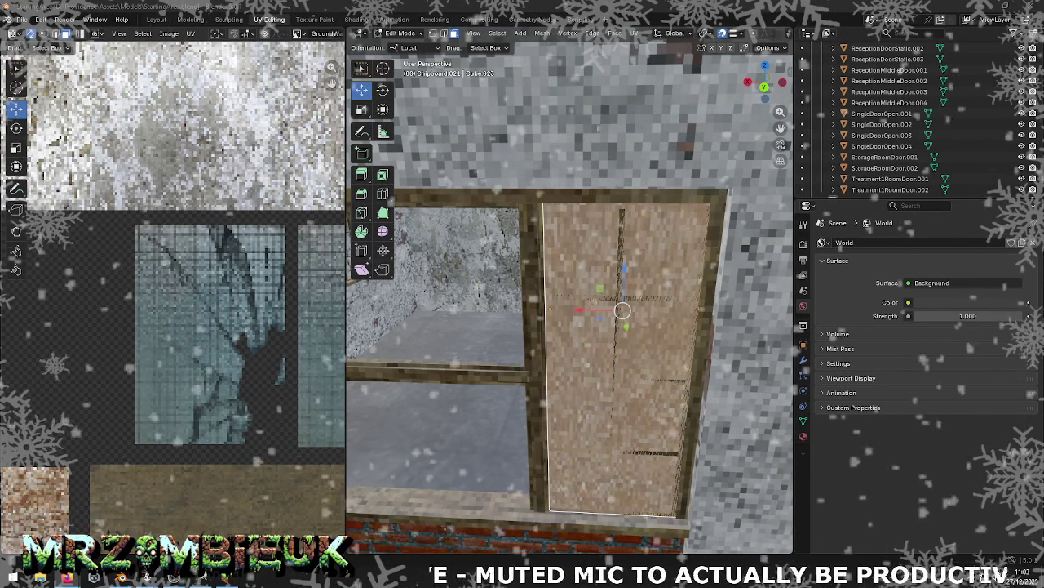
mouse_move(620, 359)
middle_down()
mouse_move(668, 357)
mouse_move(451, 216)
middle_up()
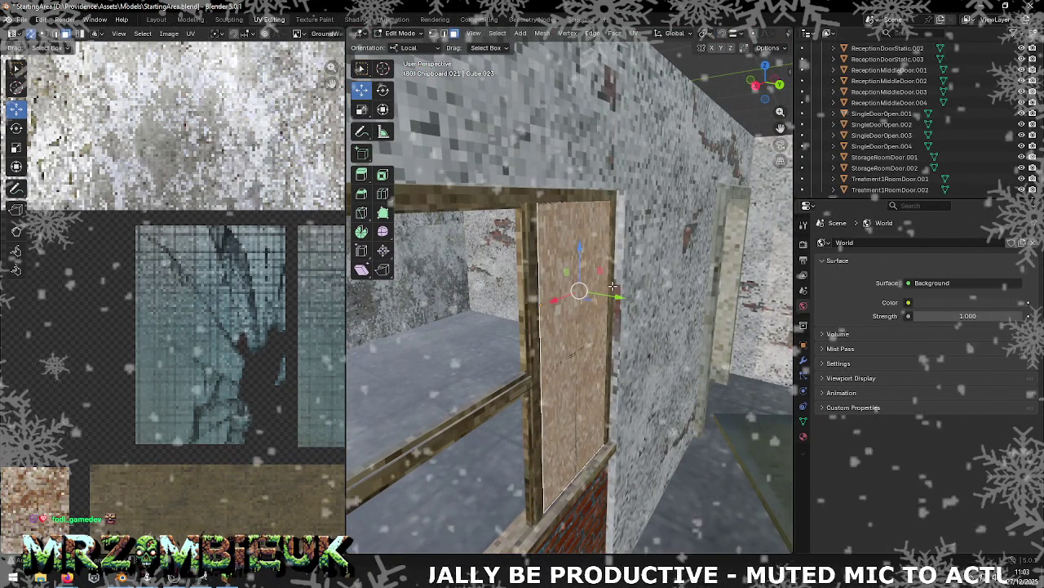
drag(620, 299, 594, 296)
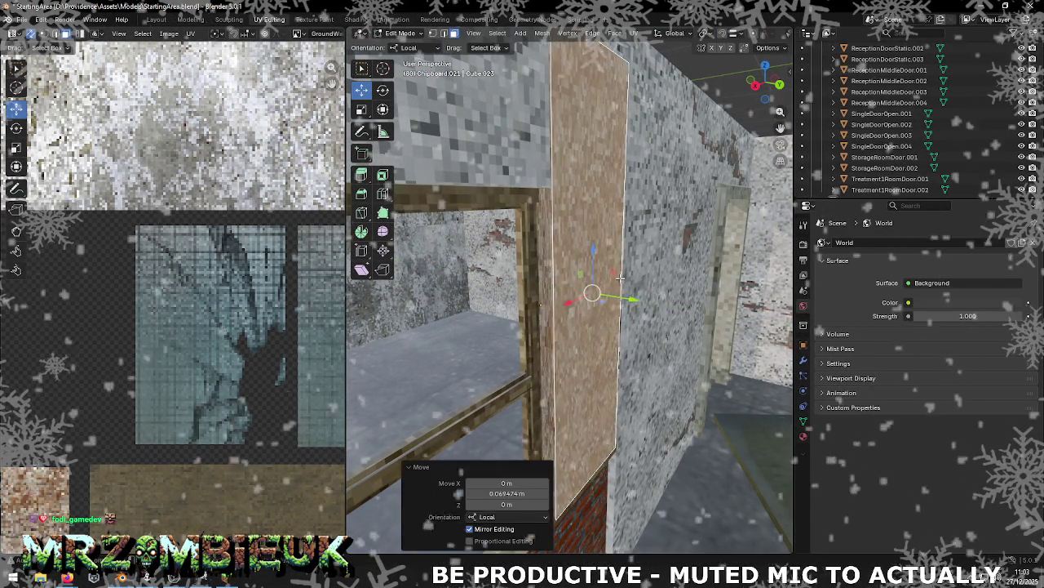
key(ctrl+z)
key(Tab)
mouse_move(605, 292)
middle_down()
mouse_move(552, 204)
mouse_move(522, 117)
mouse_move(535, 207)
middle_up()
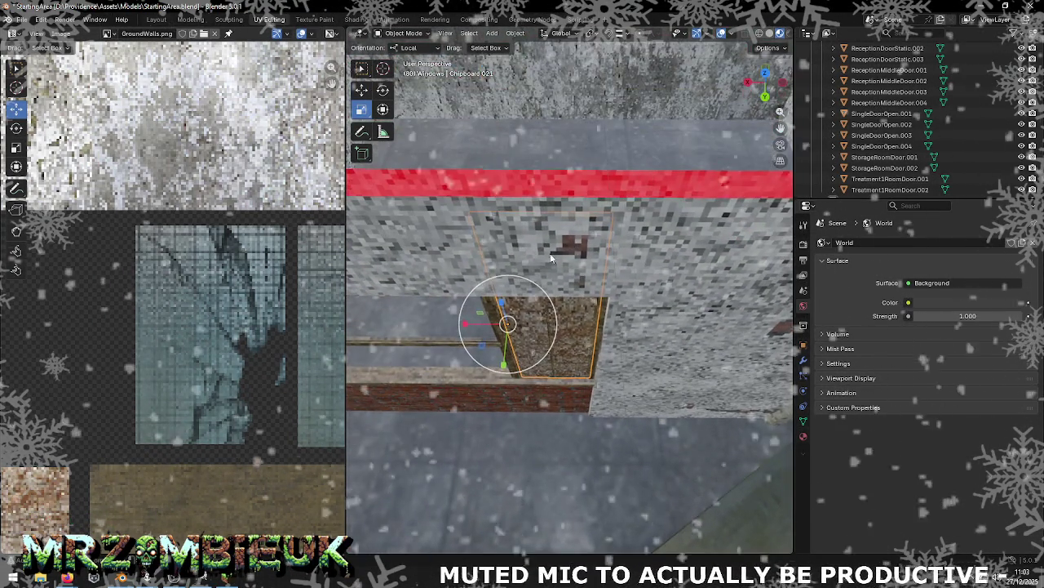
key(Tab)
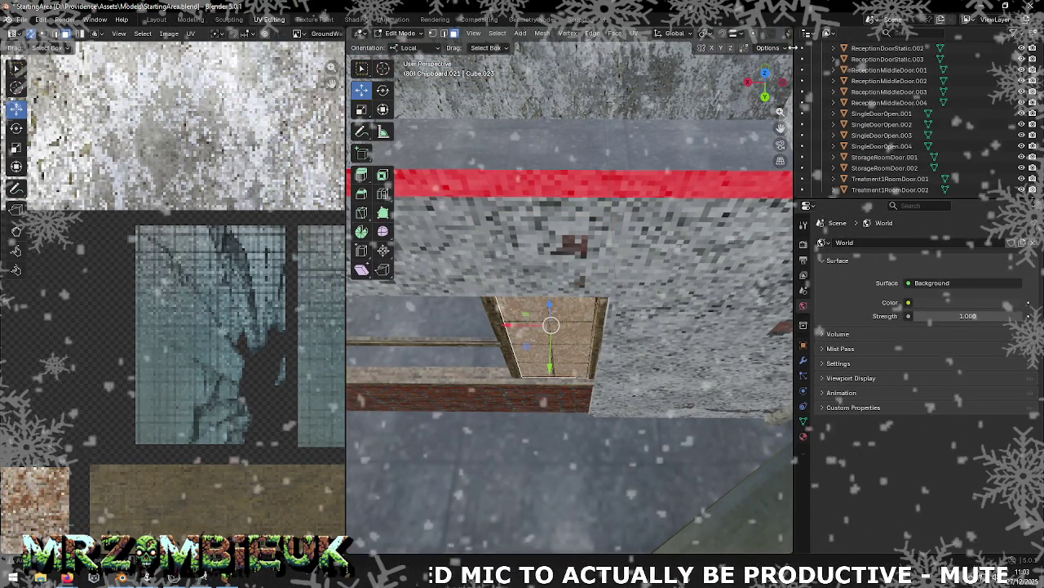
Step: With X-ray on, lower Chipboard.021's top edge 0.62 m along Z under the frame's top bar
drag(794, 55, 886, 55)
click(863, 33)
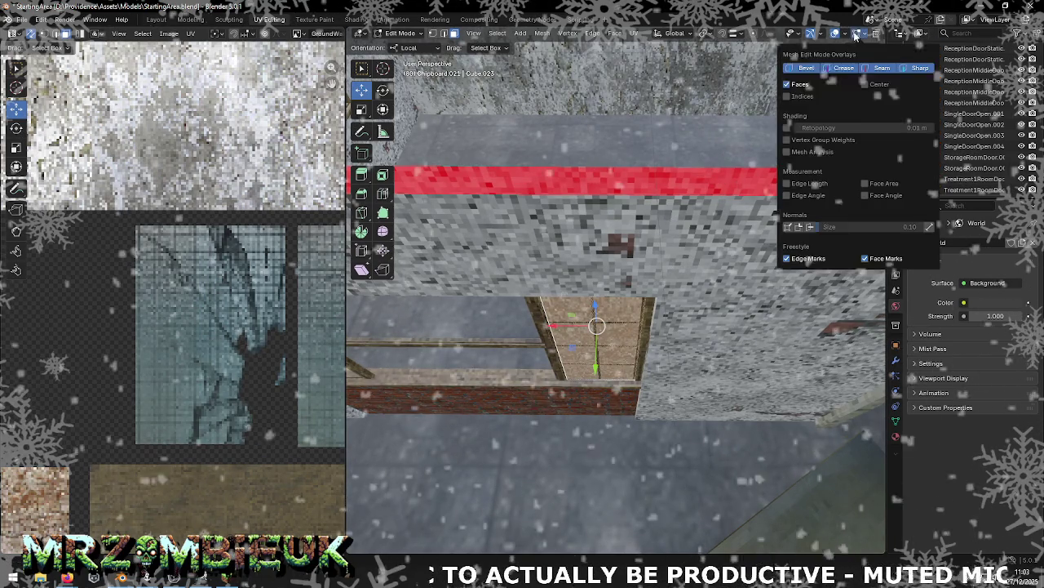
key(alt+z)
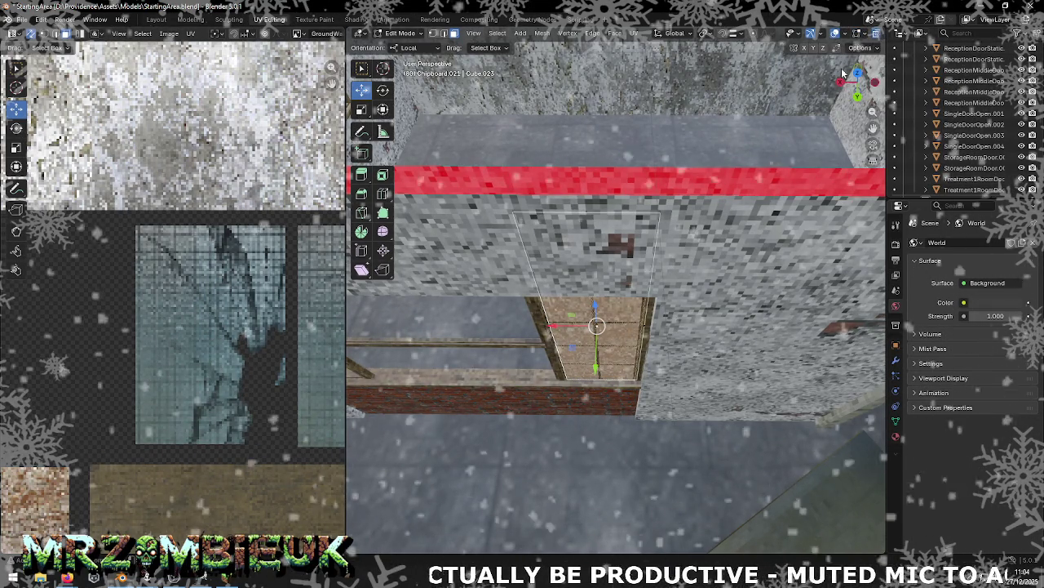
mouse_move(617, 157)
middle_down()
mouse_move(579, 213)
mouse_move(586, 174)
middle_up()
click(585, 211)
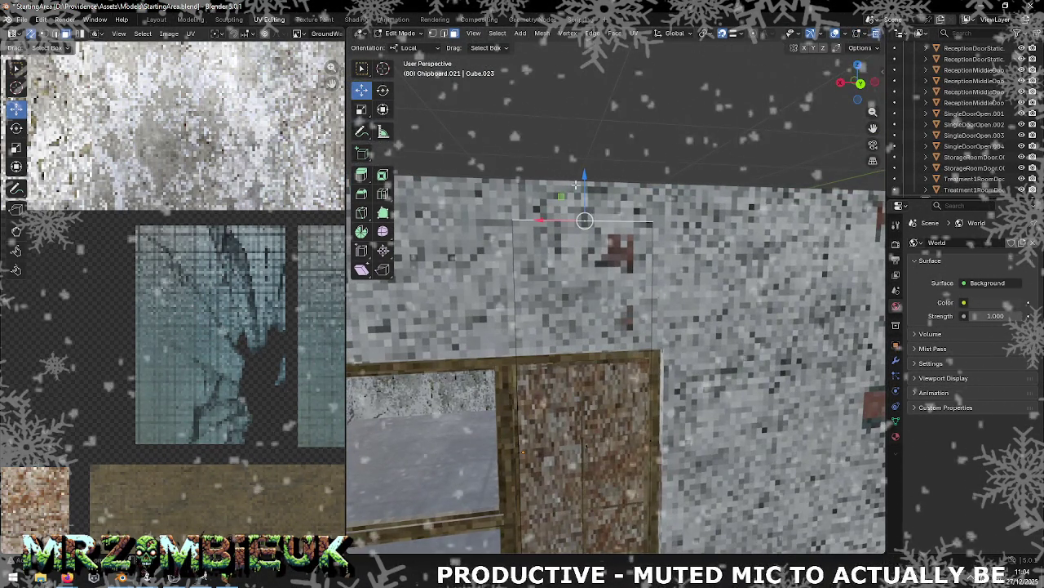
drag(587, 175, 579, 361)
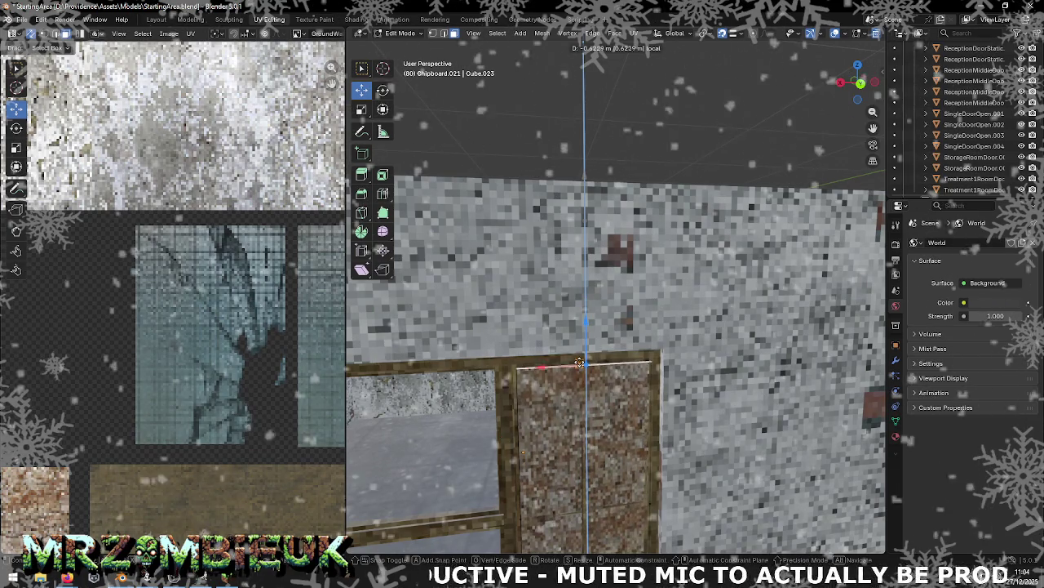
shift+middle_drag(579, 360, 576, 156)
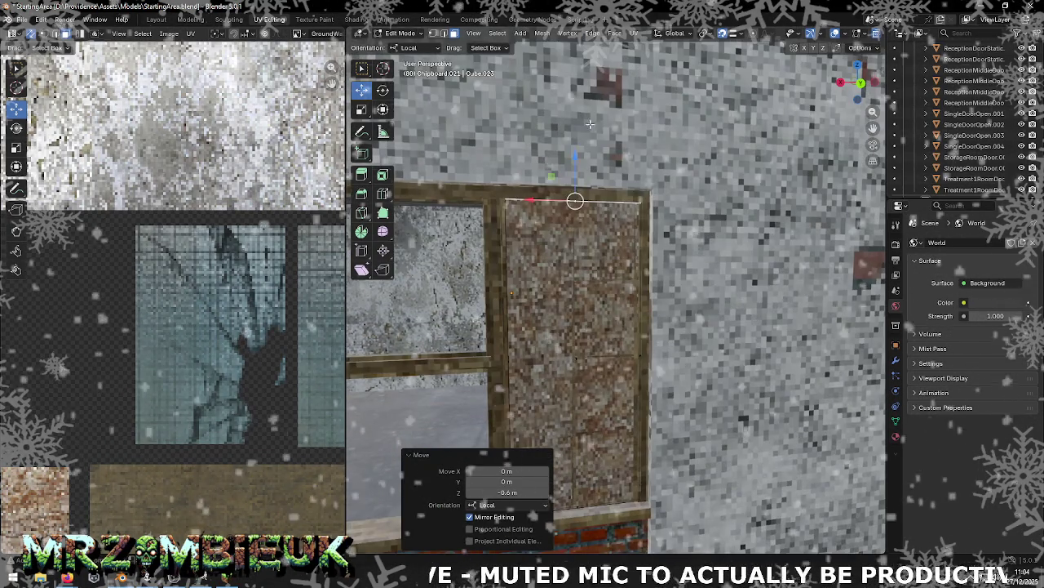
drag(508, 492, 440, 485)
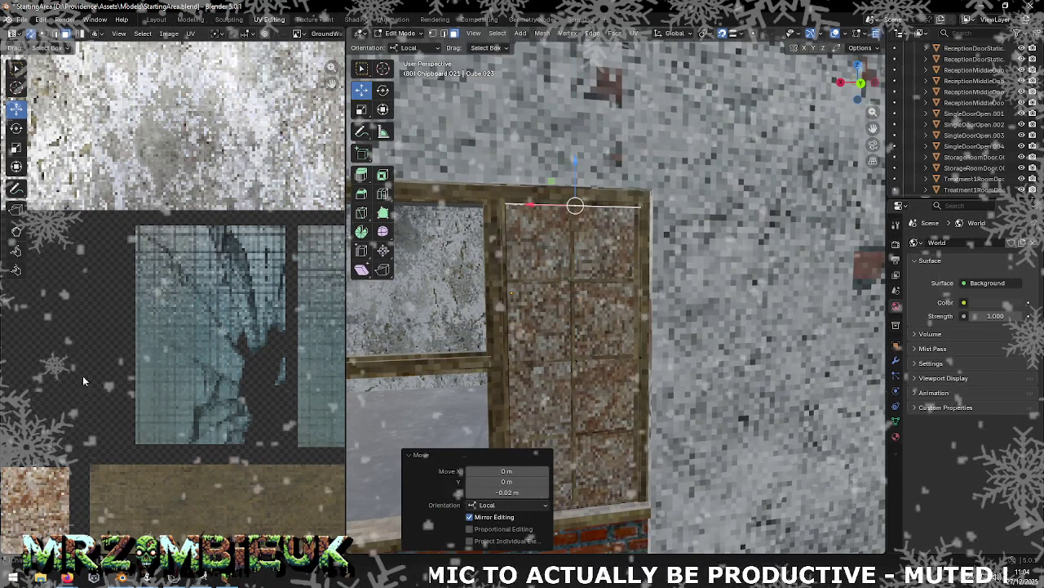
key(Tab)
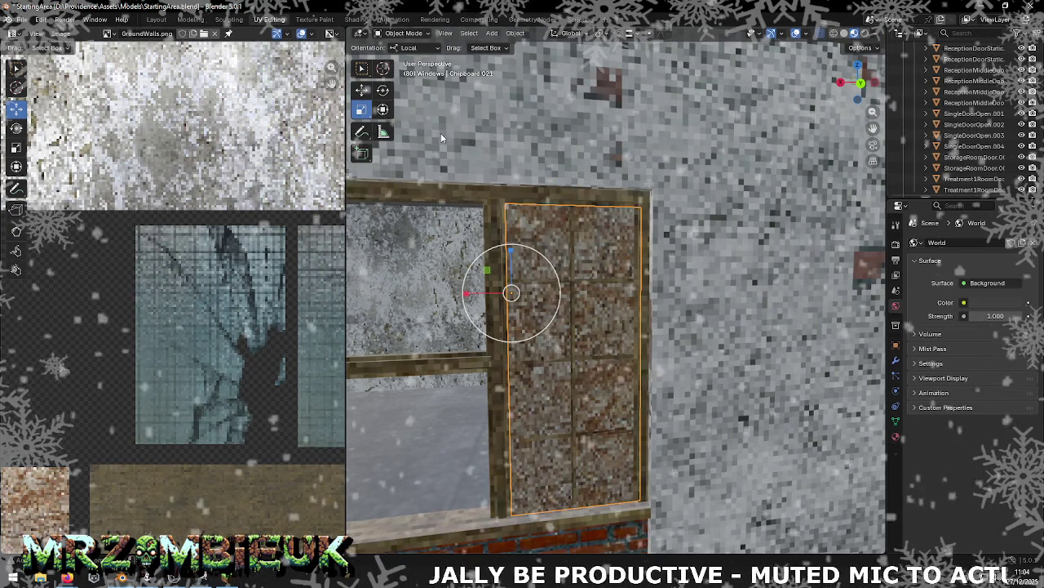
middle_drag(508, 240, 543, 236)
right_click(547, 237)
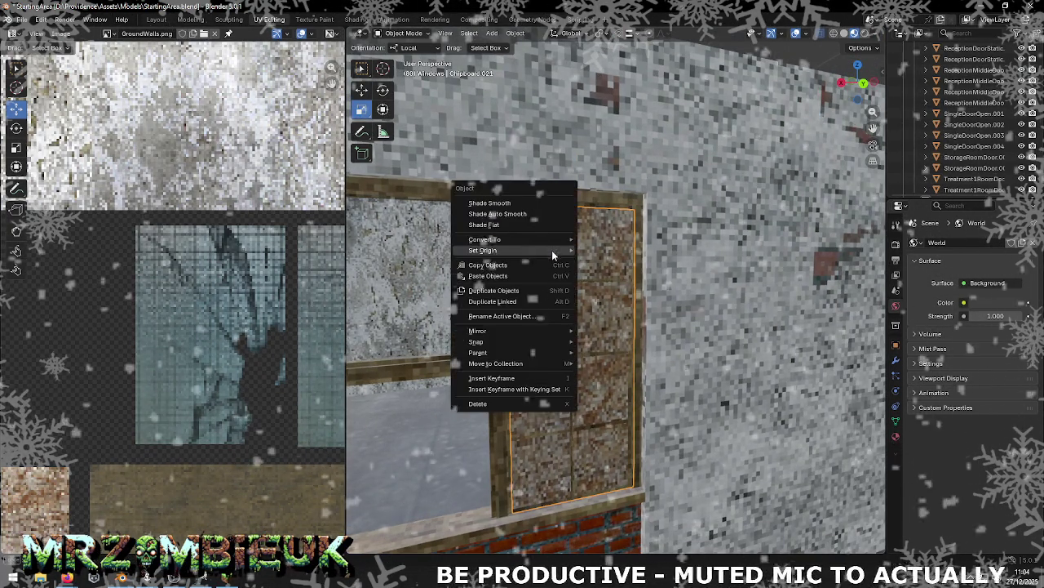
Step: Set Chipboard.021's origin to geometry, nudge it 0.0089 m along Y, and save StartingArea.blend
click(612, 261)
mouse_move(475, 247)
middle_down()
mouse_move(552, 279)
mouse_move(487, 196)
middle_up()
click(362, 90)
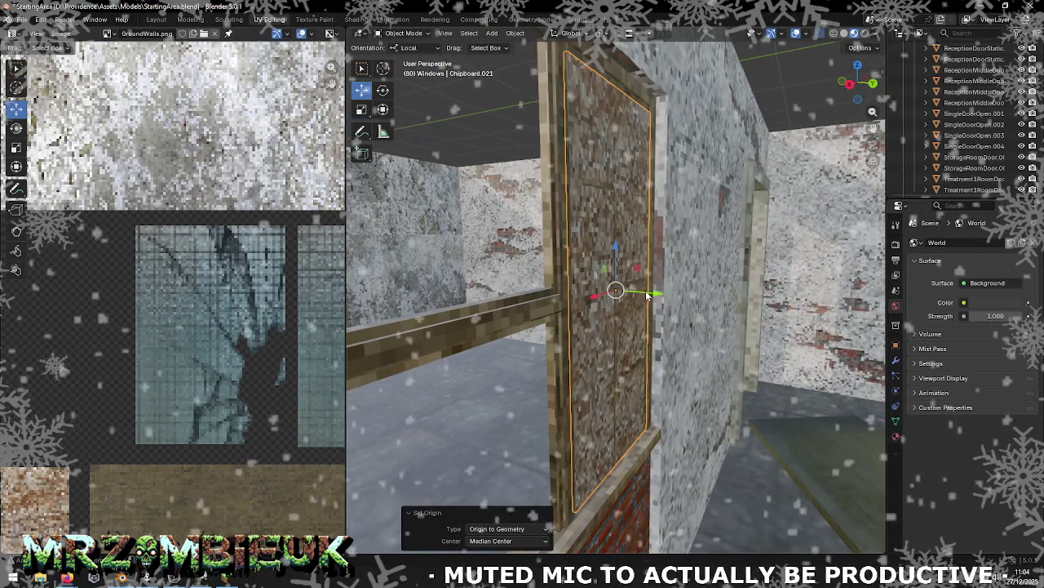
drag(655, 292, 649, 292)
middle_drag(649, 292, 496, 300)
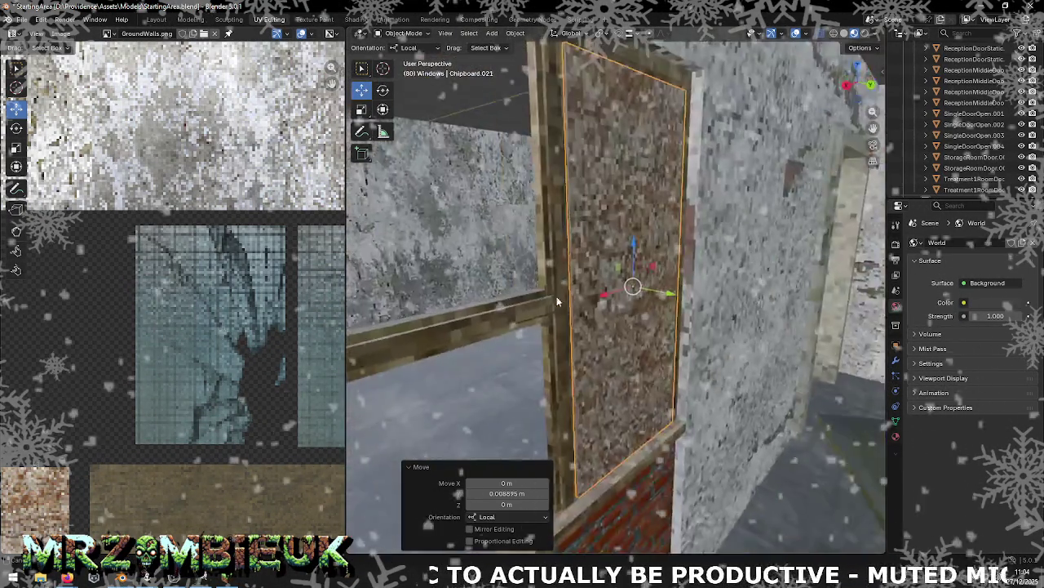
scroll(514, 289, down, 3)
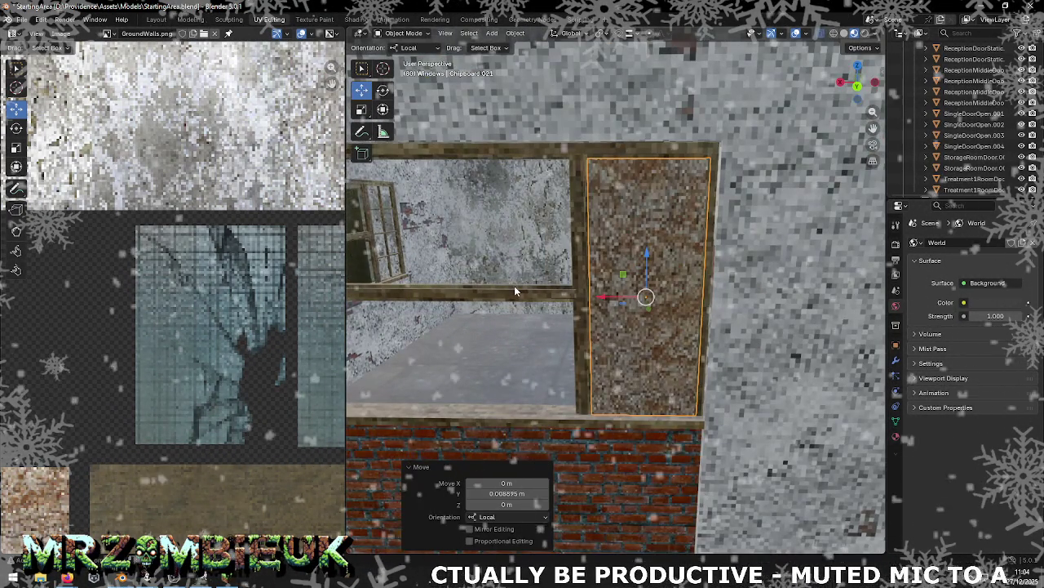
key(ctrl+s)
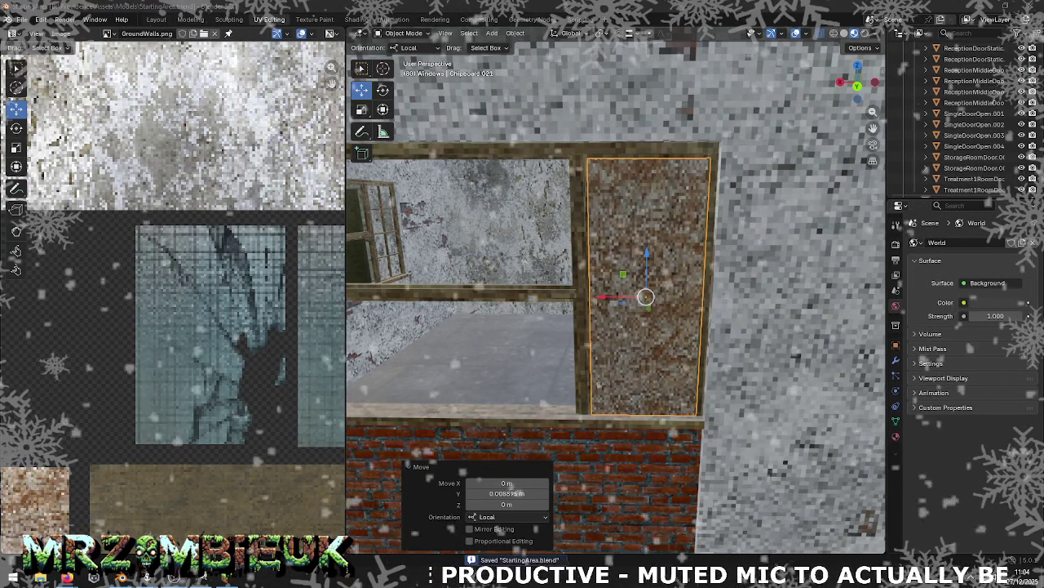
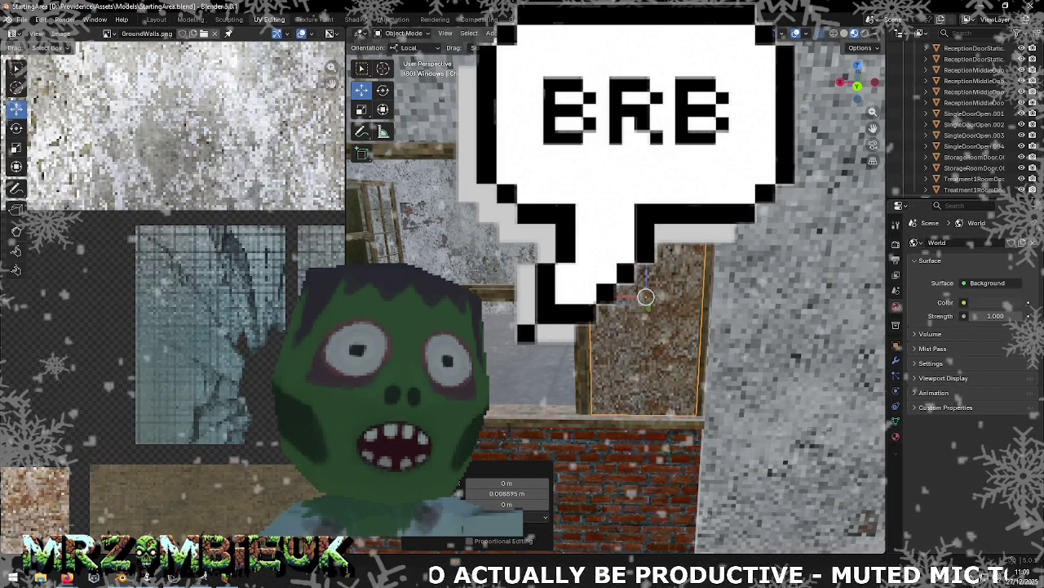
Step: Orbit around the window and its chipboard panel, then bring up the Alt+Tab task switcher
key(alt+Tab)
key(alt+Tab)
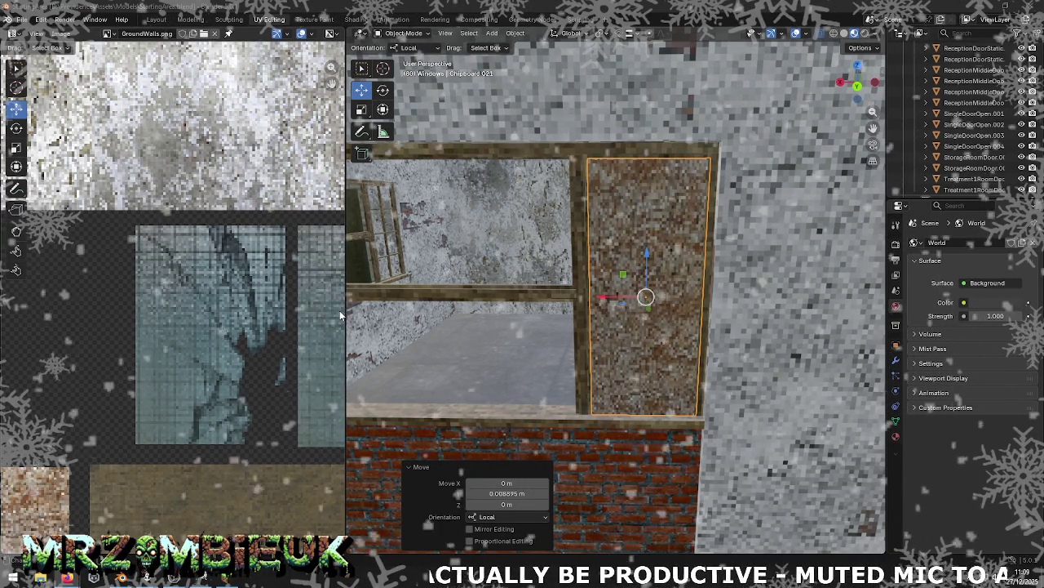
middle_drag(544, 312, 554, 308)
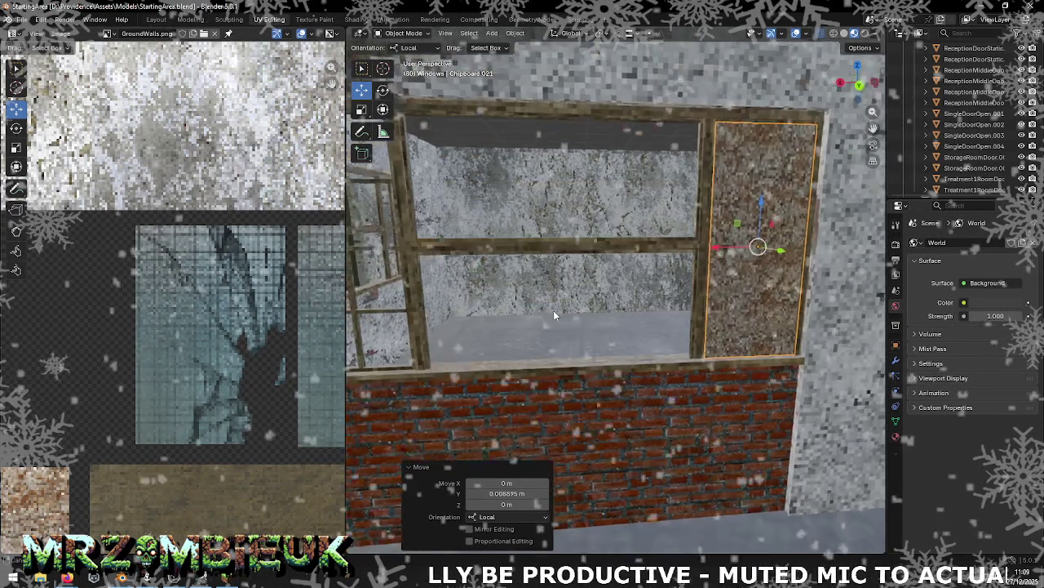
key(alt+Tab)
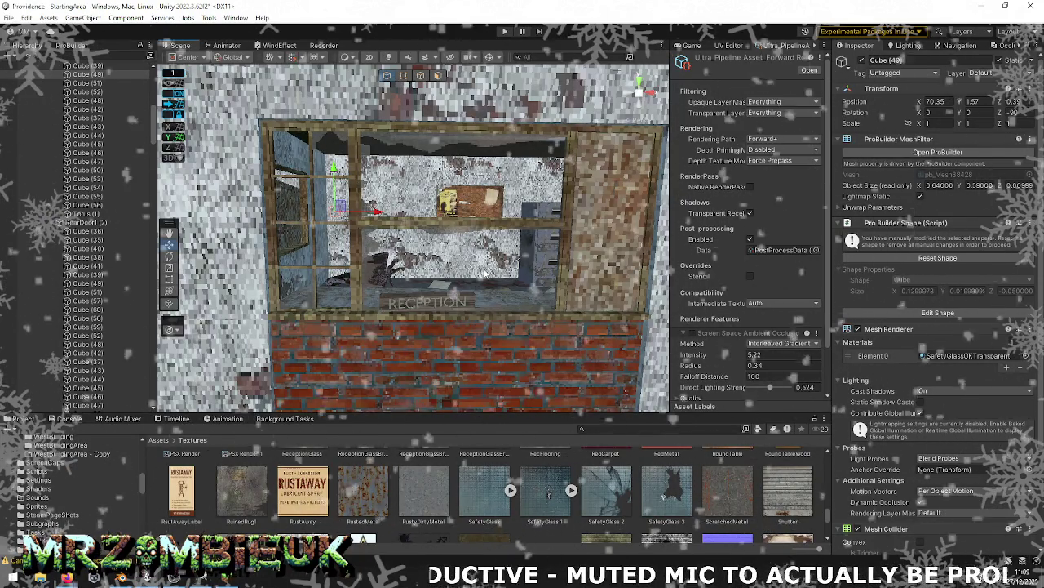
Step: In Unity, view the reception window from the left and inspect its upper, lower and small lower-left glass panes
mouse_move(484, 274)
right_down()
mouse_move(511, 266)
mouse_move(457, 245)
right_up()
click(428, 204)
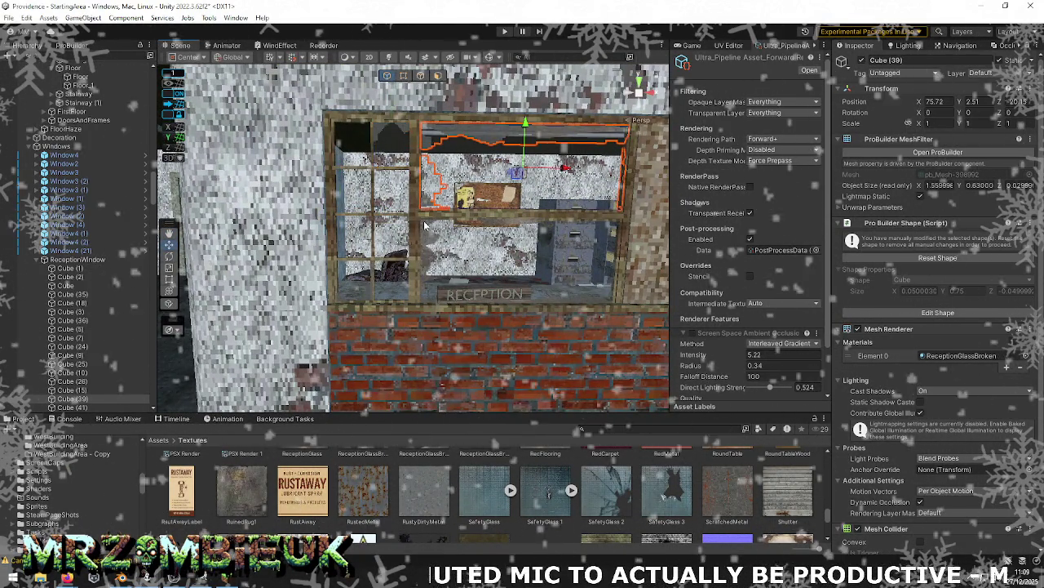
click(431, 244)
click(359, 282)
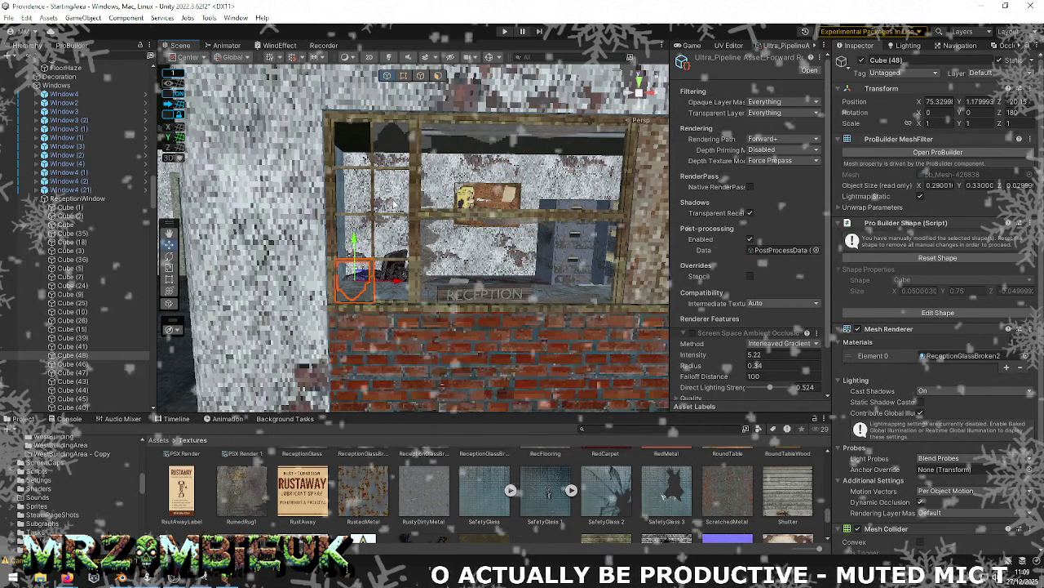
key(alt+Tab)
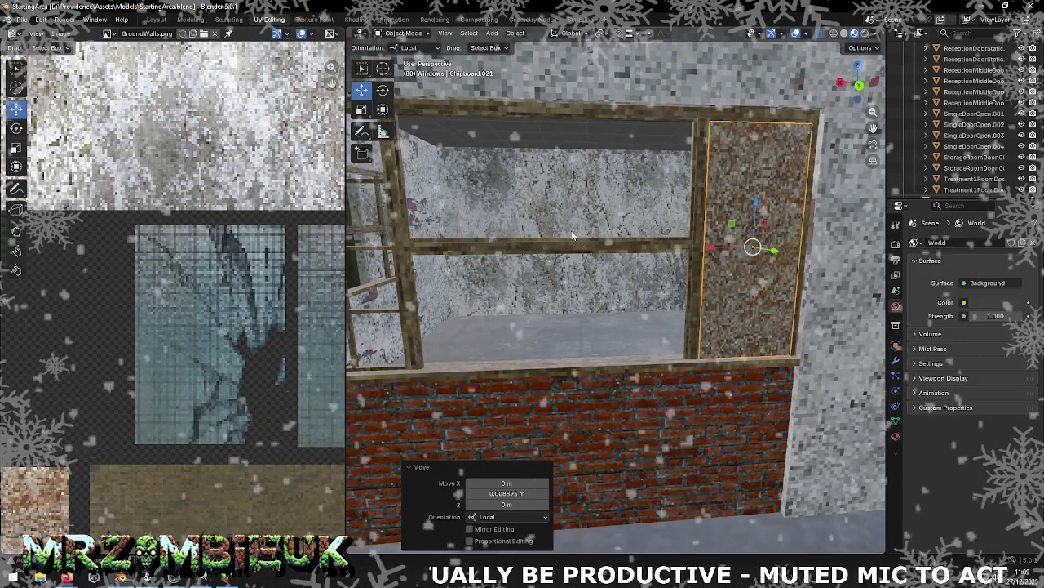
Step: Compare the window frame from similar angles in Blender and Unity, then zoom in on Blender's frame
middle_drag(576, 231, 556, 236)
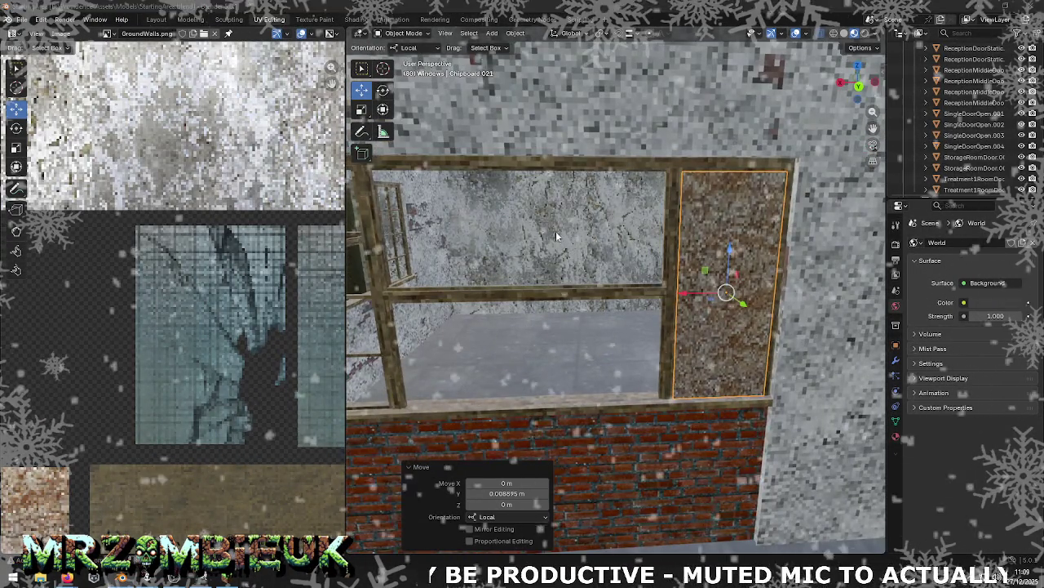
key(alt+Tab)
mouse_move(555, 231)
right_down()
mouse_move(269, 245)
mouse_move(258, 275)
mouse_move(310, 261)
right_up()
key(alt+Tab)
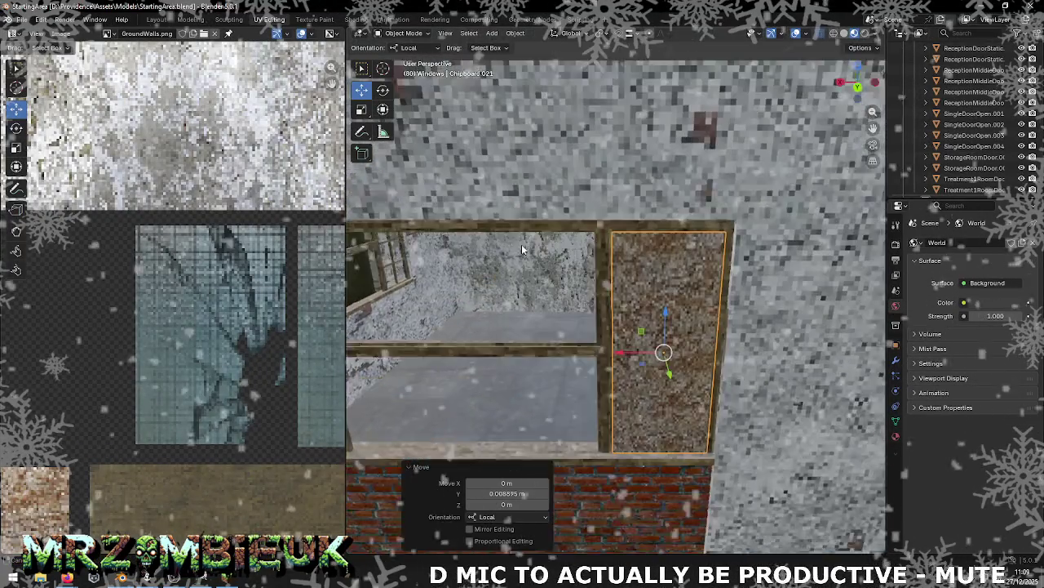
middle_drag(525, 241, 529, 239)
scroll(527, 244, up, 5)
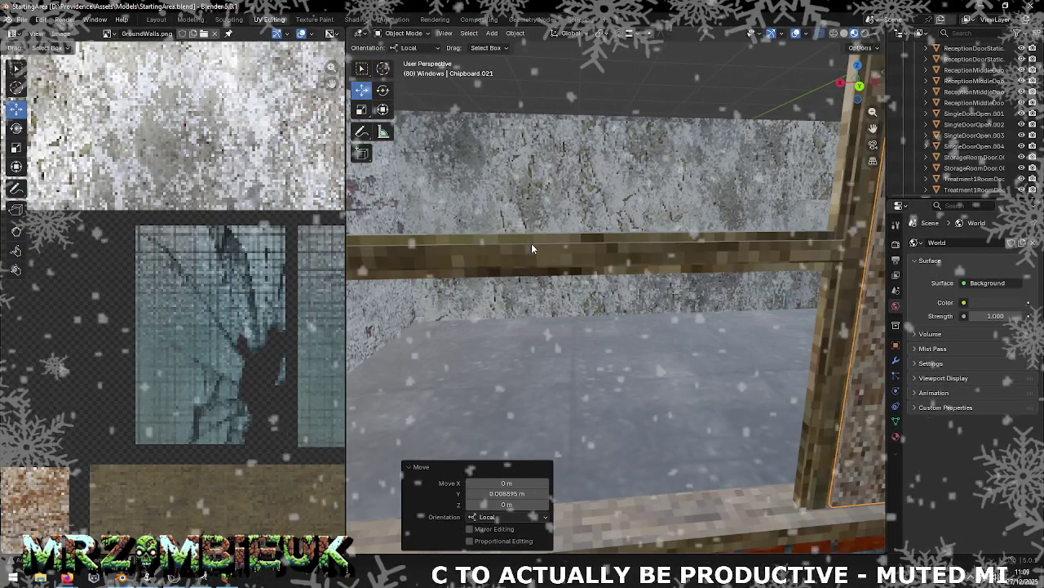
Step: Set ReceptionWindowFront.001's origin to geometry and frame it in the viewport
right_click(530, 243)
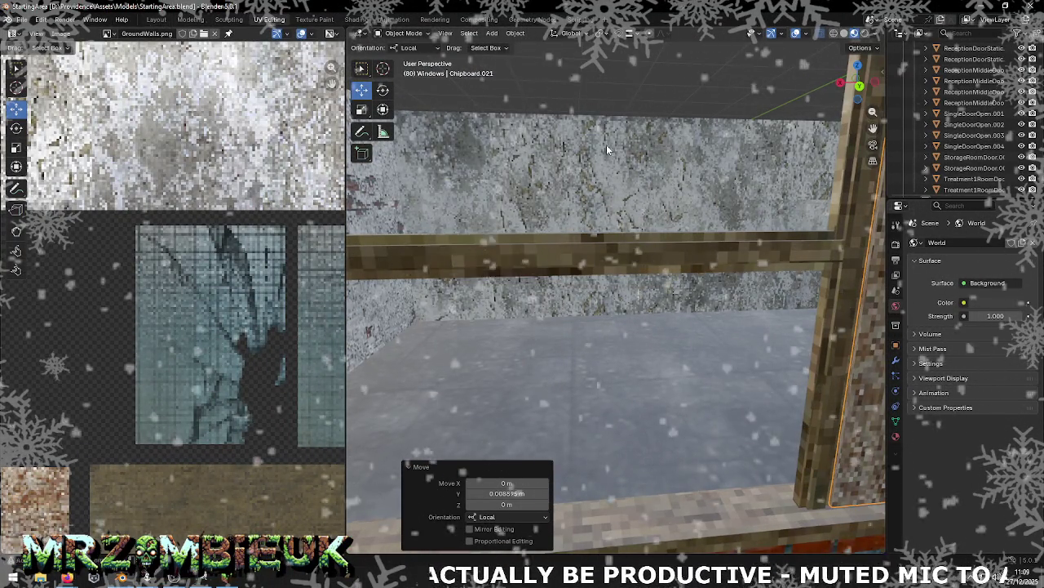
shift+middle_drag(606, 148, 620, 421)
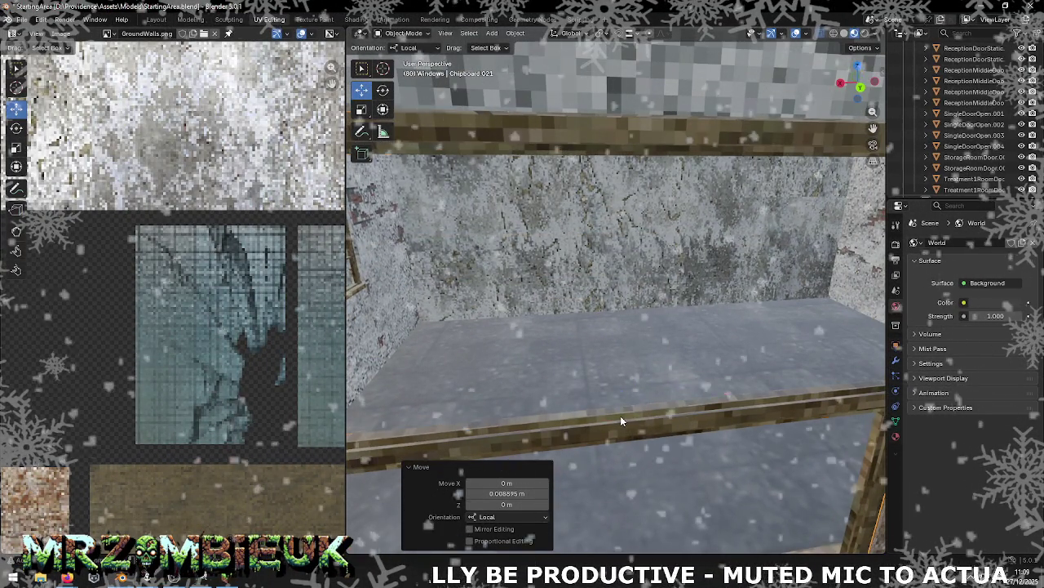
click(620, 415)
scroll(625, 379, down, 3)
right_click(599, 321)
click(649, 333)
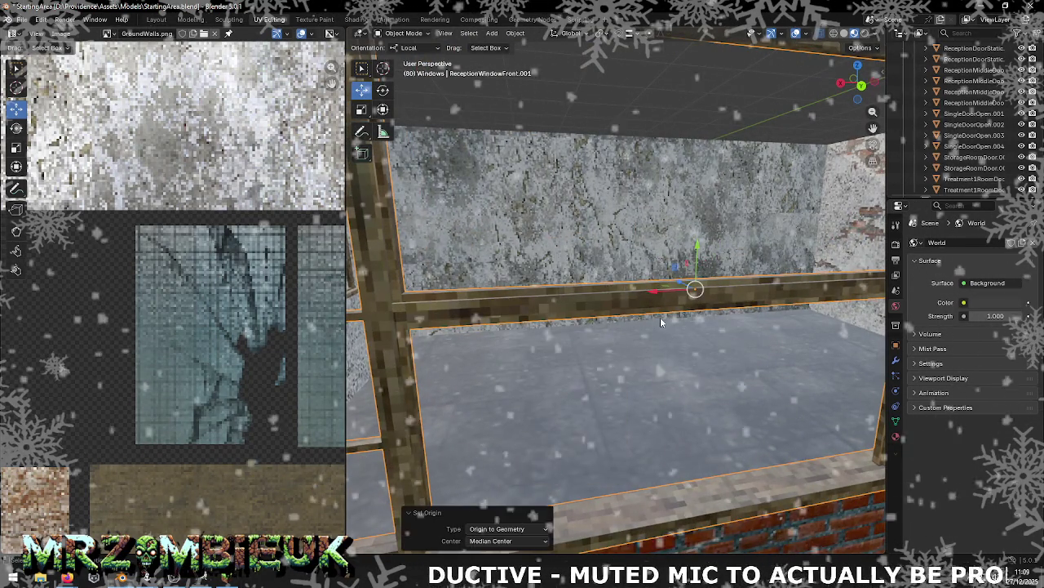
key(KP_Decimal)
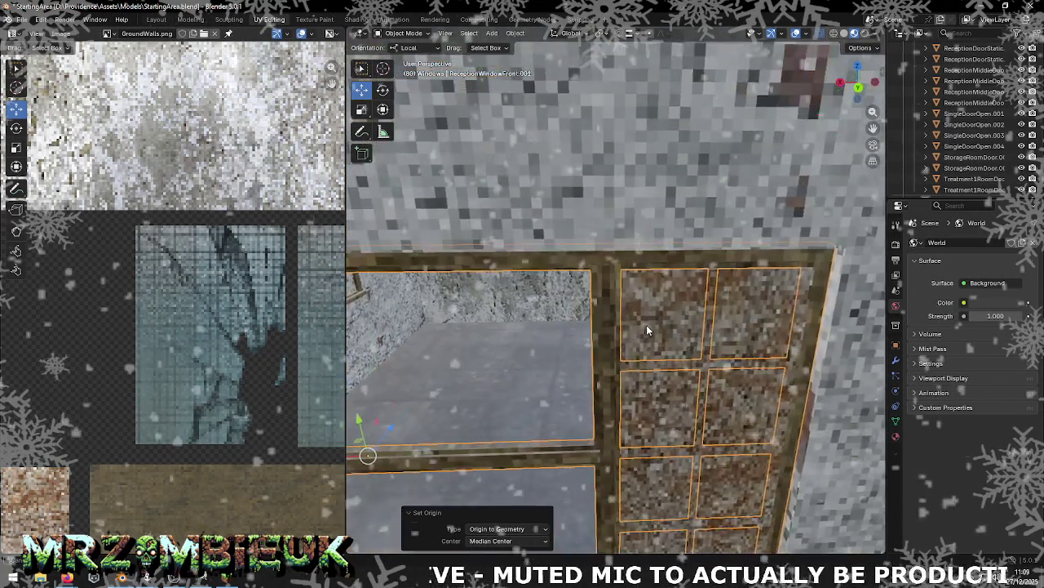
scroll(645, 323, up, 3)
key(Tab)
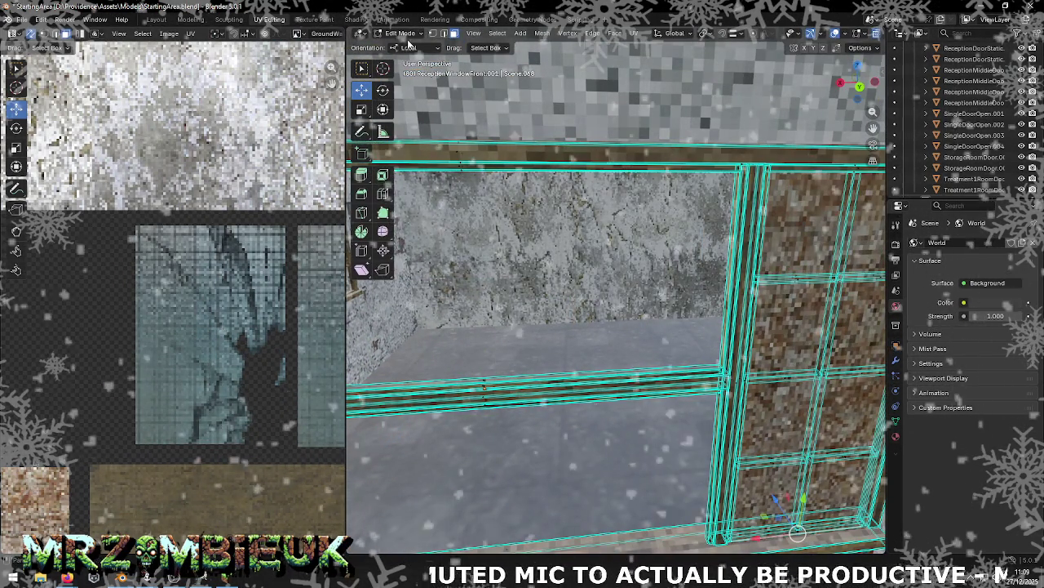
Step: Switch to solid shading and edge select, and pick the middle crossbar's top edge
click(876, 34)
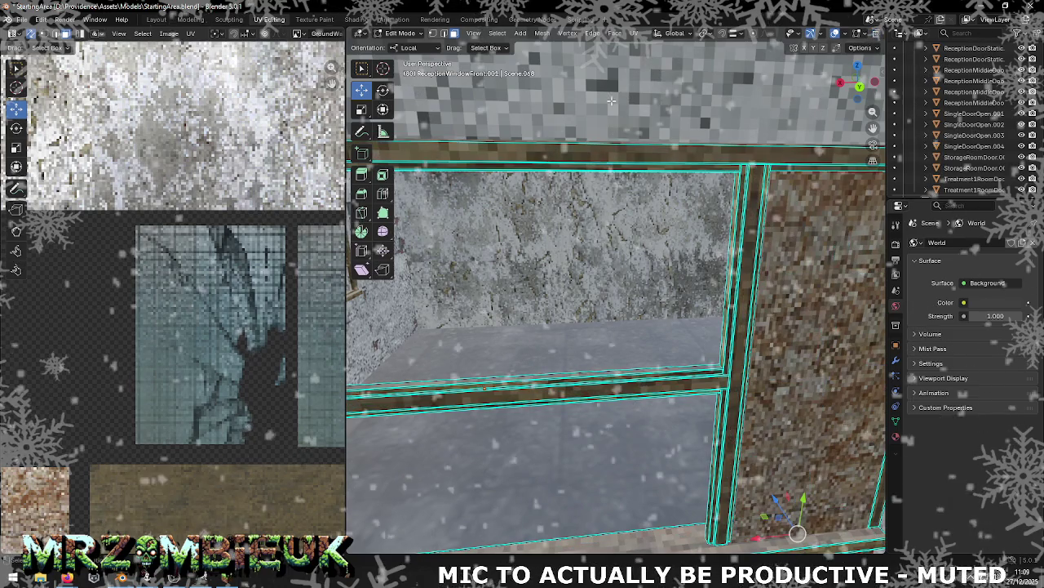
key(2)
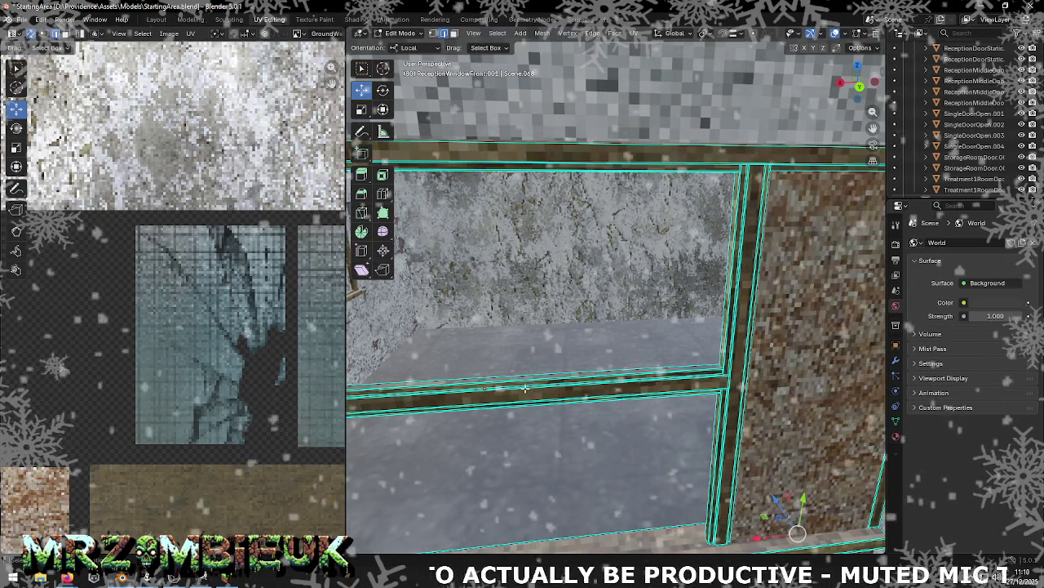
click(525, 380)
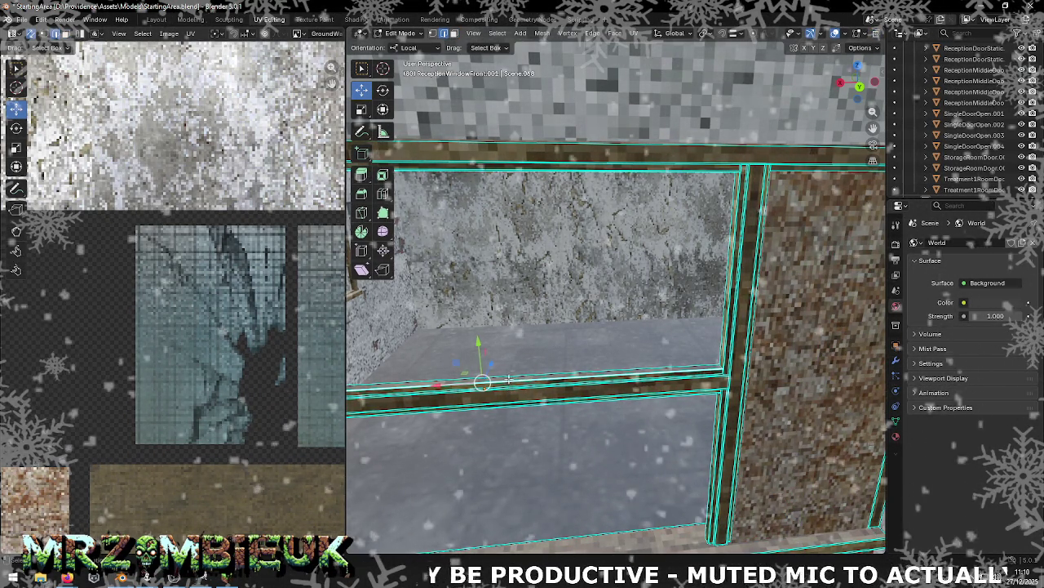
scroll(510, 380, down, 5)
scroll(513, 369, up, 2)
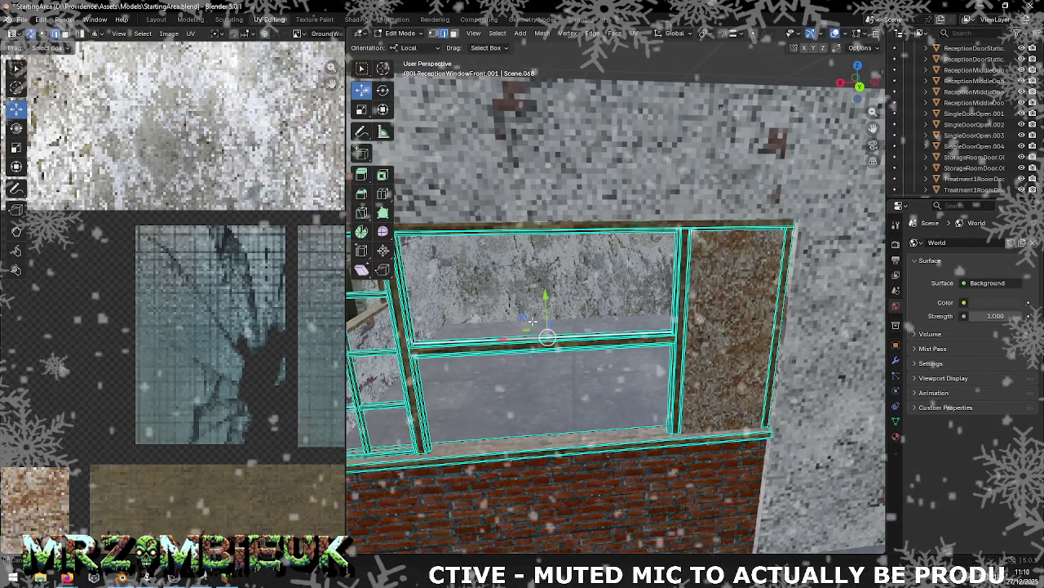
shift+middle_drag(532, 321, 529, 311)
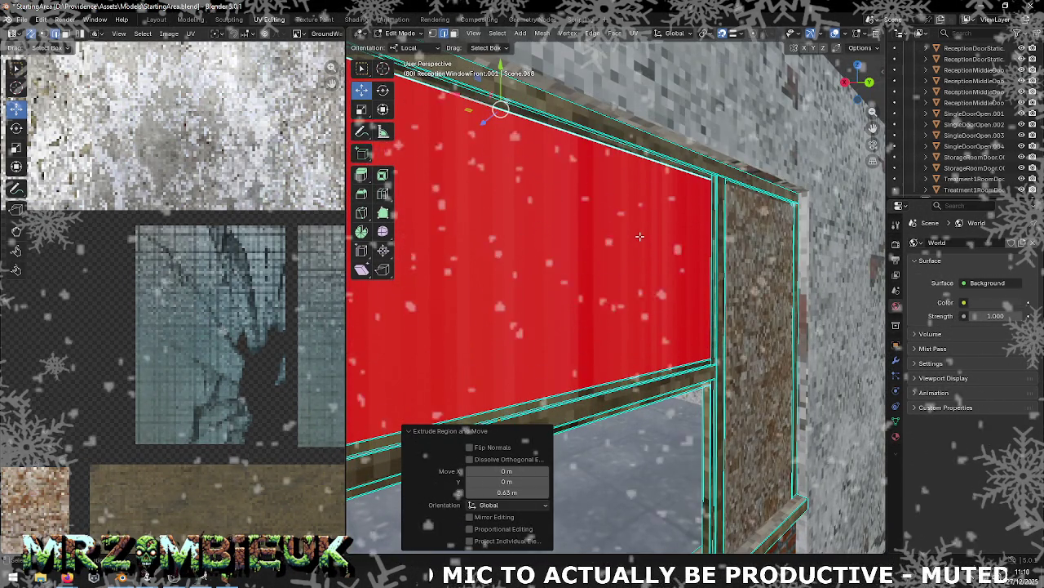
Step: Flip the new upper panel's normals so it faces outward
mouse_move(625, 246)
middle_down()
mouse_move(556, 400)
mouse_move(470, 447)
mouse_move(573, 326)
mouse_move(522, 343)
middle_up()
click(469, 446)
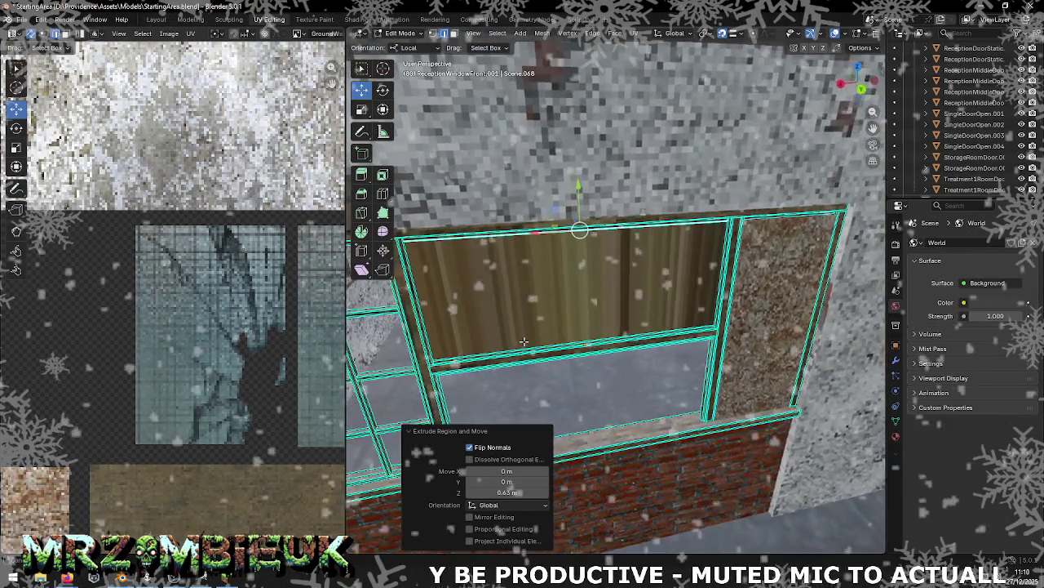
middle_drag(675, 397, 646, 302)
scroll(640, 308, up, 3)
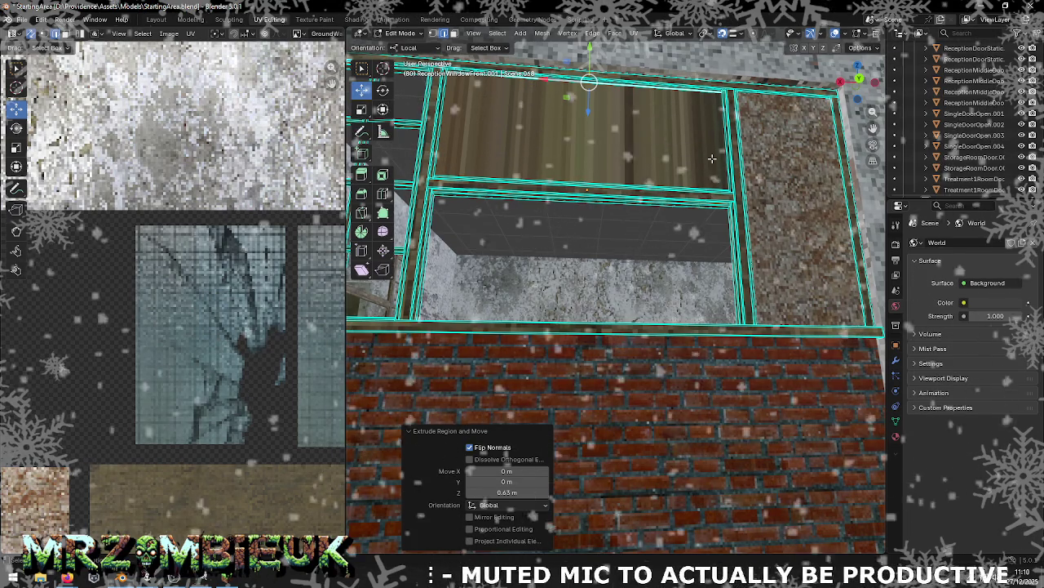
Step: Set snapping to Face, extrude the lower frame edge 0.66 m down along Z, and flip its normals
click(733, 34)
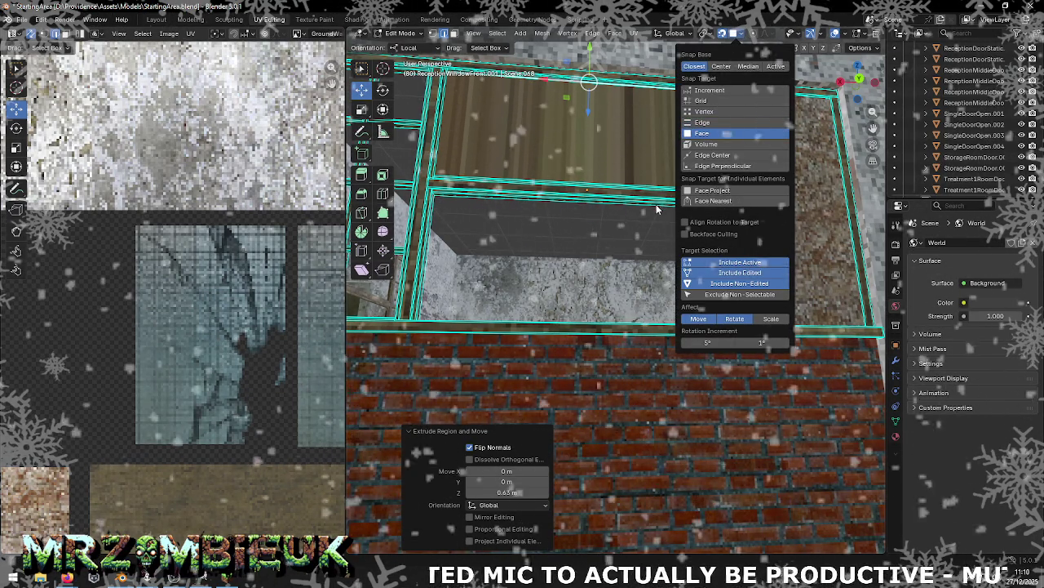
click(710, 204)
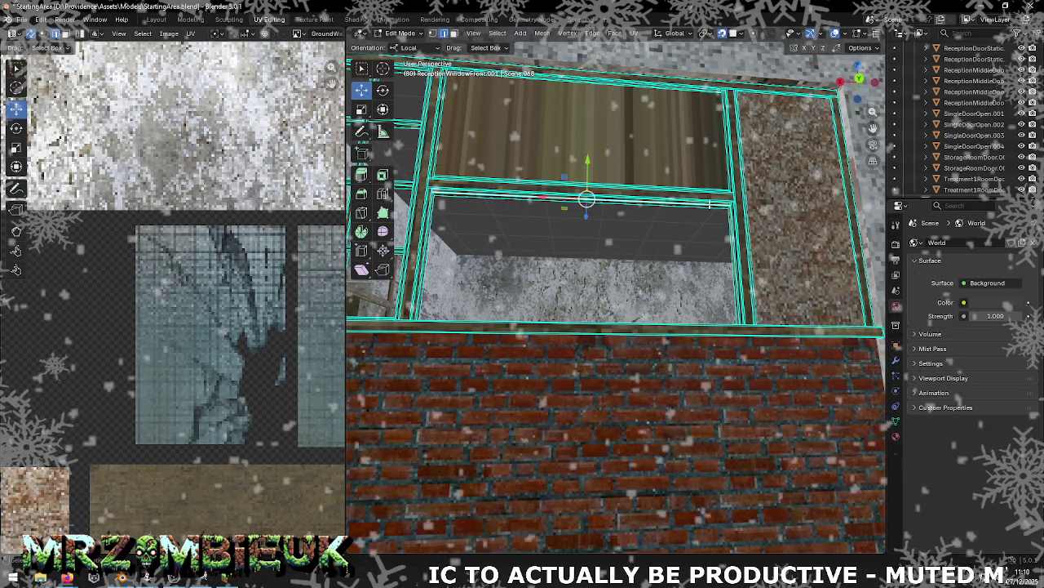
middle_drag(685, 210, 662, 265)
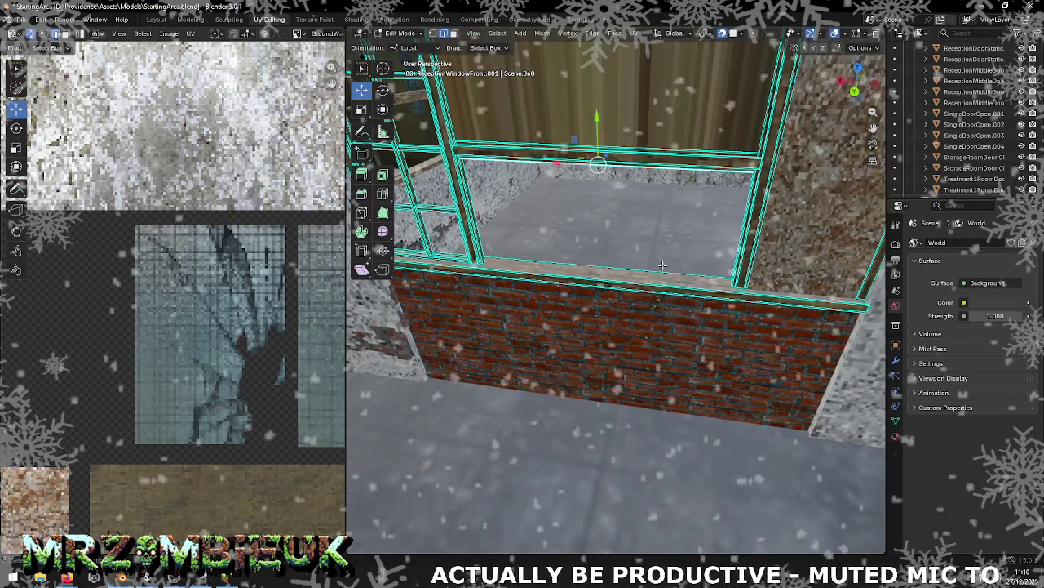
key(g)
key(z)
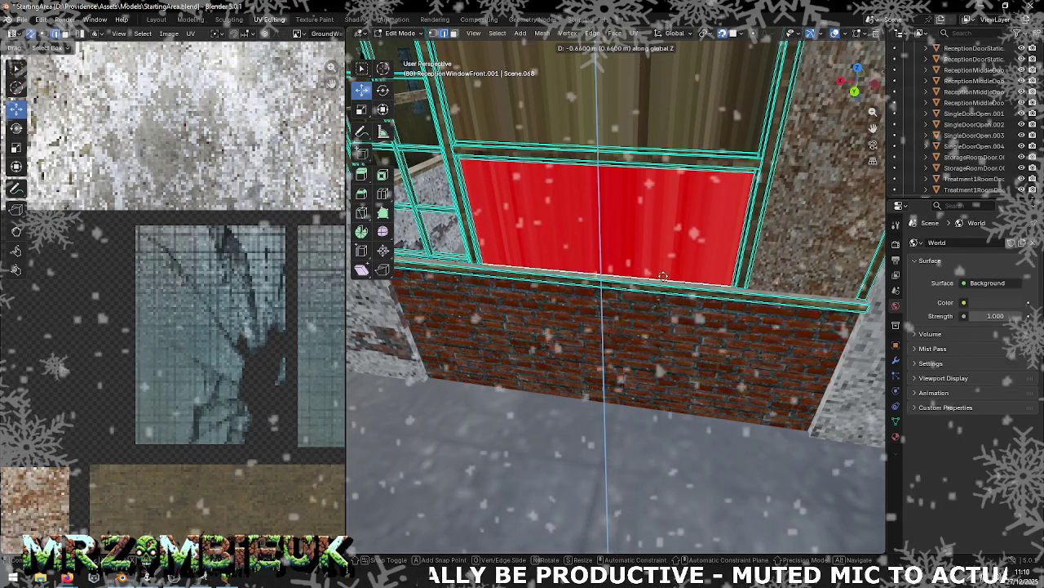
click(663, 277)
scroll(663, 277, up, 3)
scroll(663, 276, up, 2)
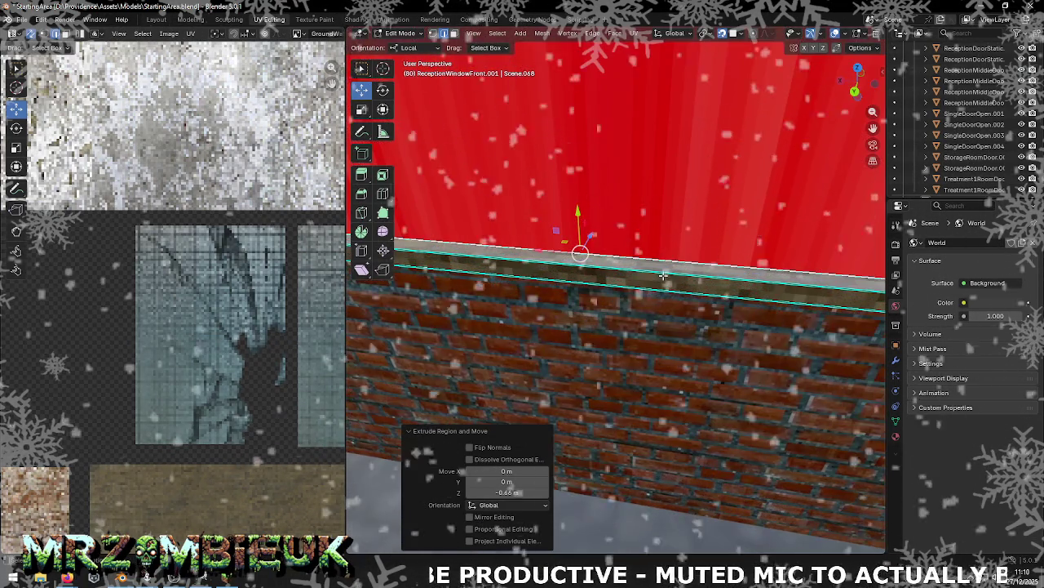
mouse_move(663, 277)
middle_down()
mouse_move(716, 270)
mouse_move(550, 396)
middle_up()
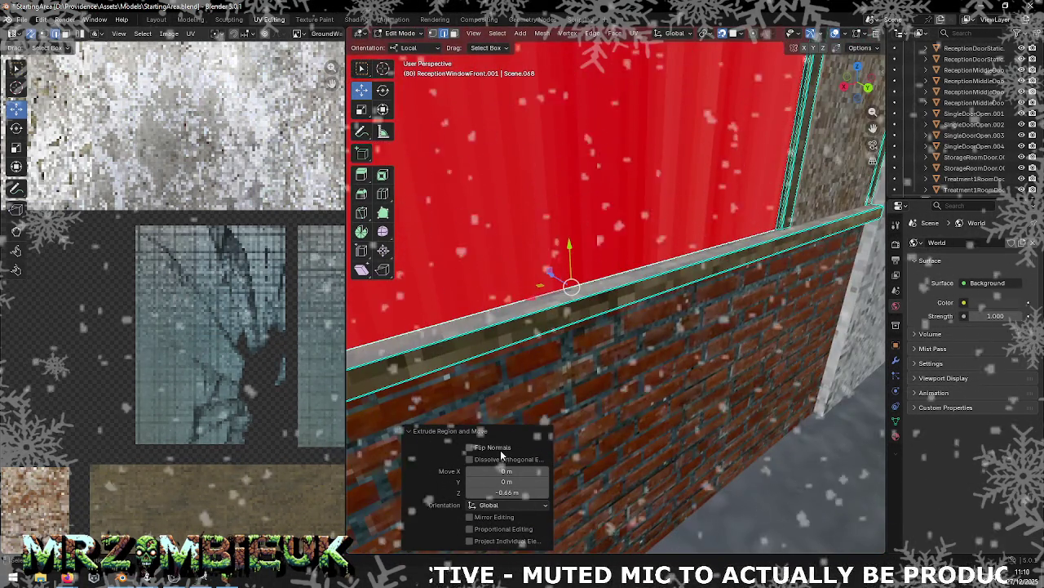
click(500, 449)
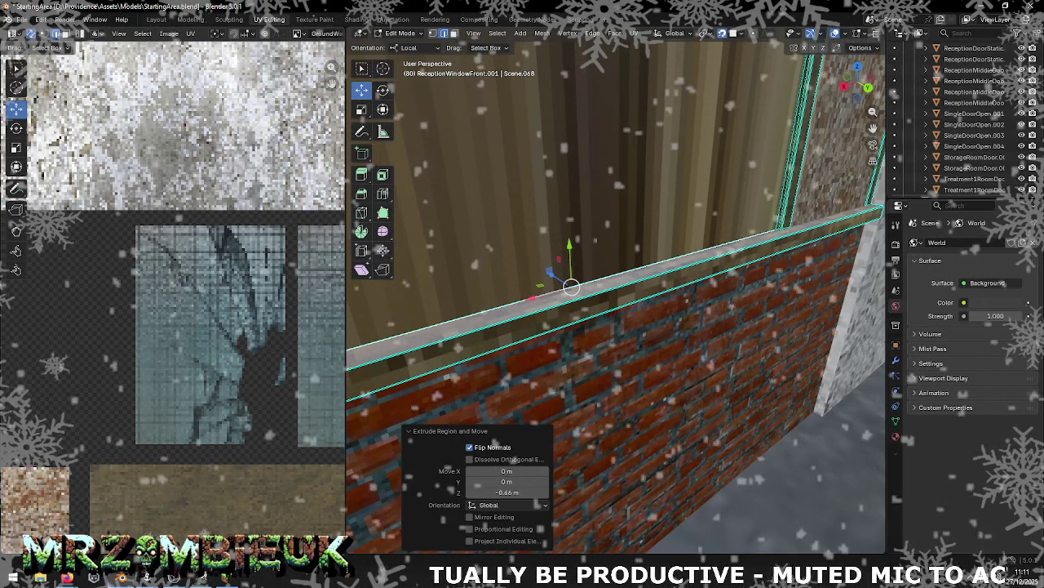
Step: Select the upper board's face from a frontal view of the boarded window
middle_drag(502, 148, 576, 148)
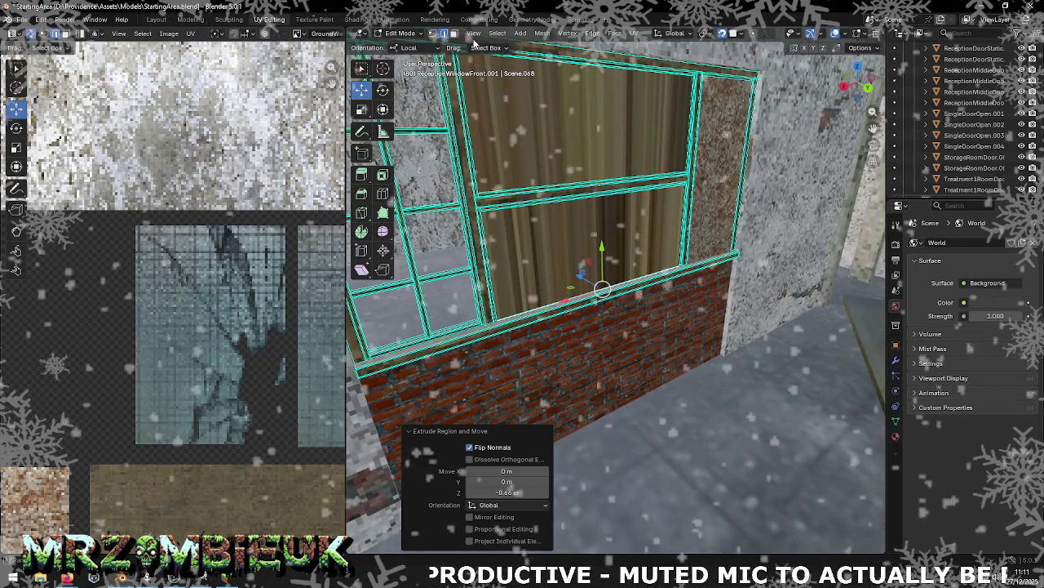
click(576, 147)
right_click(517, 231)
mouse_move(503, 304)
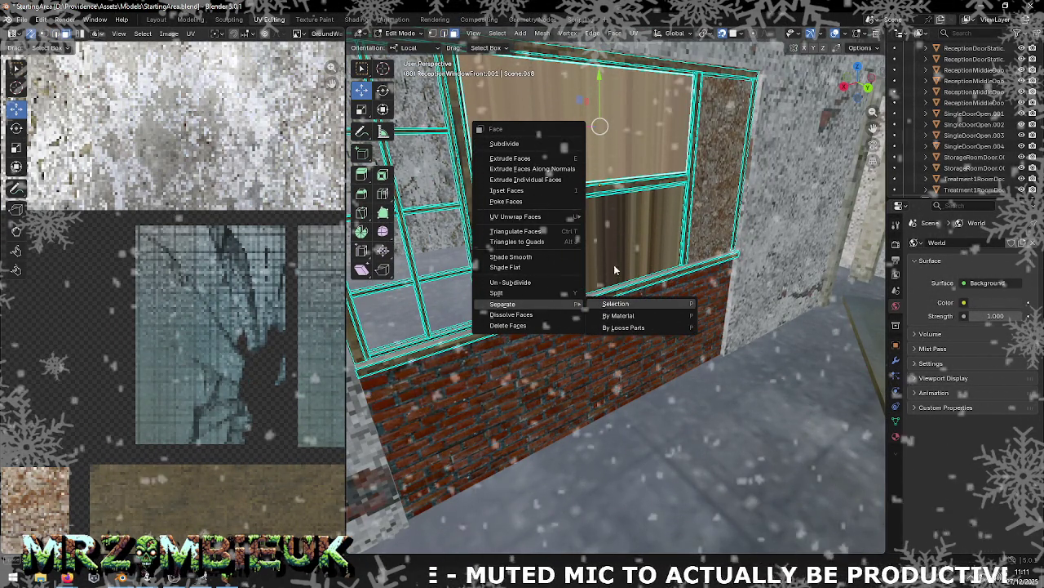
Step: Separate the upper and lower board faces into their own objects
click(616, 303)
click(601, 243)
right_click(608, 246)
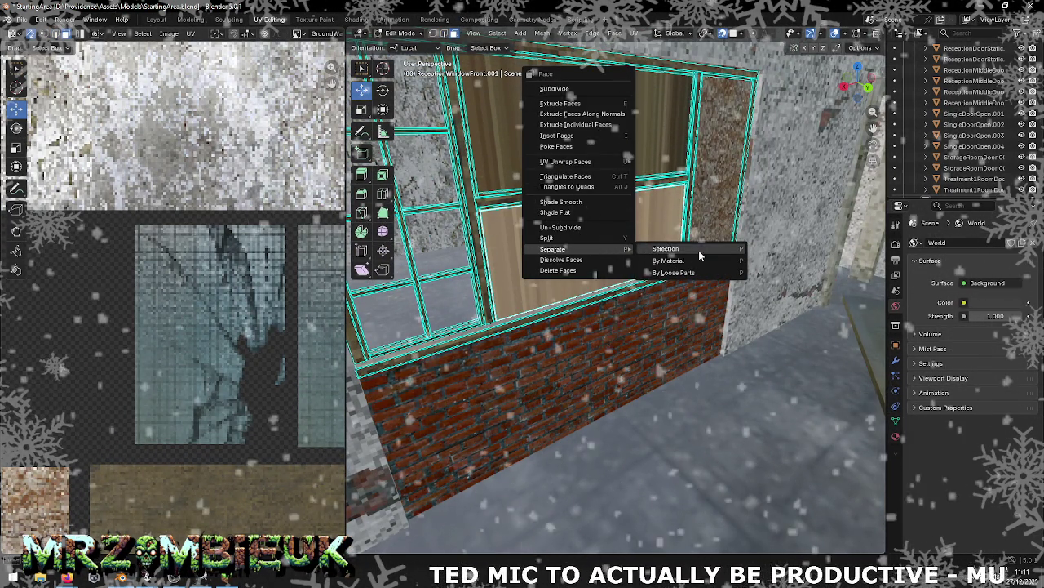
click(699, 249)
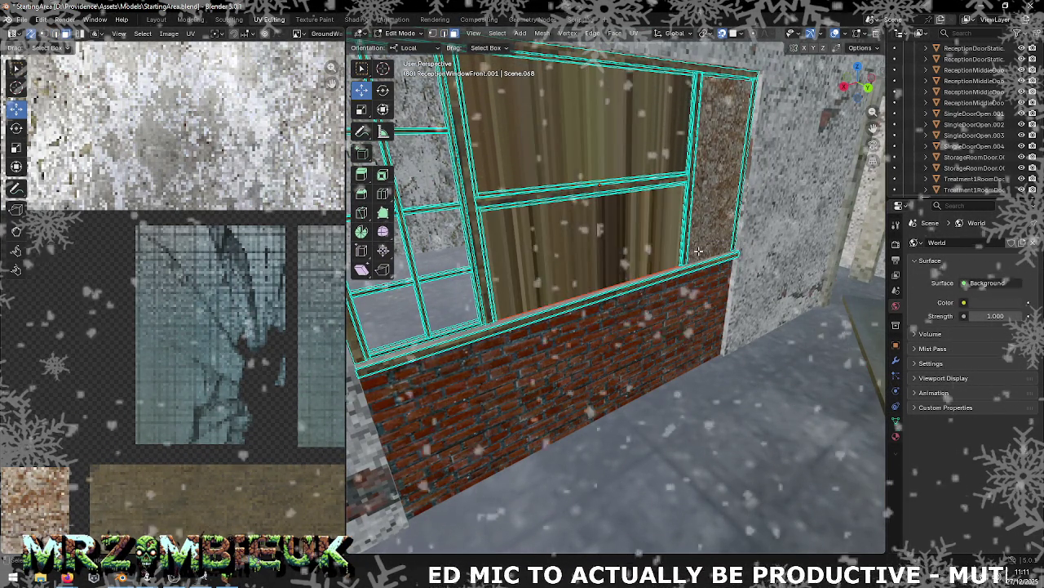
key(Tab)
Step: Smart UV Project the upper pane's faces
click(571, 133)
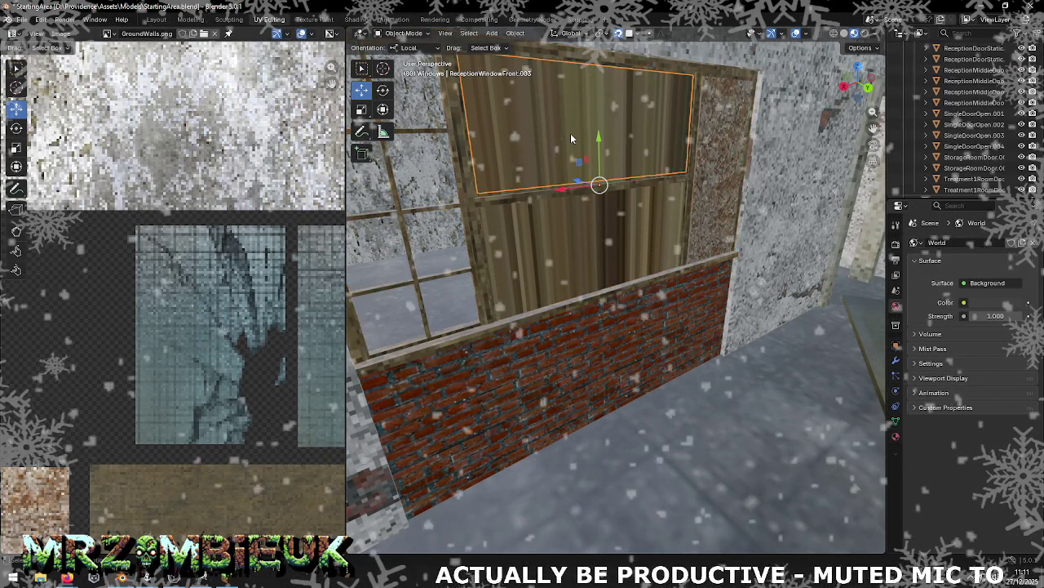
key(Tab)
right_click(572, 137)
mouse_move(523, 113)
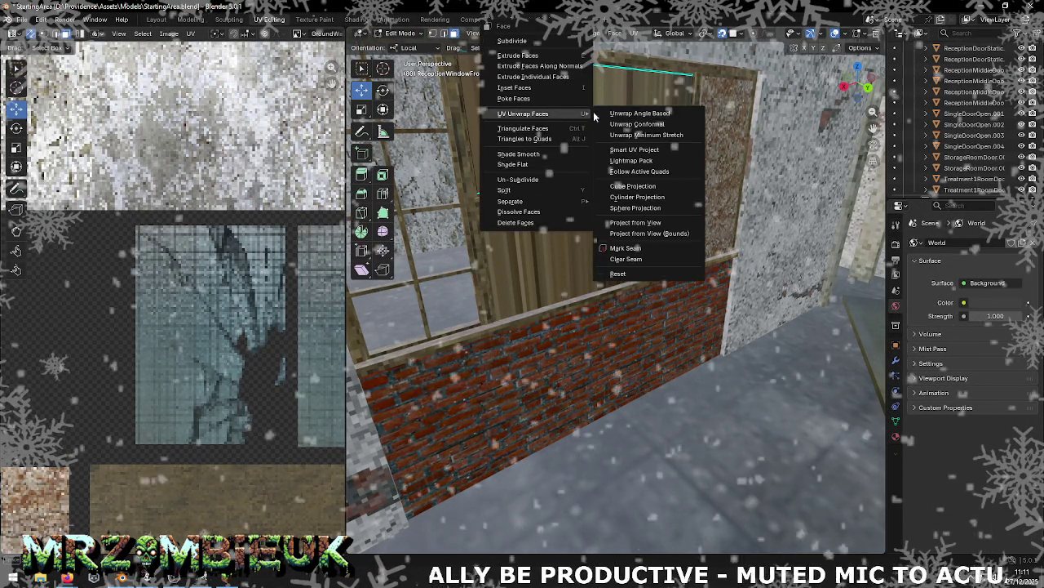
click(639, 159)
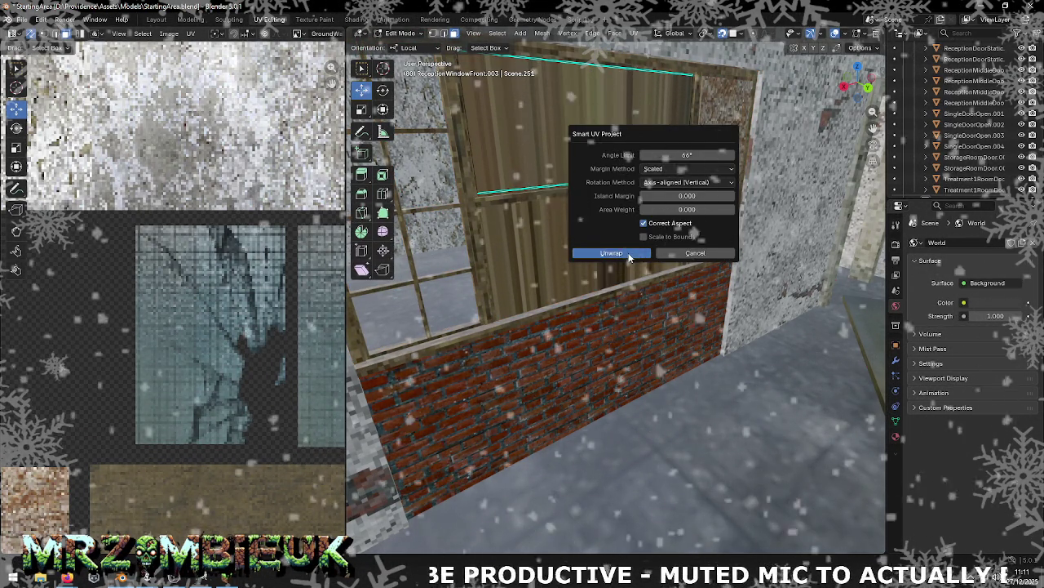
click(602, 252)
key(Tab)
key(alt+Tab)
key(alt+Tab)
key(alt+Tab)
key(alt+Tab)
key(alt+Tab)
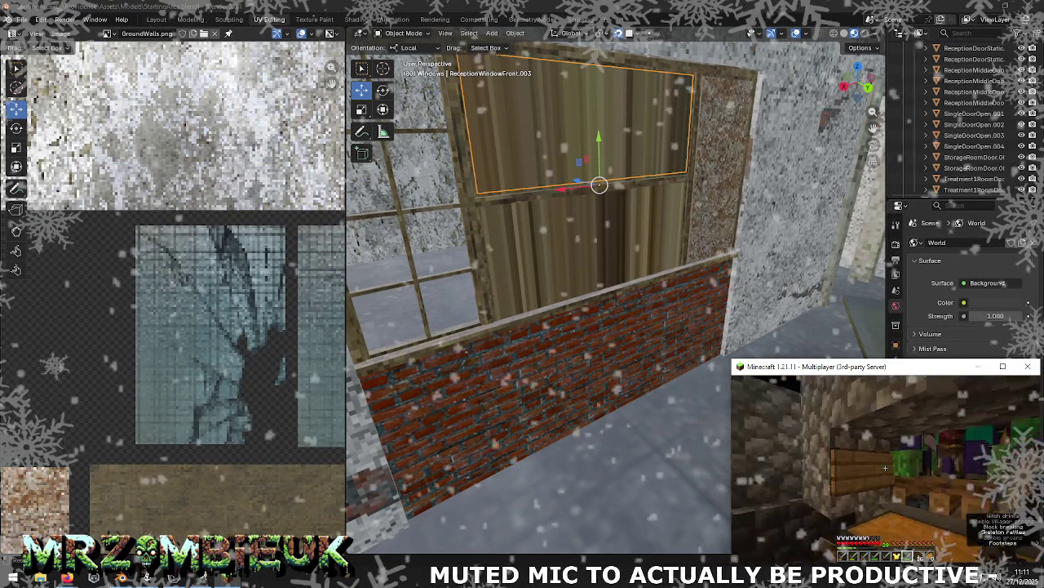
Step: In Minecraft, fight the witch and zombies, open a chest, and sleep through the night
click(885, 469)
click(885, 469)
click(886, 469)
click(885, 468)
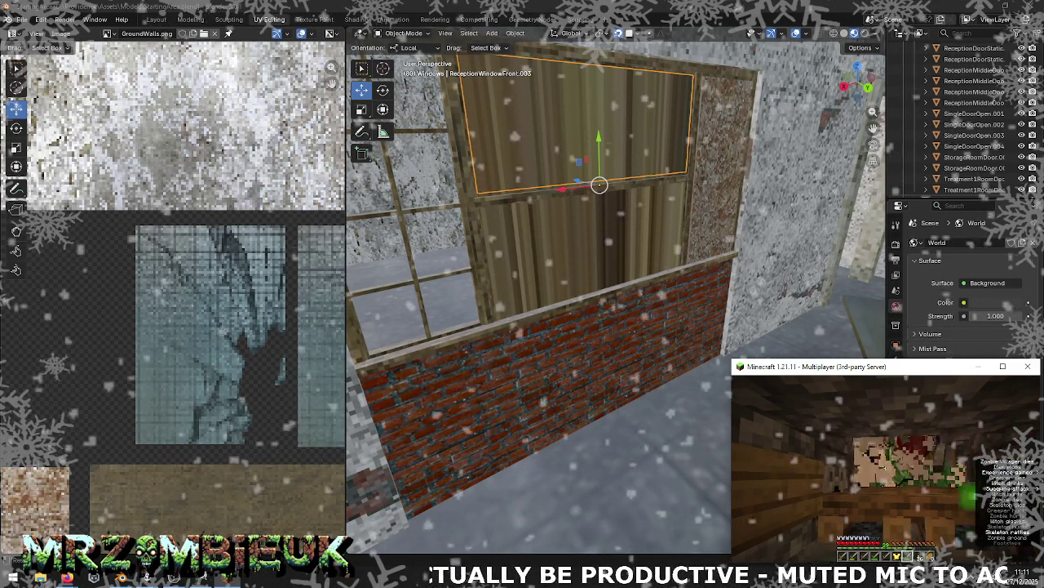
click(885, 468)
click(885, 469)
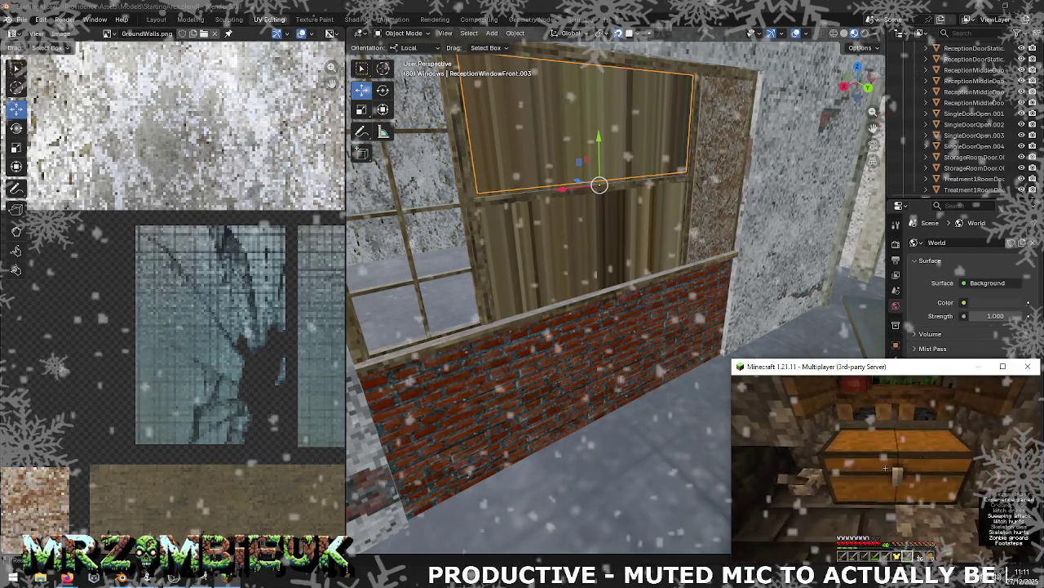
right_click(885, 468)
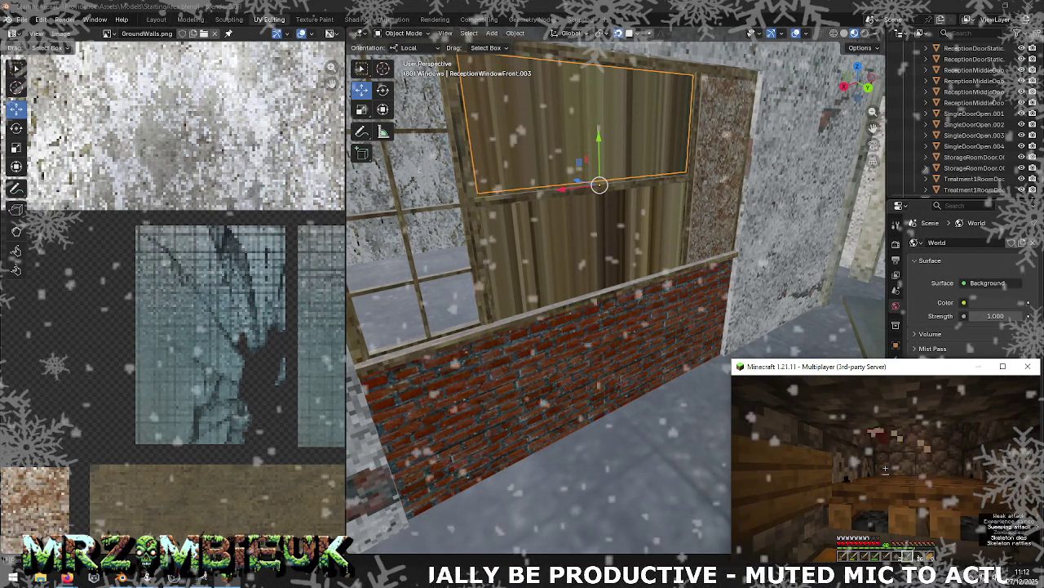
right_click(885, 467)
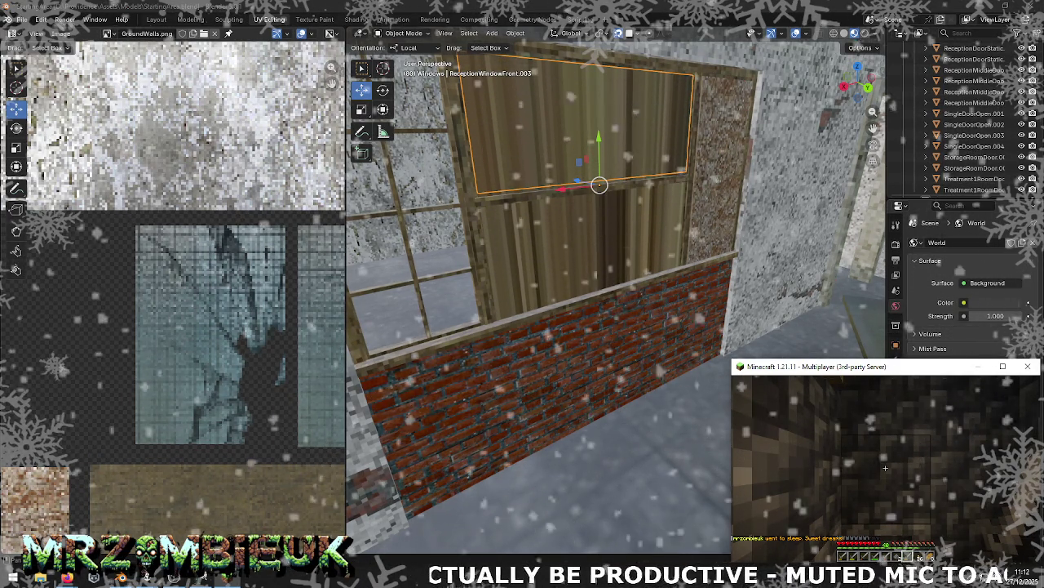
Step: Return to Blender and pan the texture atlas back into view
scroll(886, 467, up, 1)
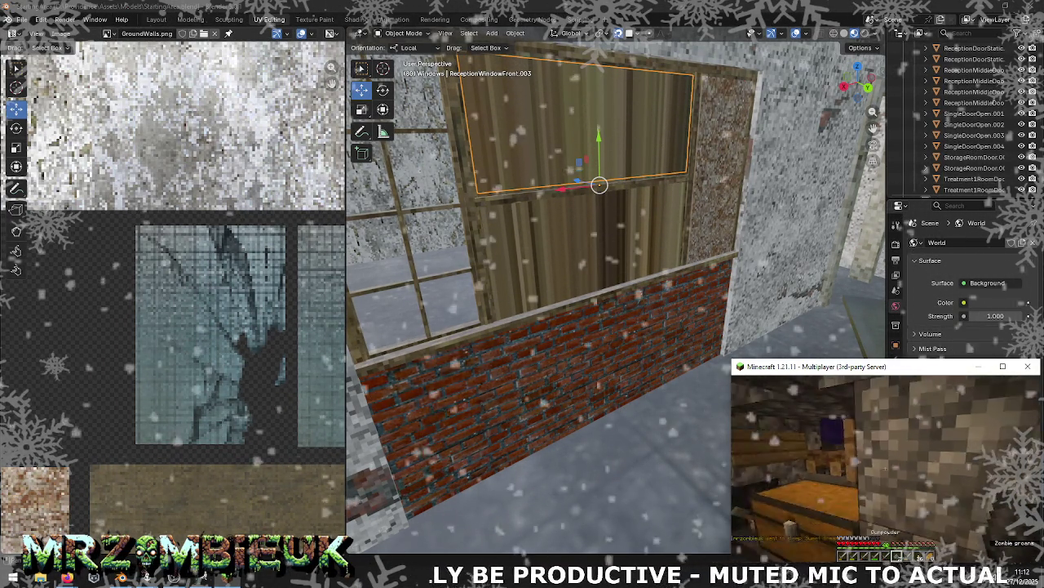
key(alt+Tab)
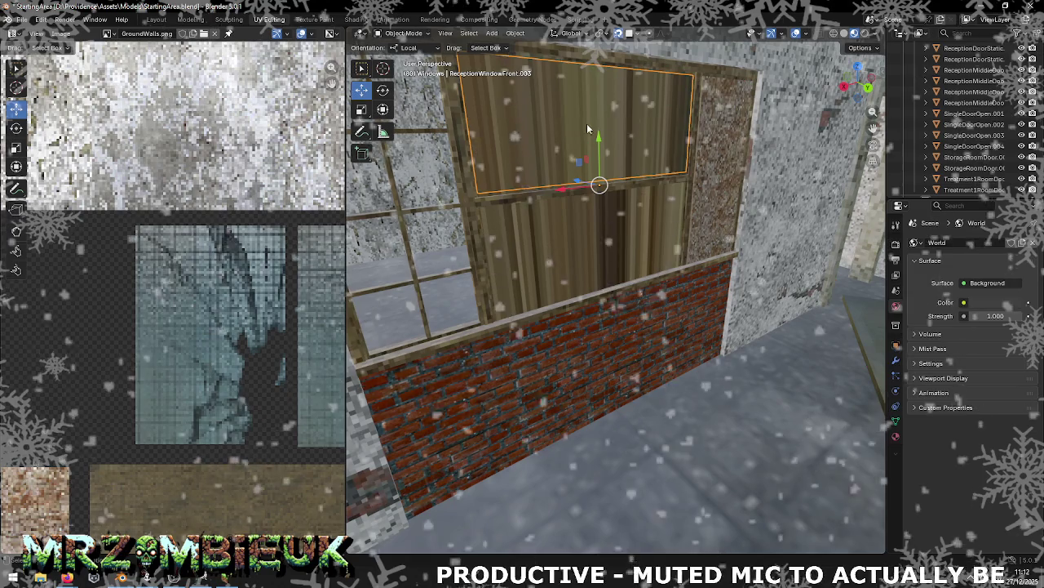
scroll(135, 235, down, 3)
middle_drag(136, 237, 256, 209)
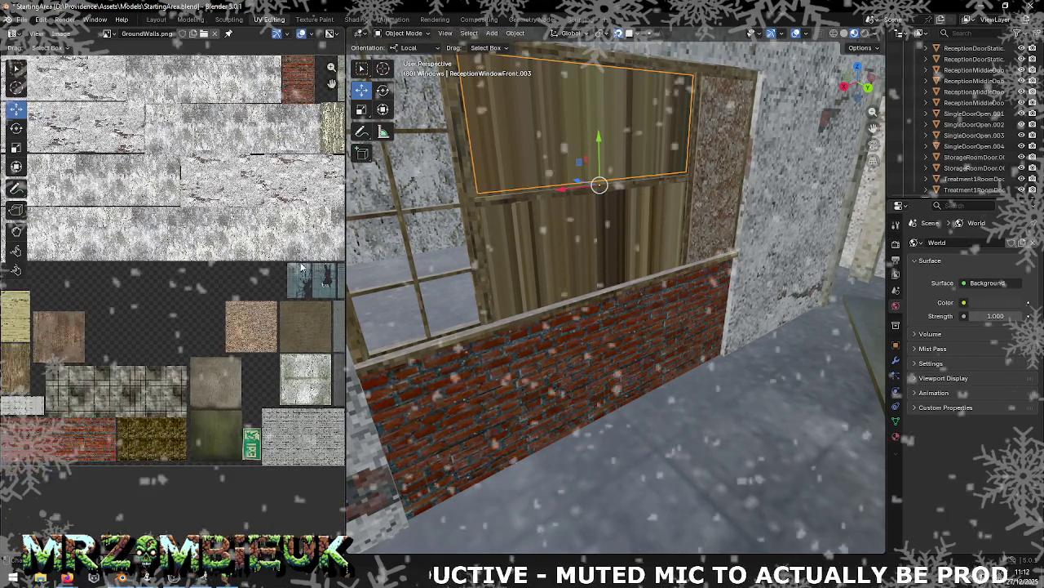
Step: Set the upper pane's origin to geometry and Smart UV Project its face again
right_click(538, 119)
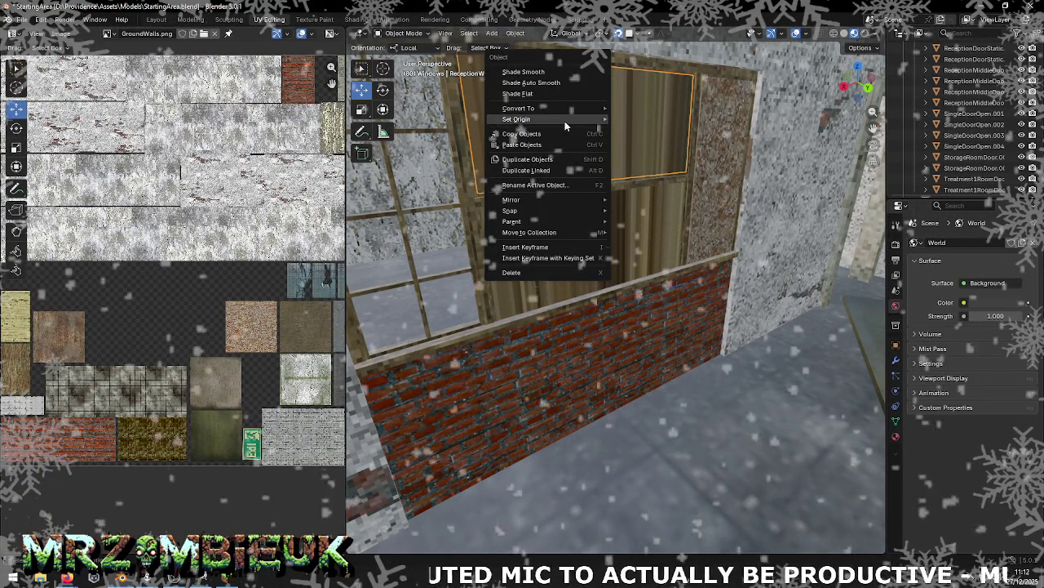
mouse_move(517, 120)
click(655, 131)
key(Tab)
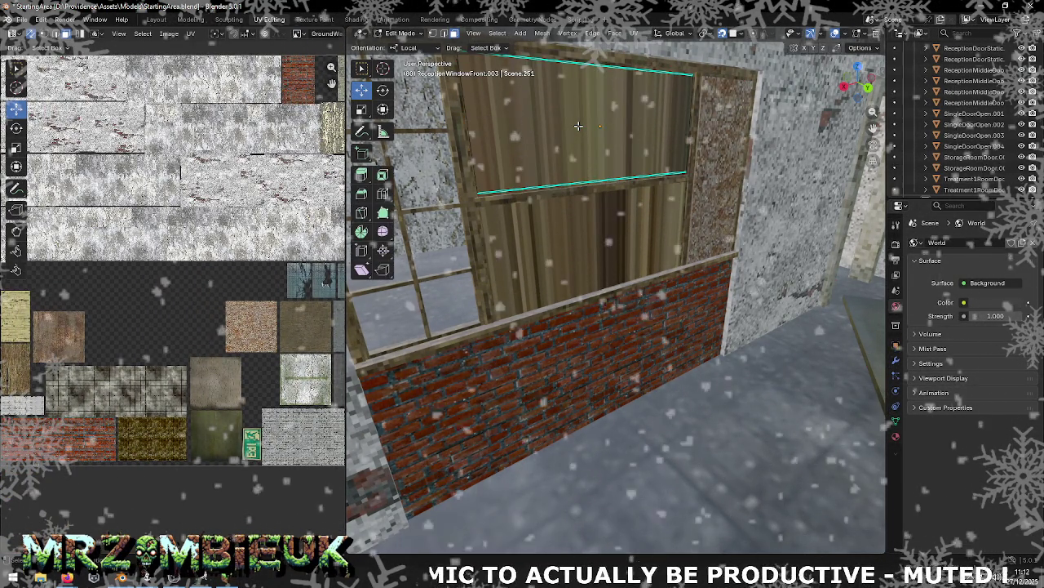
click(578, 125)
right_click(578, 125)
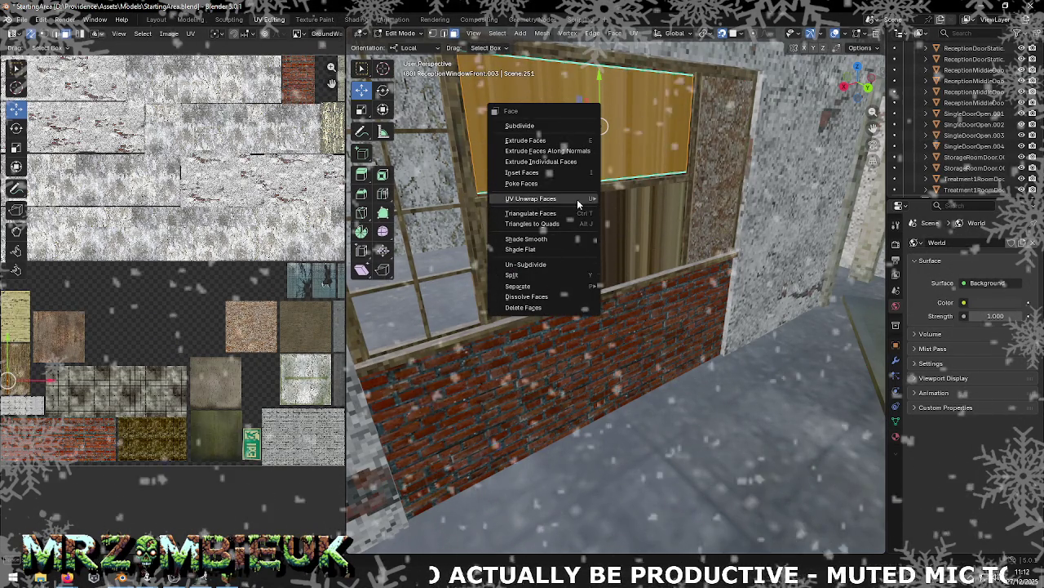
mouse_move(539, 198)
click(645, 234)
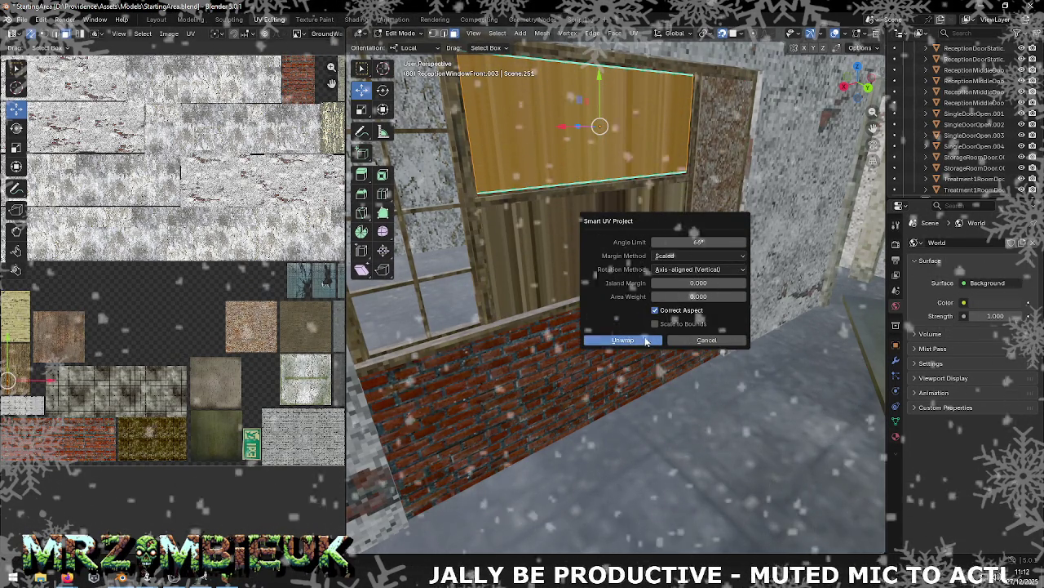
click(653, 339)
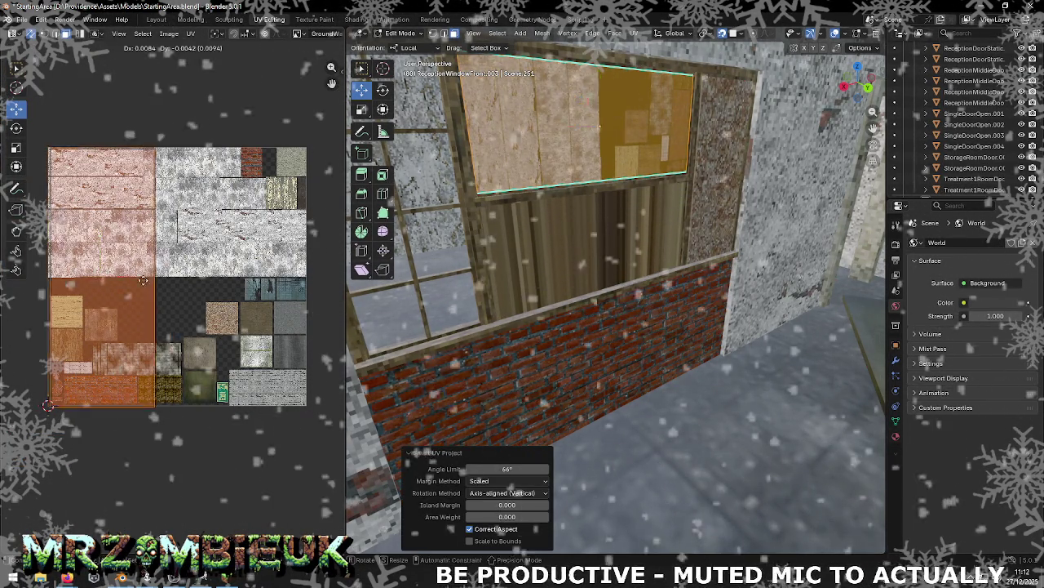
Step: Move the pane's UV island onto an orange-brown wood patch and scale it to 0.182
key(g)
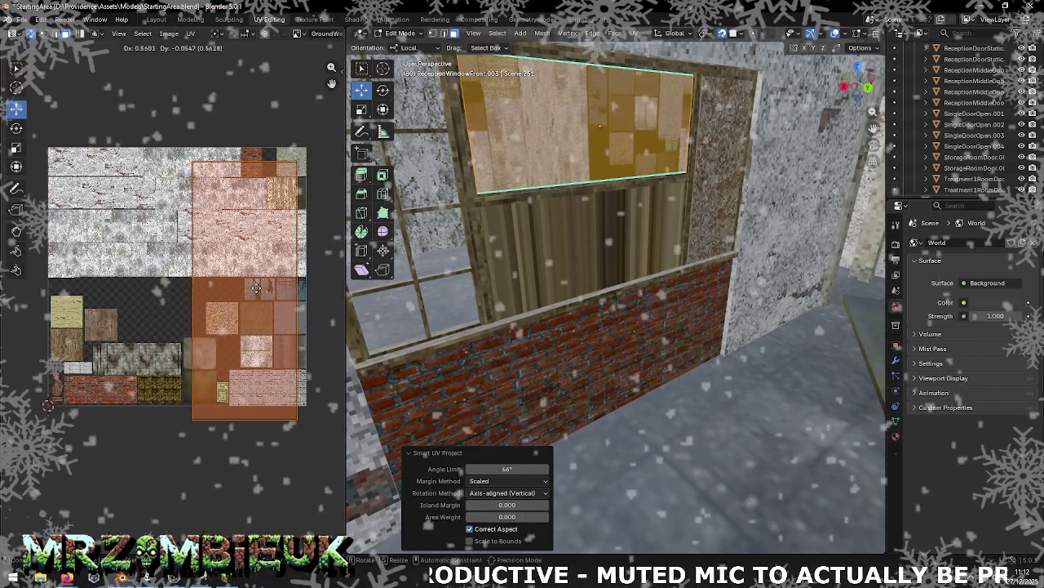
click(266, 288)
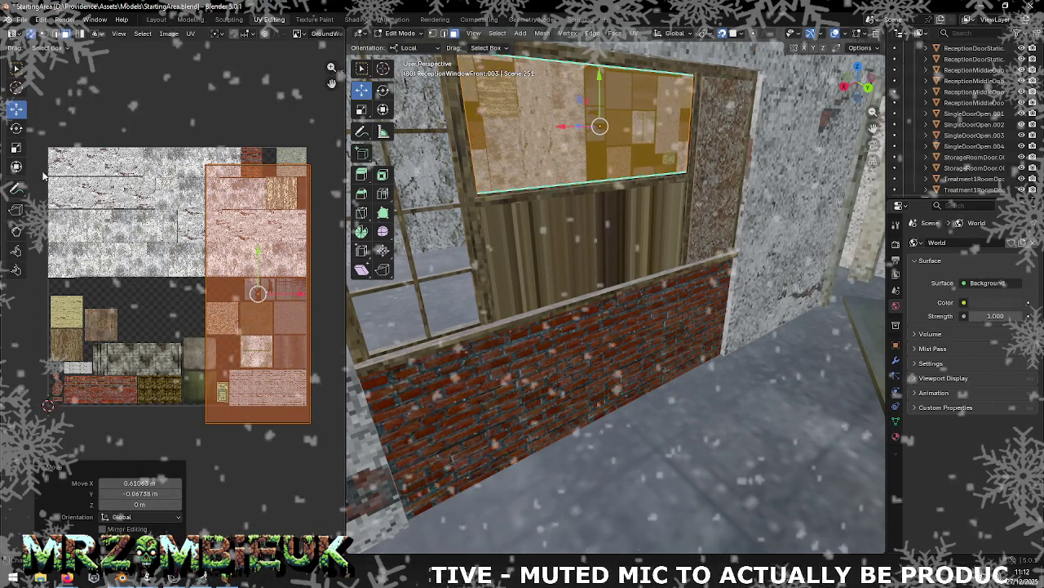
key(s)
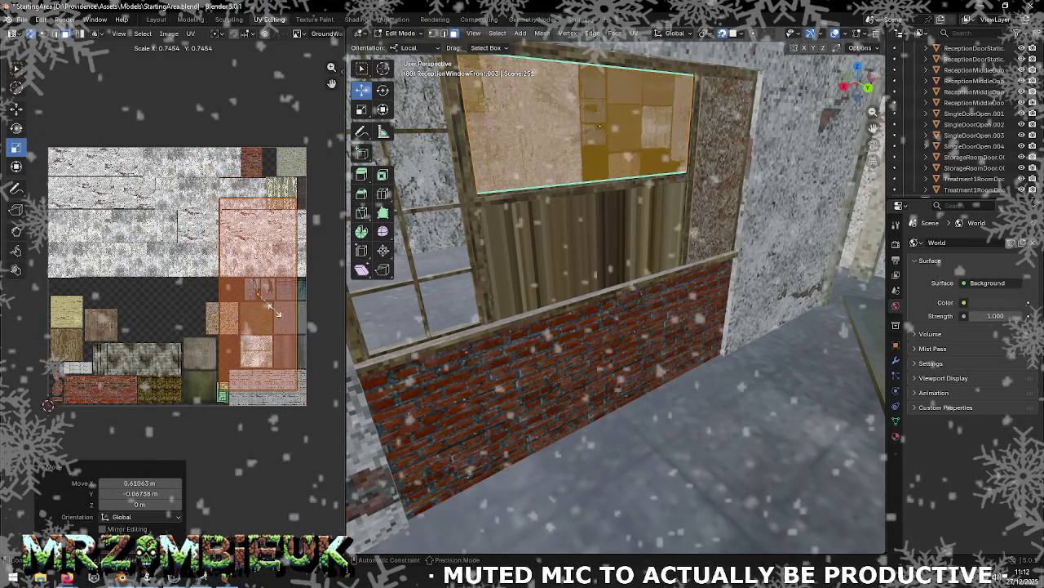
click(280, 318)
key(s)
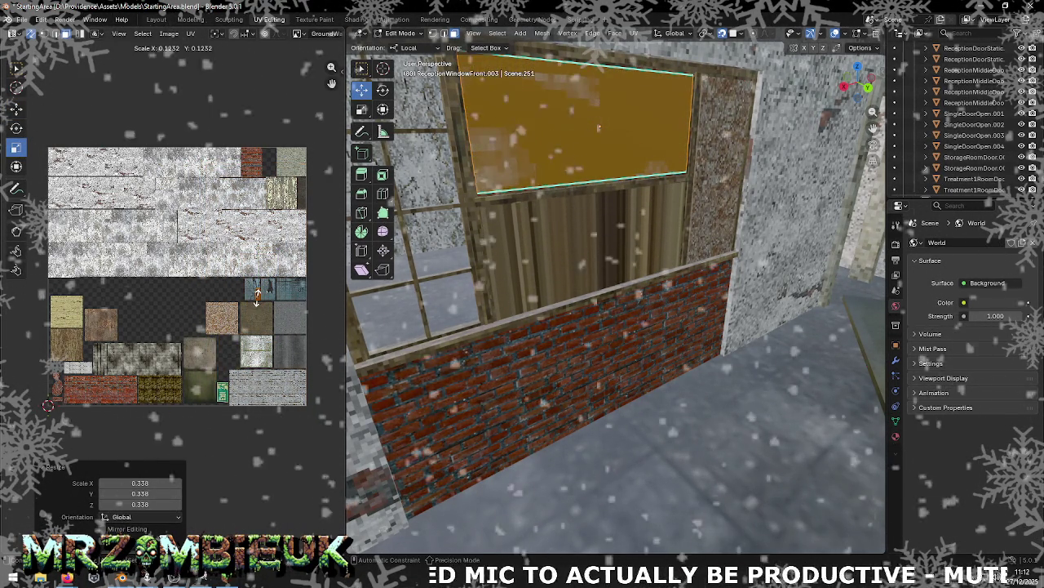
click(260, 292)
scroll(490, 204, up, 3)
mouse_move(490, 204)
middle_down()
mouse_move(636, 132)
mouse_move(612, 165)
middle_up()
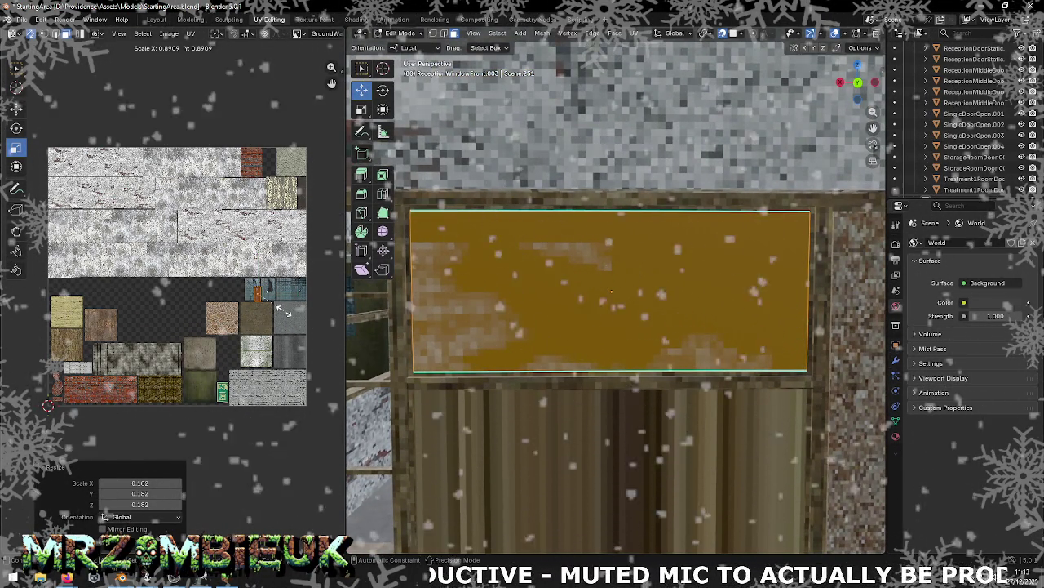
scroll(252, 297, up, 2)
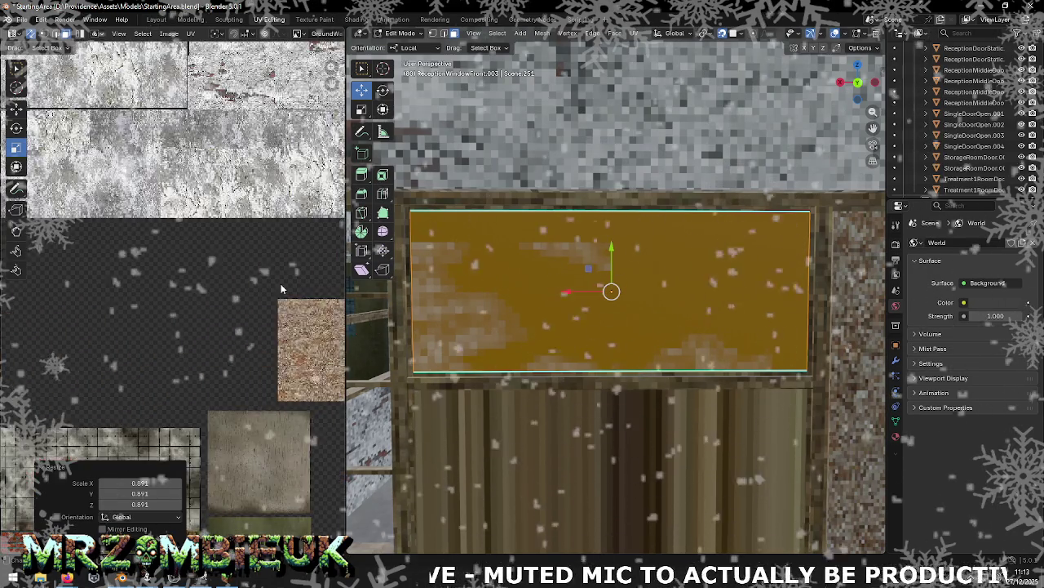
Step: Nudge the upper pane's UV island slightly up and left on the atlas
scroll(251, 297, up, 3)
scroll(251, 297, up, 2)
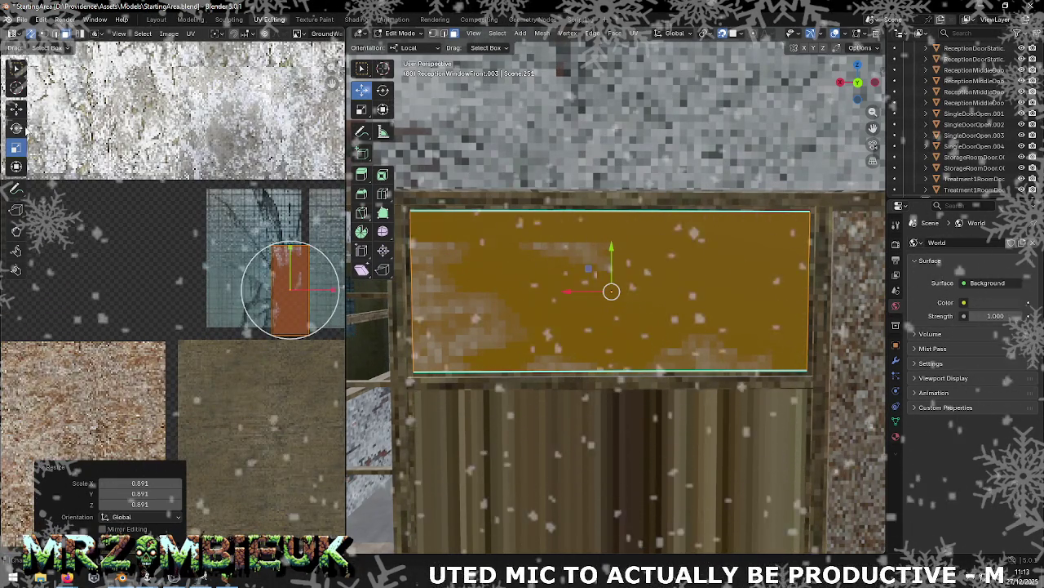
key(shift+space)
key(g)
drag(289, 237, 289, 233)
mouse_move(290, 280)
mouse_down()
mouse_move(322, 283)
mouse_move(280, 281)
mouse_up()
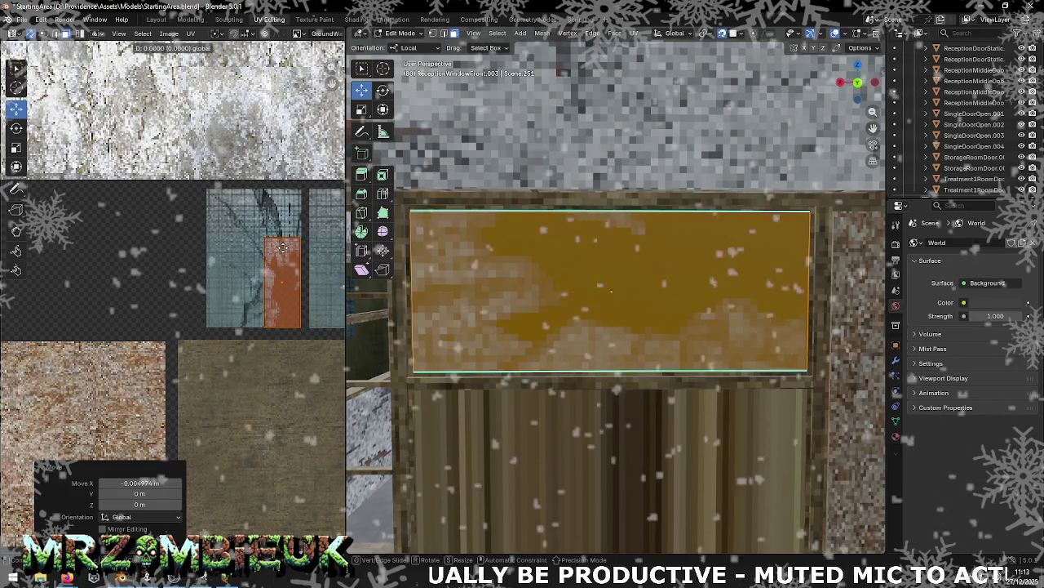
drag(283, 245, 285, 243)
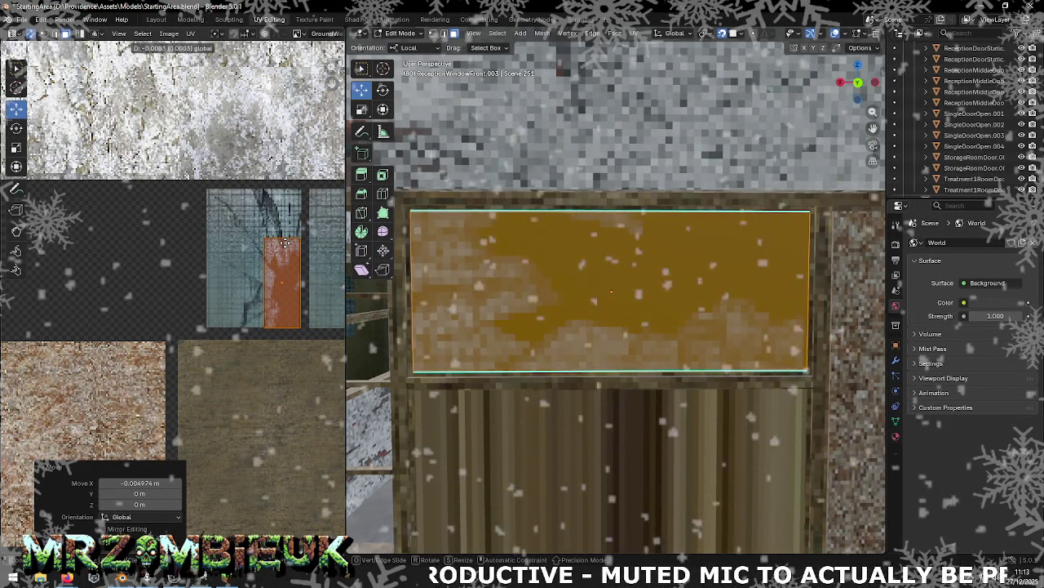
click(285, 242)
scroll(309, 261, down, 2)
scroll(310, 263, down, 2)
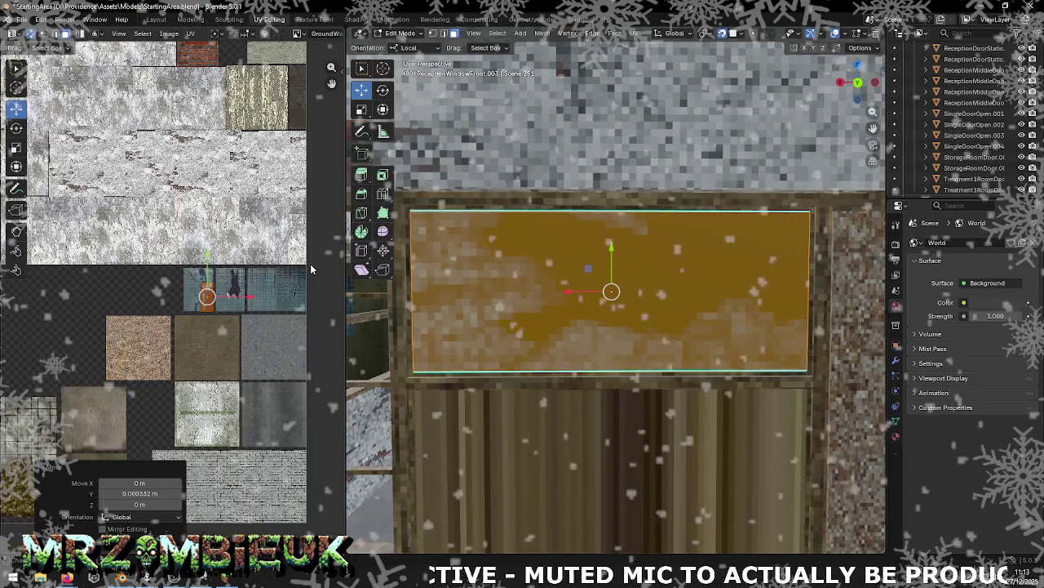
scroll(310, 263, up, 3)
Step: Move the UV island upward onto the striped plank texture and return to Object Mode
key(g)
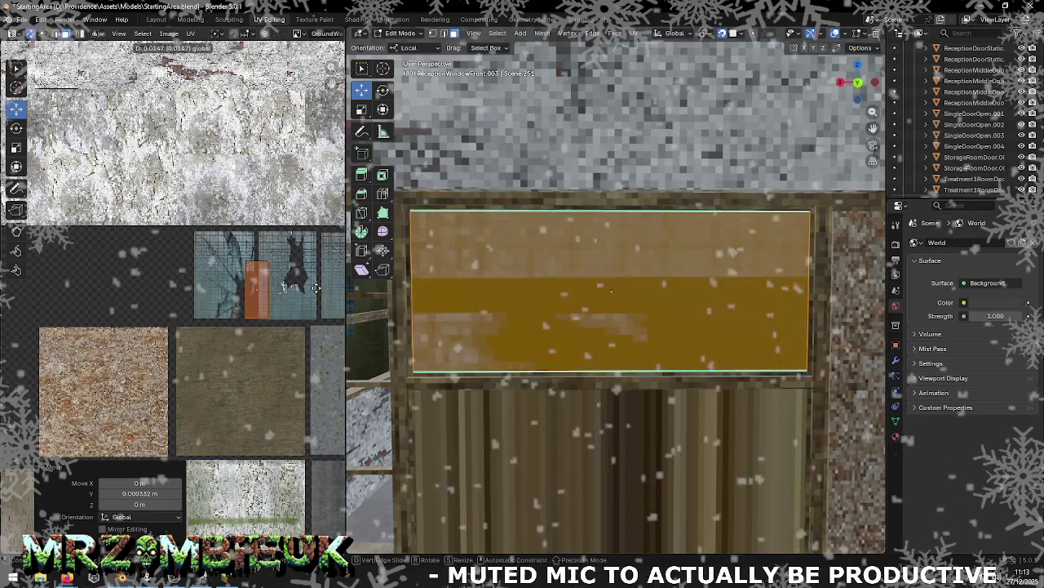
drag(299, 267, 296, 219)
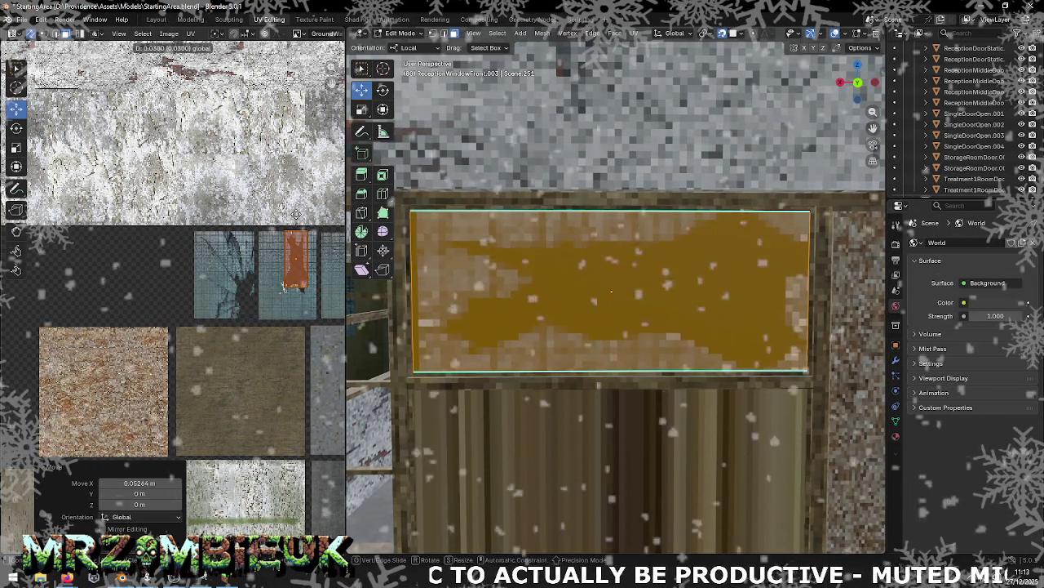
click(300, 218)
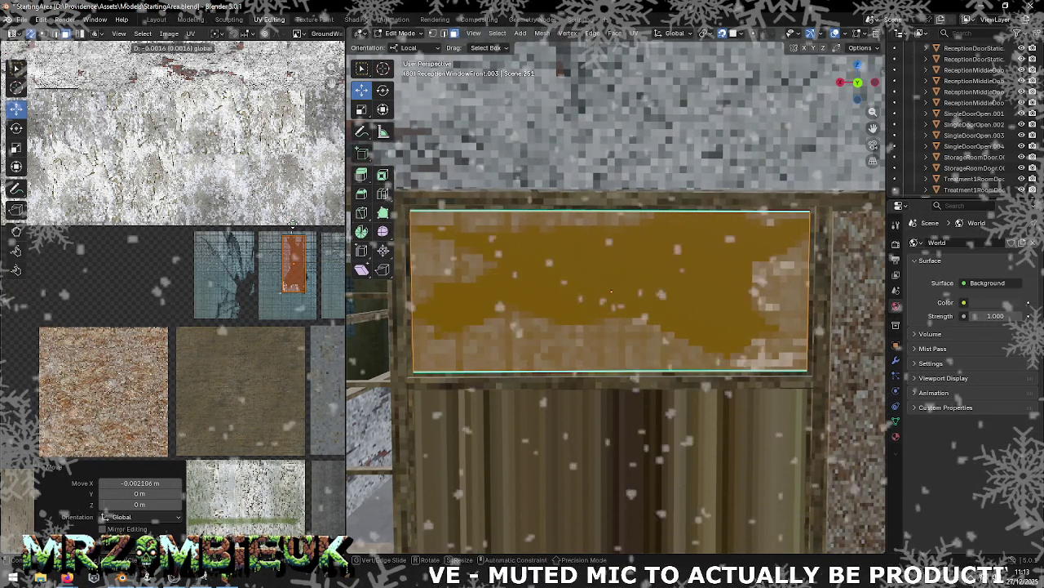
scroll(556, 294, down, 4)
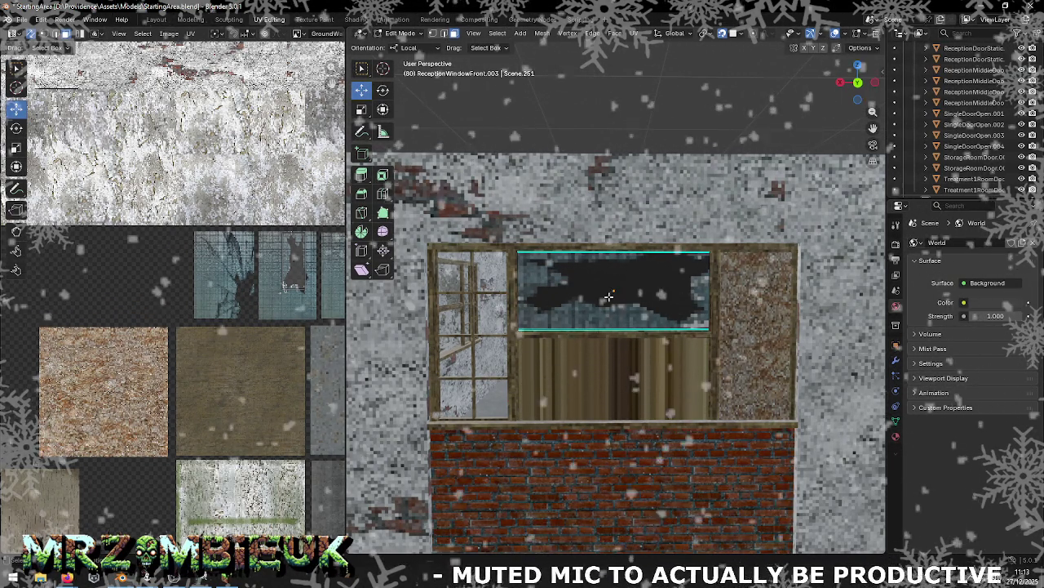
scroll(603, 314, up, 3)
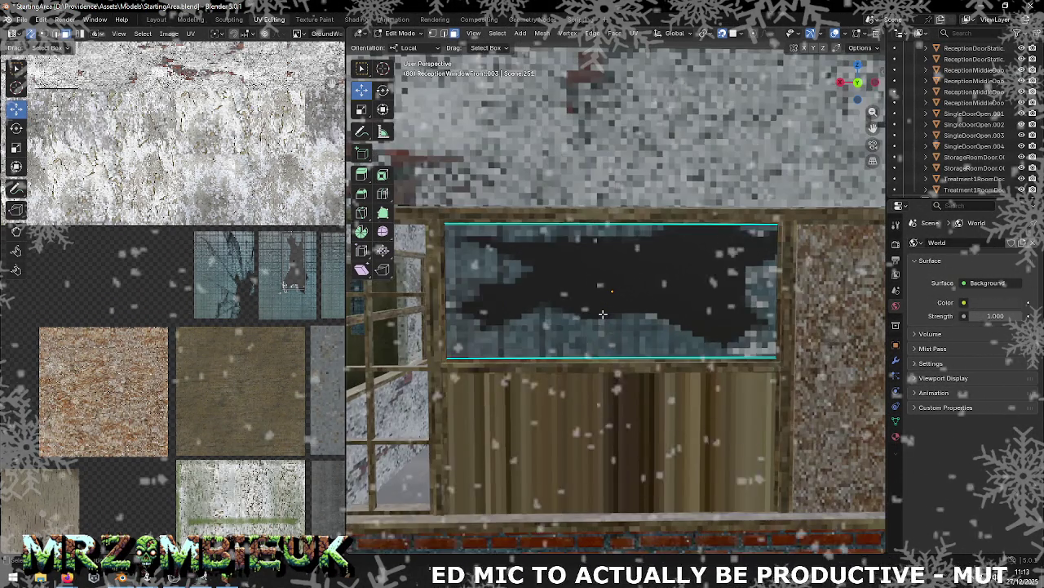
scroll(602, 321, down, 3)
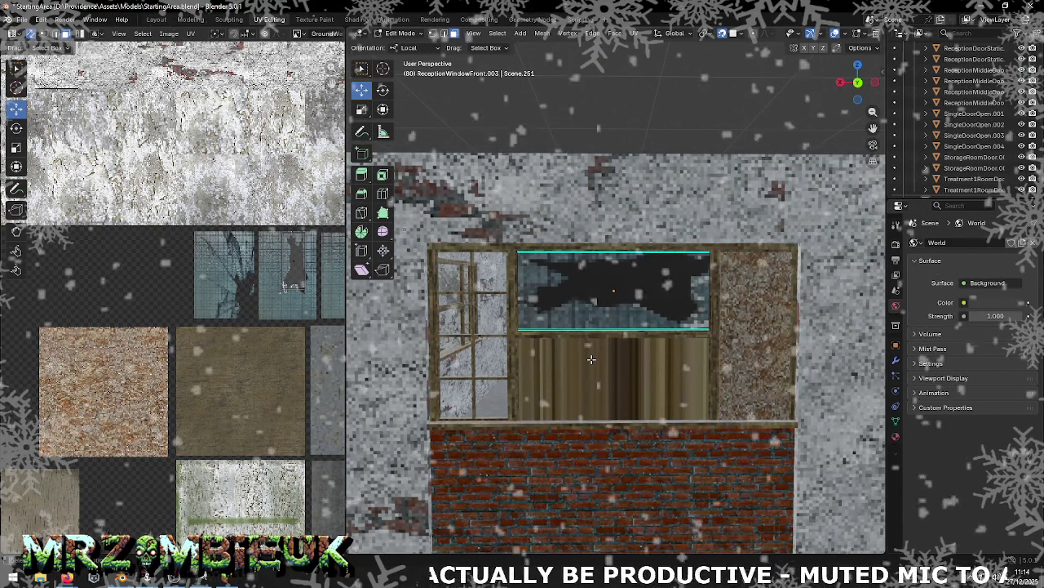
key(Tab)
click(590, 359)
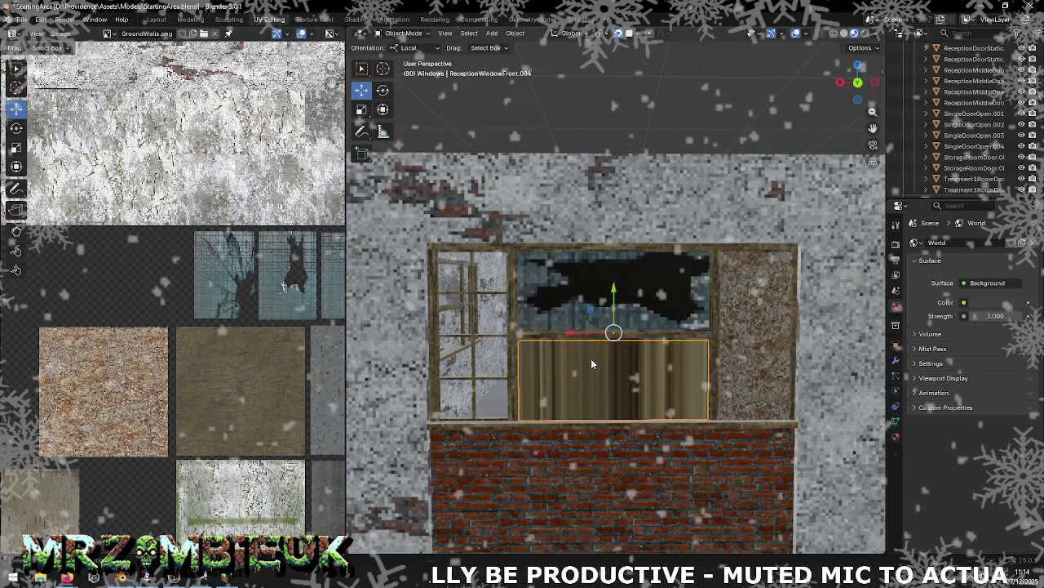
Step: Select lower panel ReceptionWindowFront.004 and Smart UV Project its face
click(591, 359)
click(591, 359)
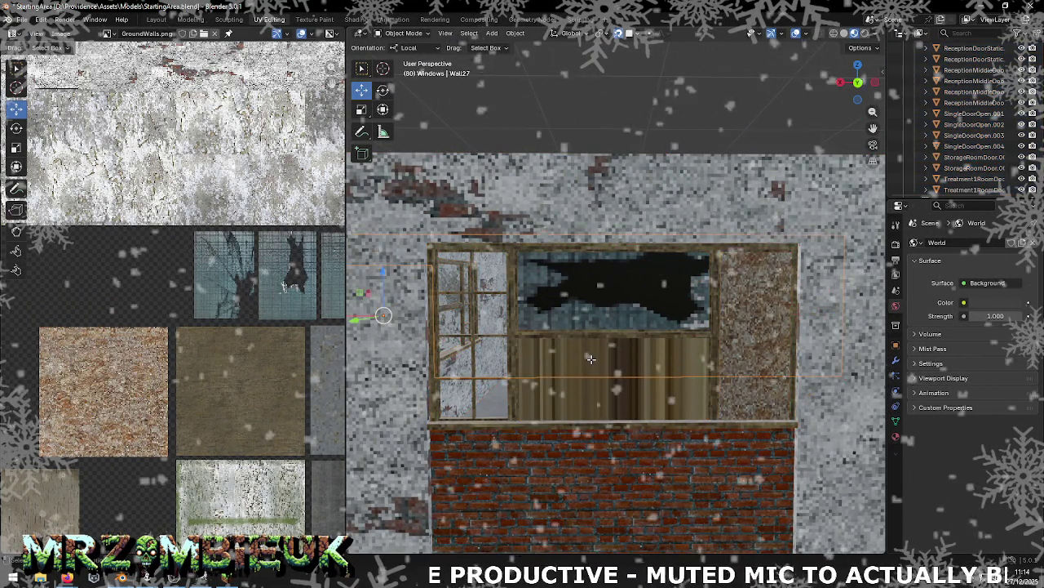
click(591, 358)
key(Tab)
click(579, 383)
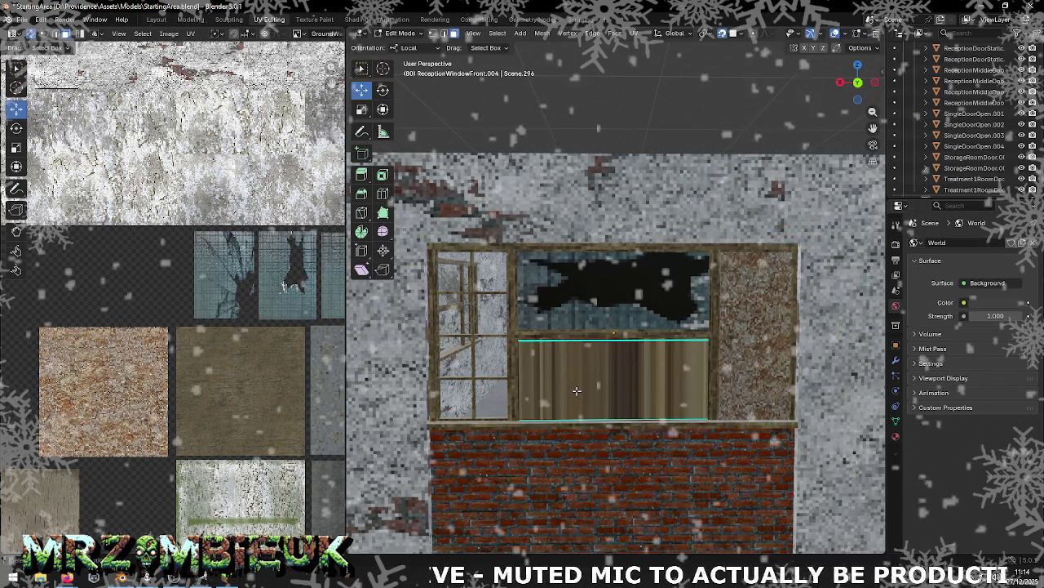
right_click(576, 390)
click(661, 266)
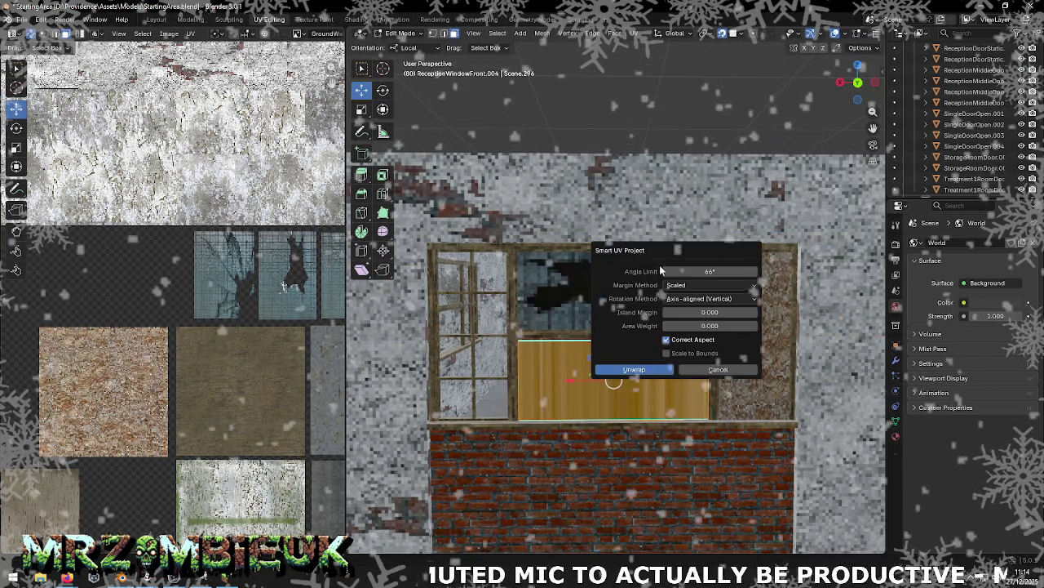
click(634, 370)
Step: Move the panel's UV island across the atlas and rescale it to 1.141
scroll(253, 351, down, 2)
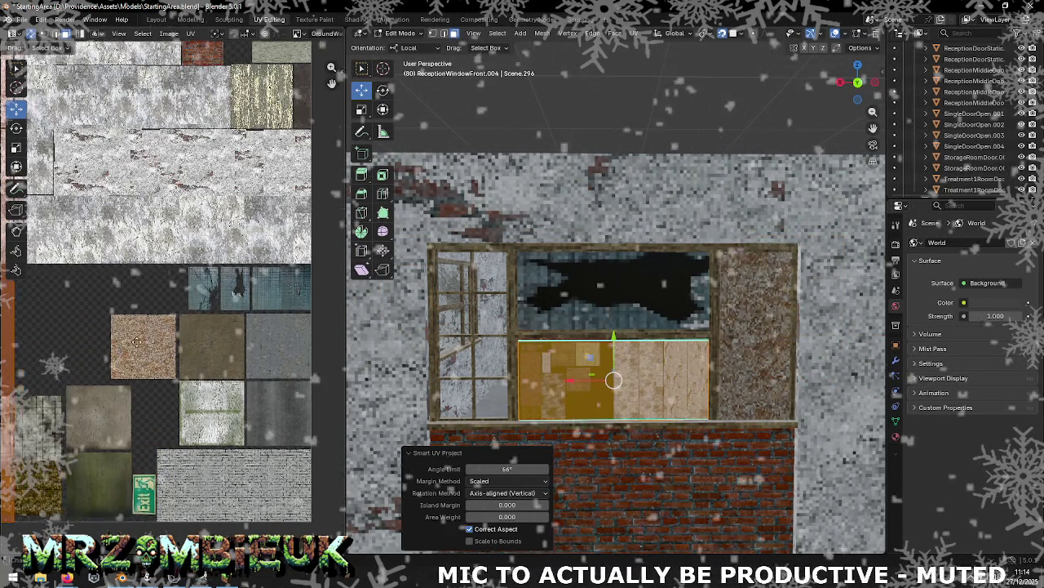
scroll(253, 351, up, 3)
scroll(254, 351, down, 3)
drag(116, 286, 272, 303)
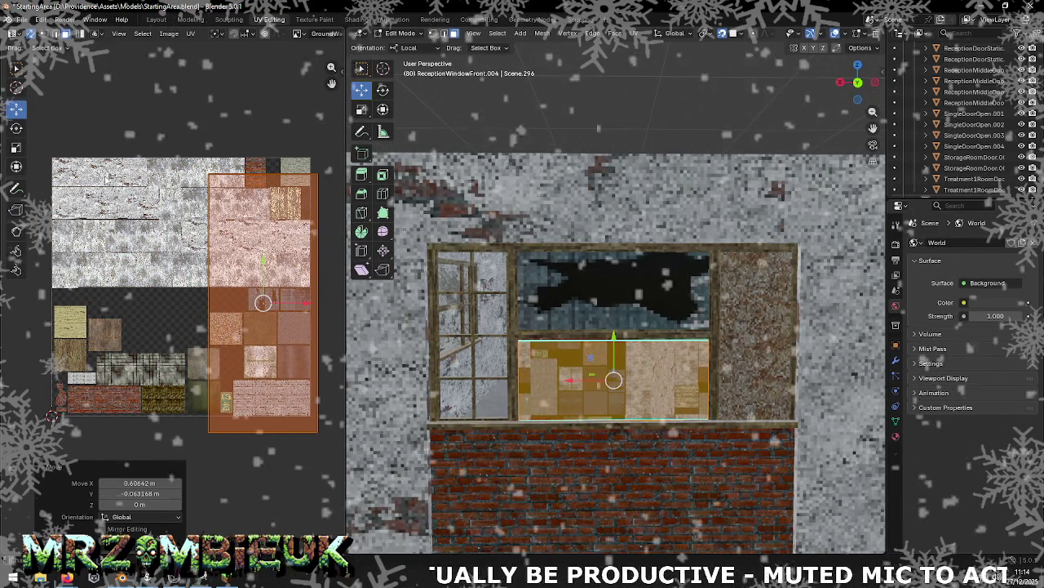
click(15, 148)
mouse_move(286, 326)
mouse_down()
mouse_move(241, 299)
mouse_move(278, 321)
mouse_move(266, 306)
mouse_up()
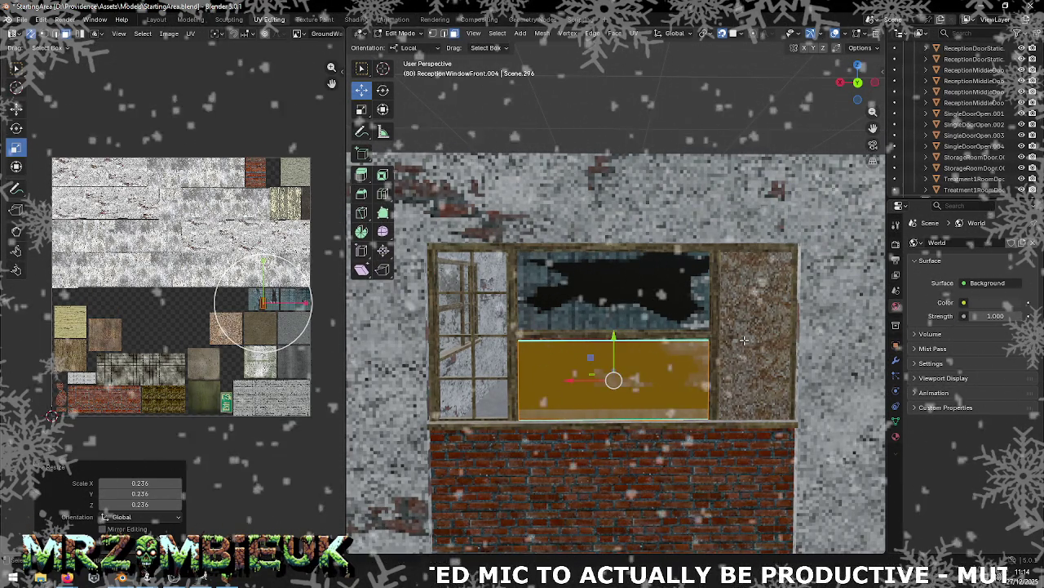
key(KP_Decimal)
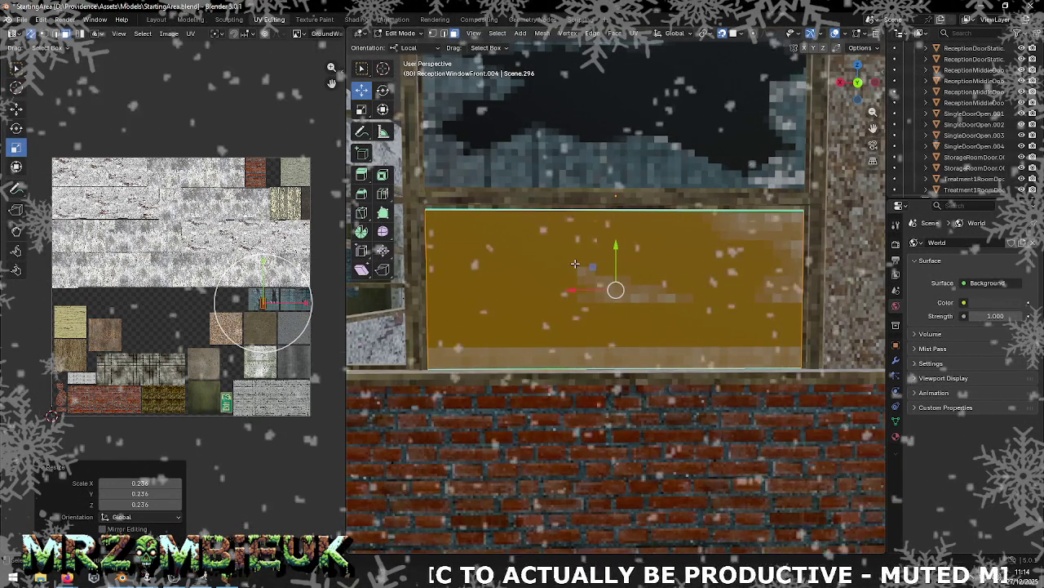
key(s)
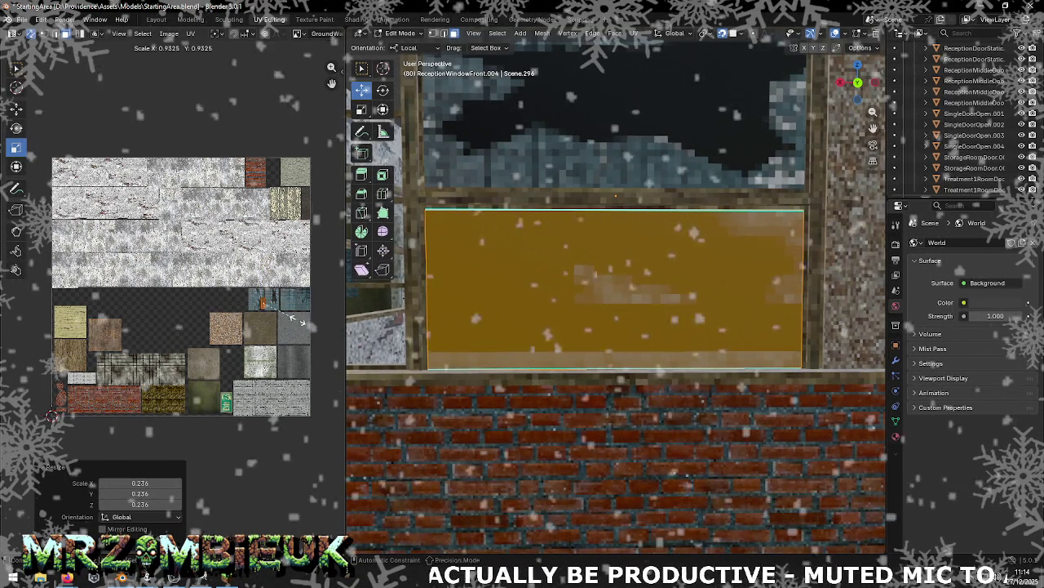
click(304, 322)
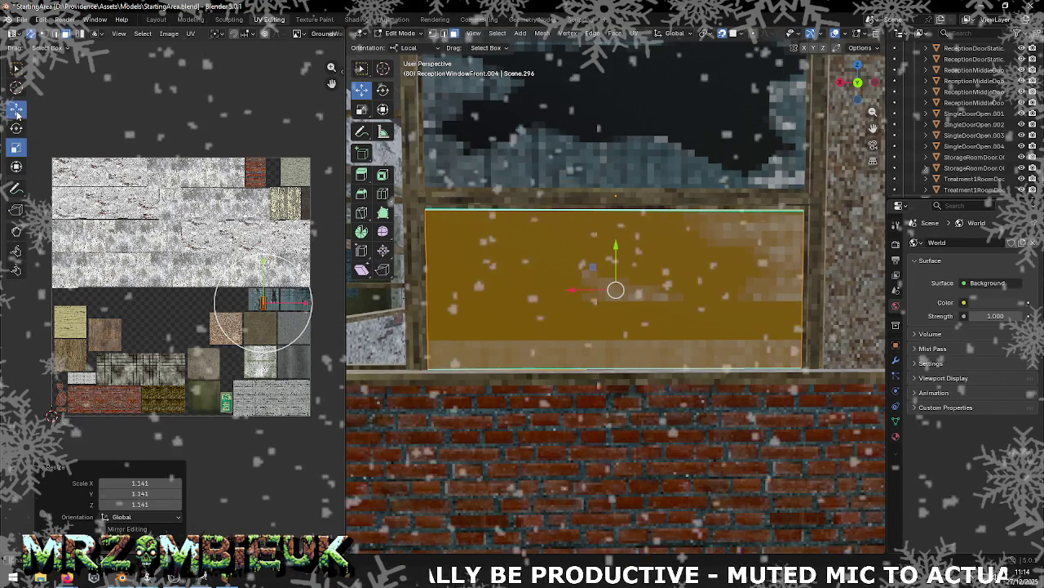
Step: Place the panel's UV island onto the dark broken-glass texture and deselect it
scroll(261, 299, up, 5)
scroll(172, 302, down, 3)
scroll(171, 302, up, 1)
key(g)
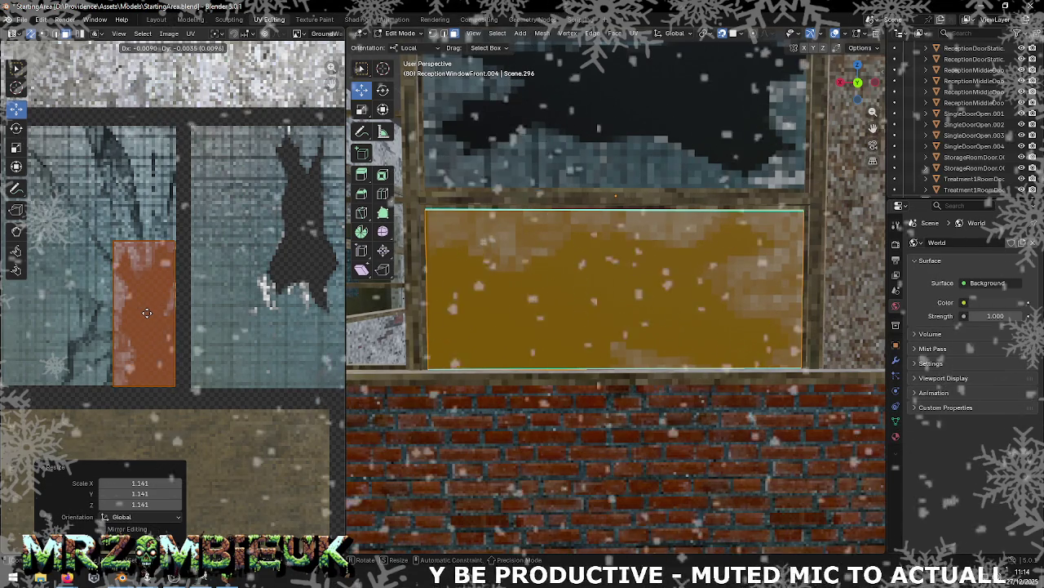
click(147, 312)
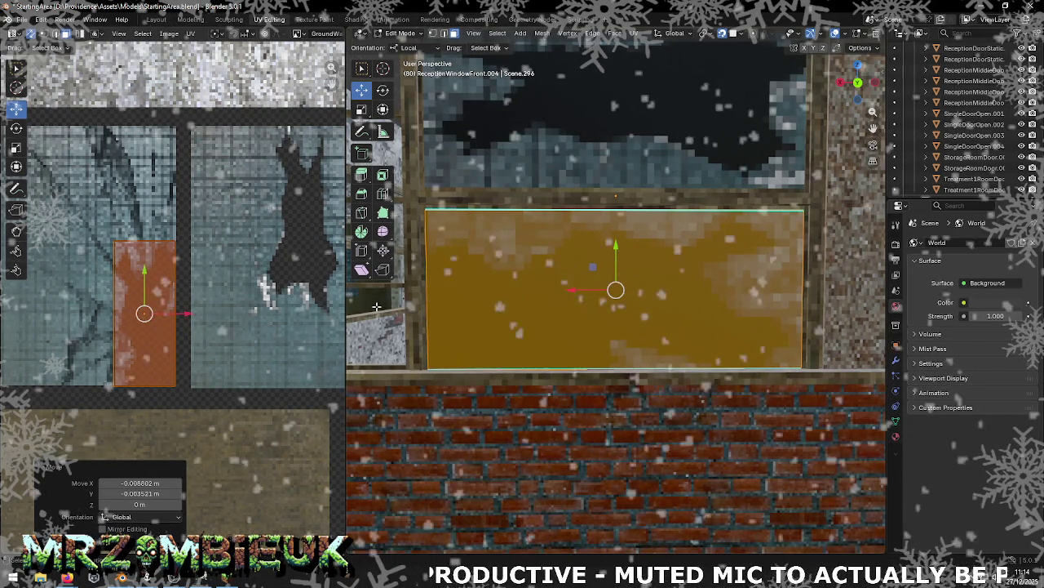
key(alt+a)
scroll(483, 309, down, 3)
scroll(484, 310, down, 3)
scroll(523, 306, up, 4)
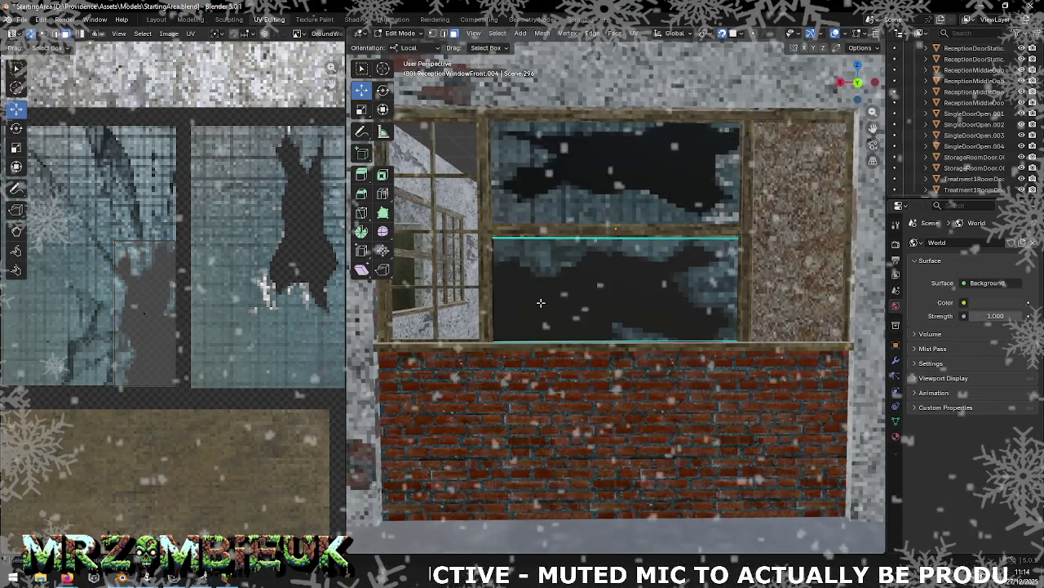
Step: Save StartingArea.blend and export the window objects as StartingArea.obj
key(ctrl+s)
key(Tab)
click(18, 19)
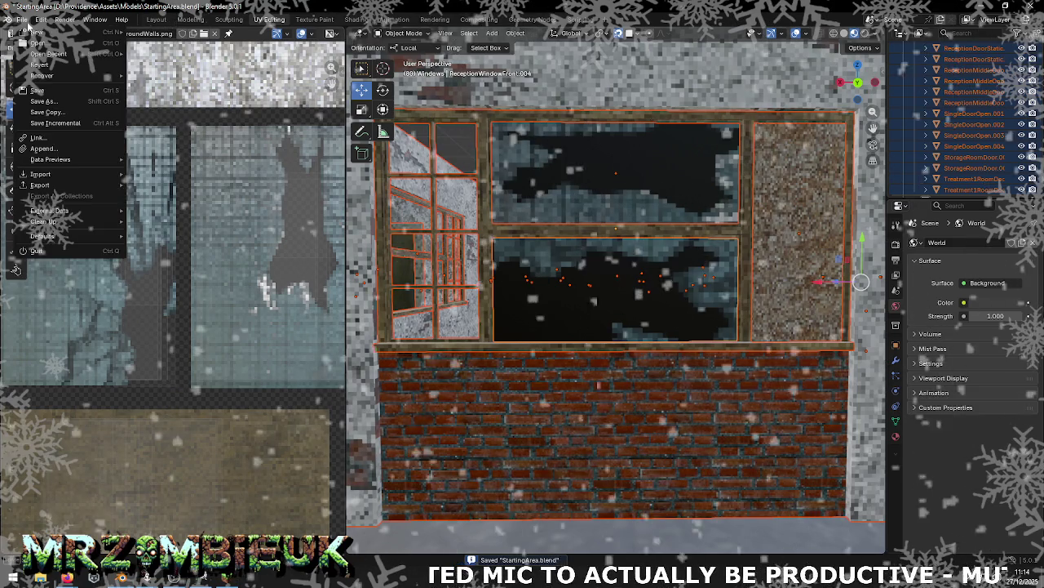
mouse_move(40, 185)
click(208, 218)
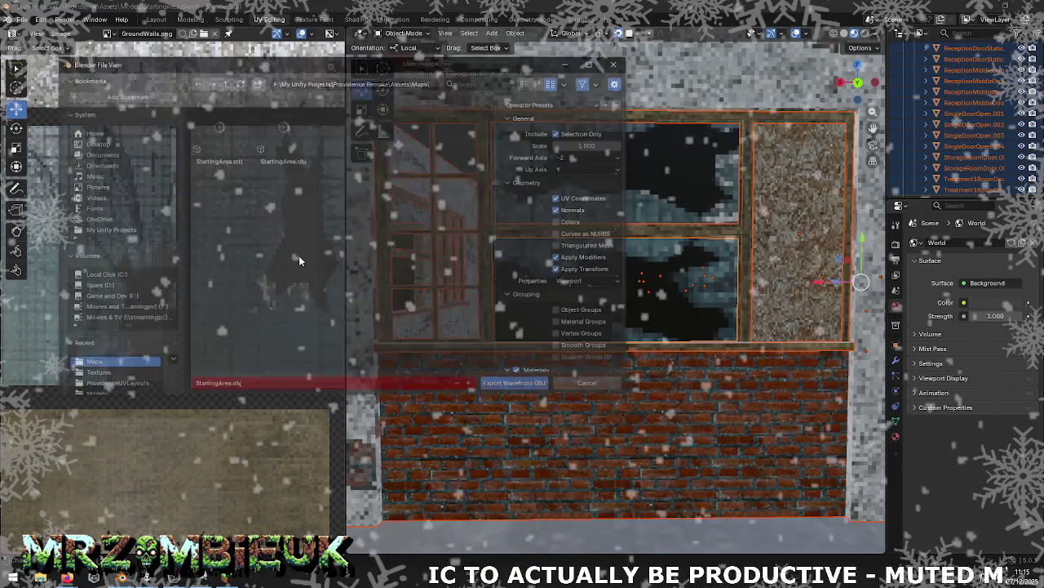
click(517, 385)
Step: Switch to Unity and bring up the StartingArea model asset's context menu
key(alt+Tab)
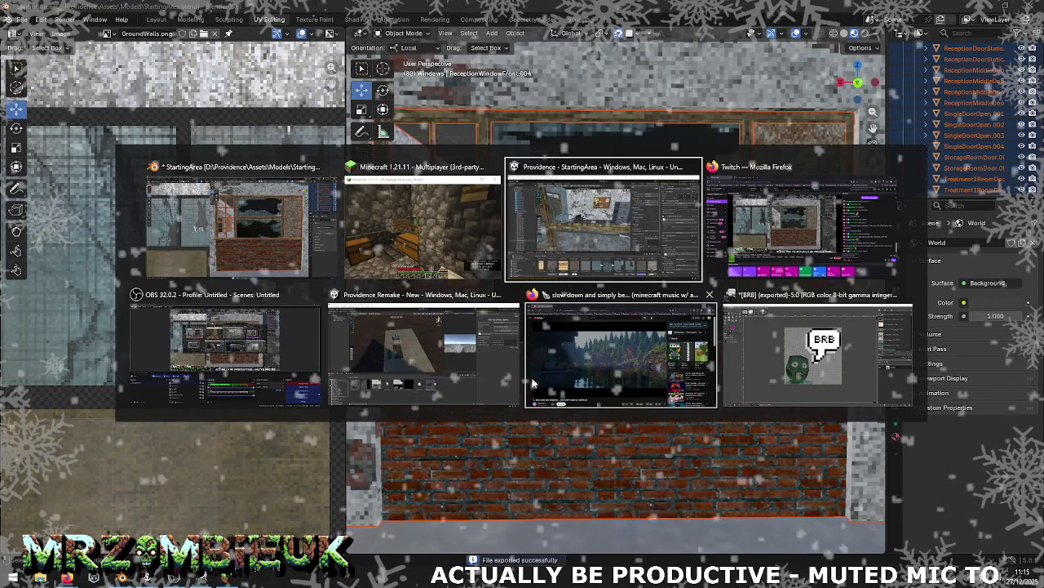
key(alt+Tab)
right_click(559, 441)
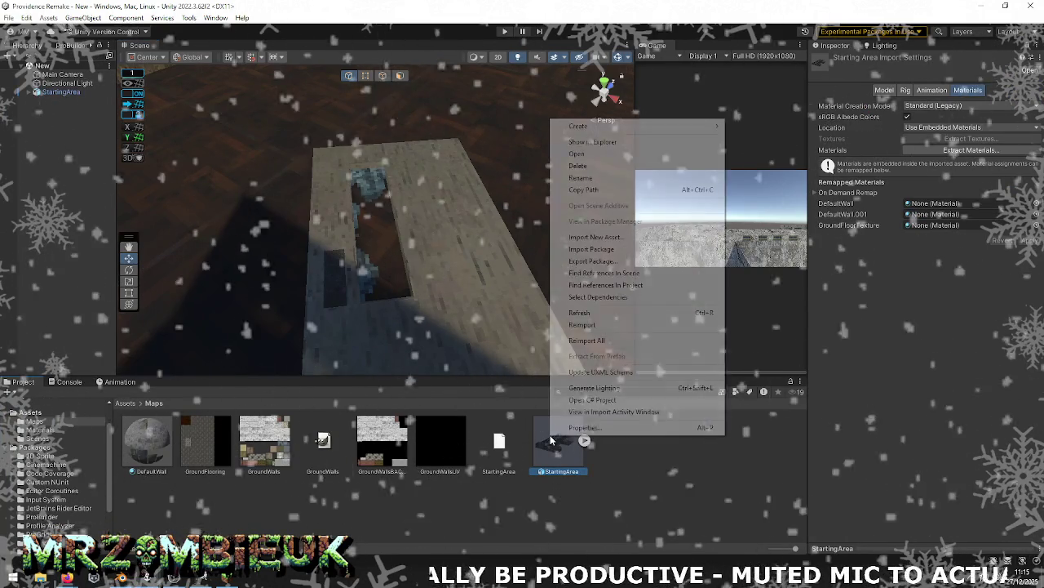
Step: Reimport StartingArea in Unity and fly around to inspect the broken-glass reception window
click(606, 325)
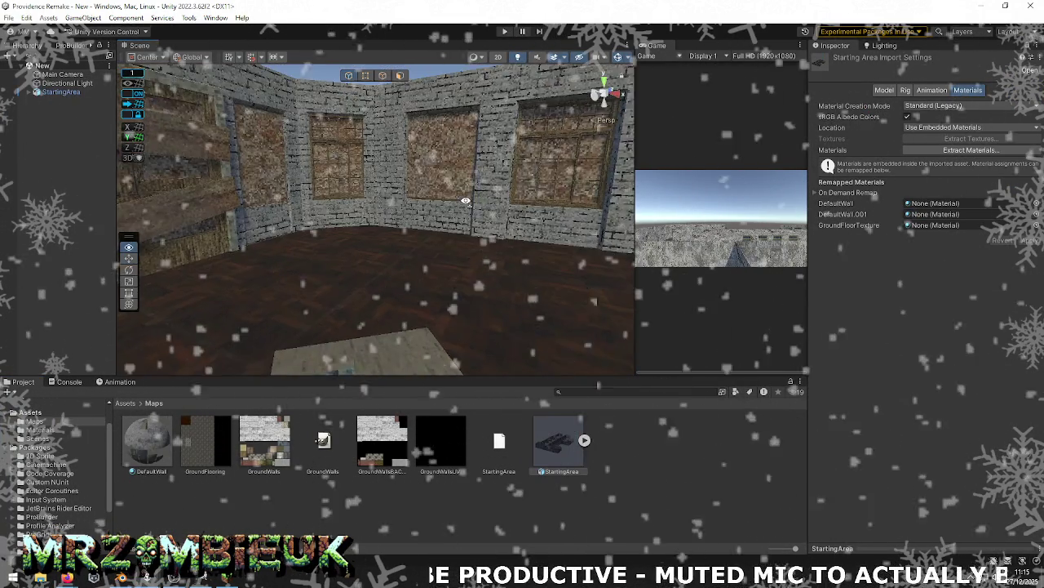
mouse_move(367, 204)
right_down()
mouse_move(374, 186)
mouse_move(554, 162)
right_up()
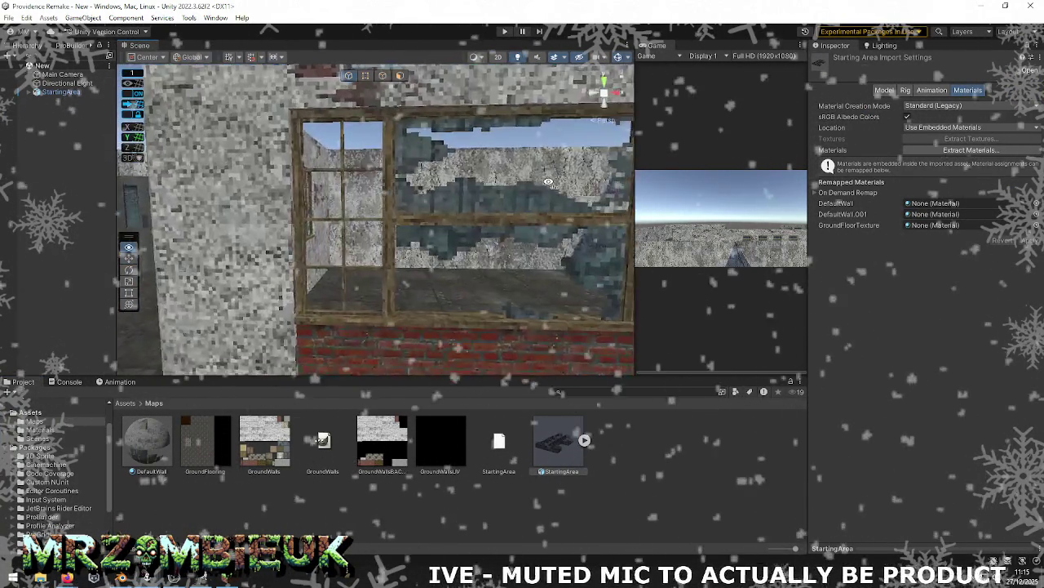
mouse_move(554, 161)
right_down()
mouse_move(648, 232)
mouse_move(540, 194)
mouse_move(566, 196)
right_up()
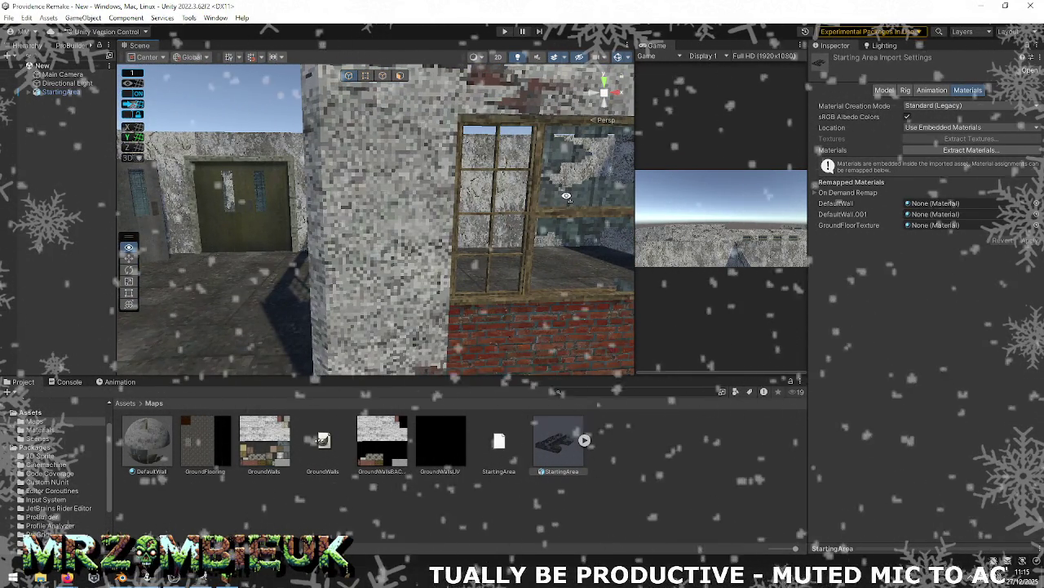
right_drag(566, 195, 683, 201)
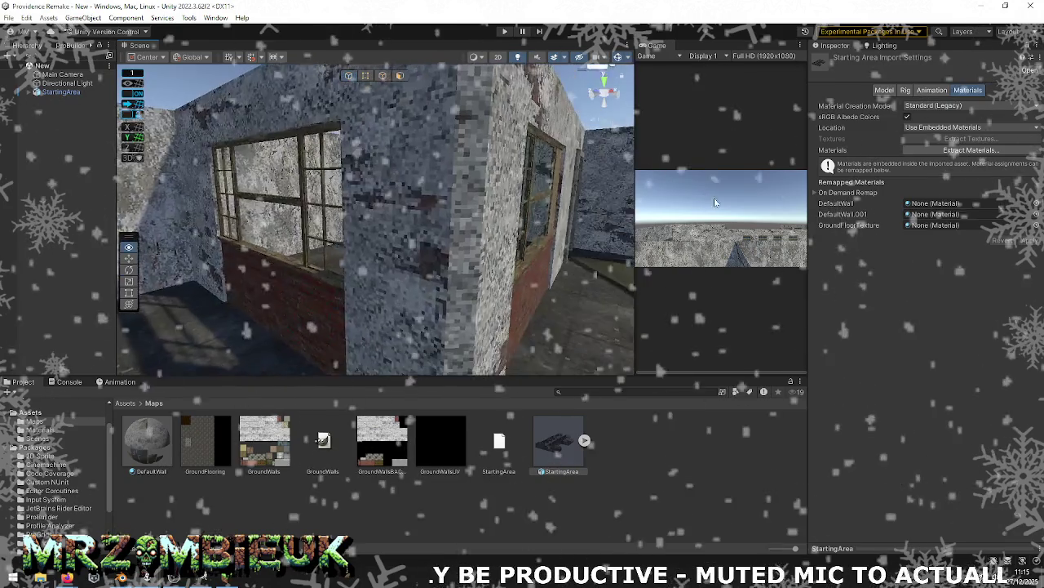
right_drag(684, 202, 556, 188)
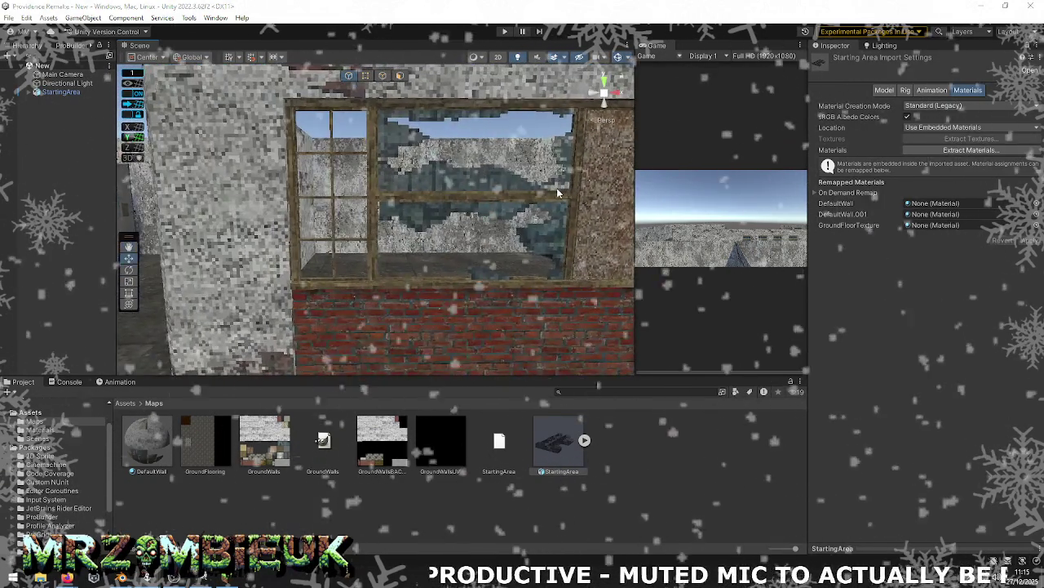
key(alt+Tab)
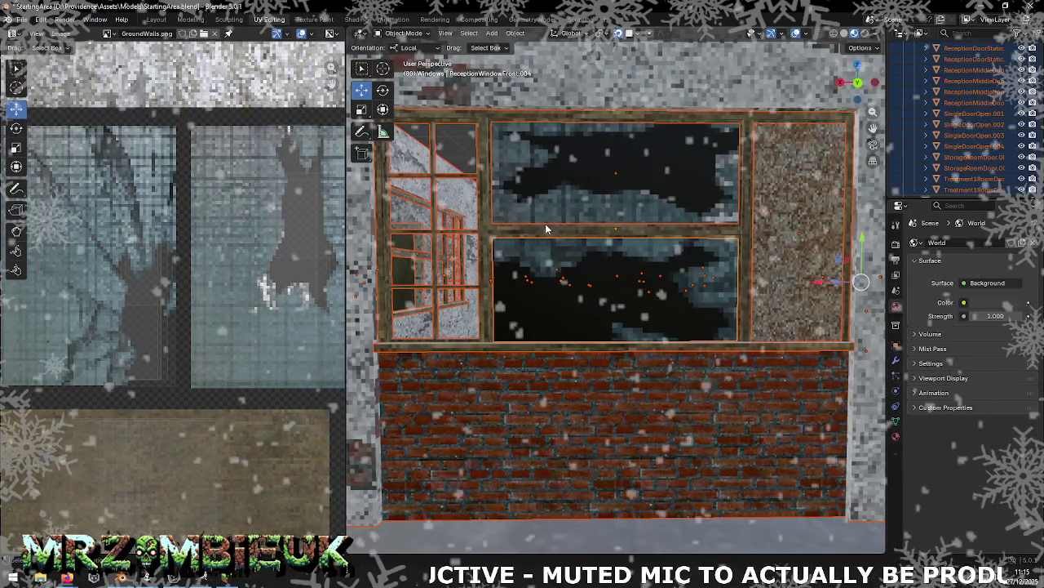
Step: Save StartingArea.blend, select ReceptionWindowFront.001 and zoom in on its glass panes
click(454, 269)
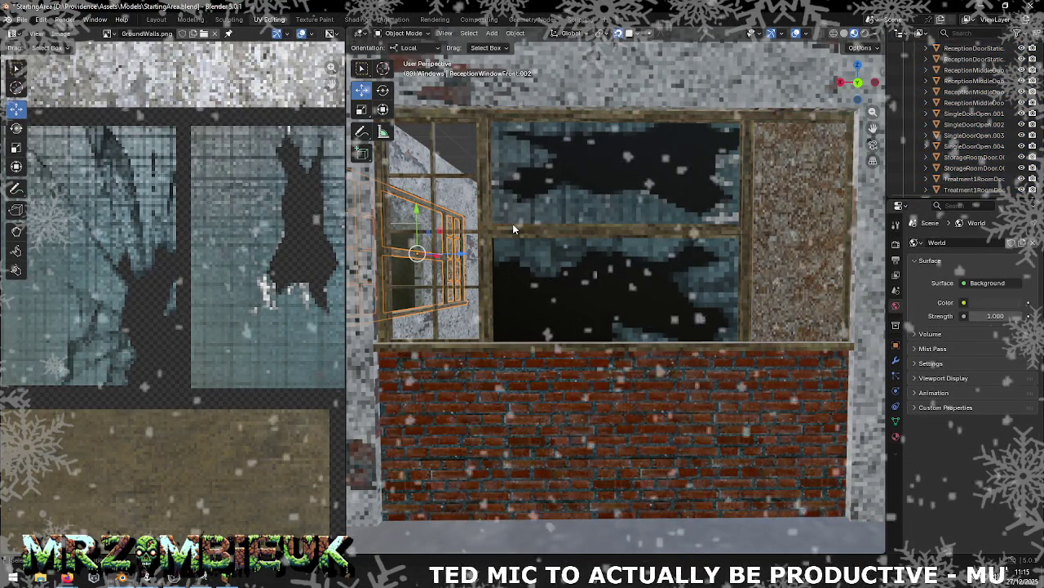
key(ctrl+s)
right_click(527, 239)
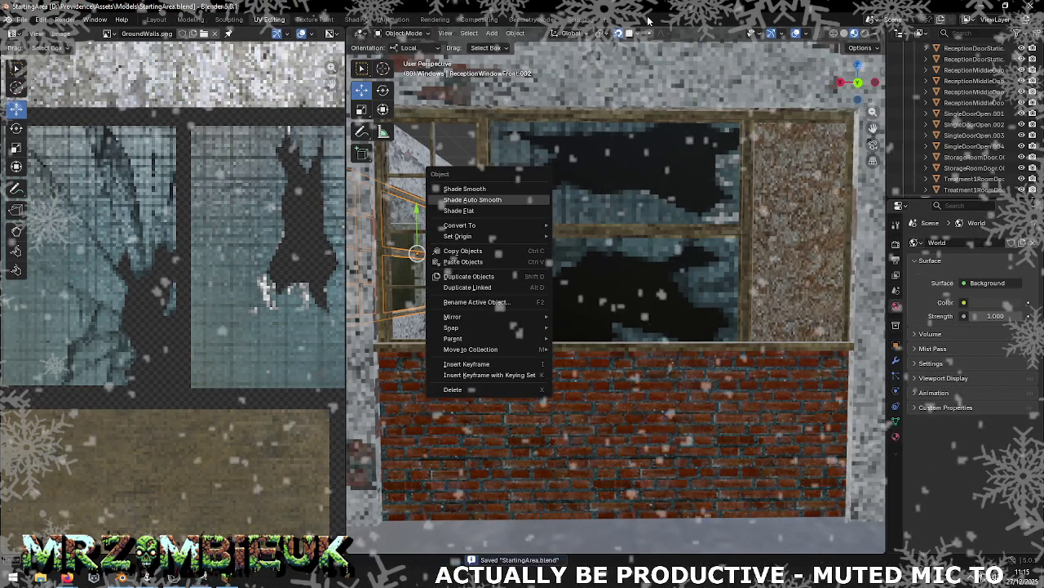
middle_drag(655, 147, 459, 273)
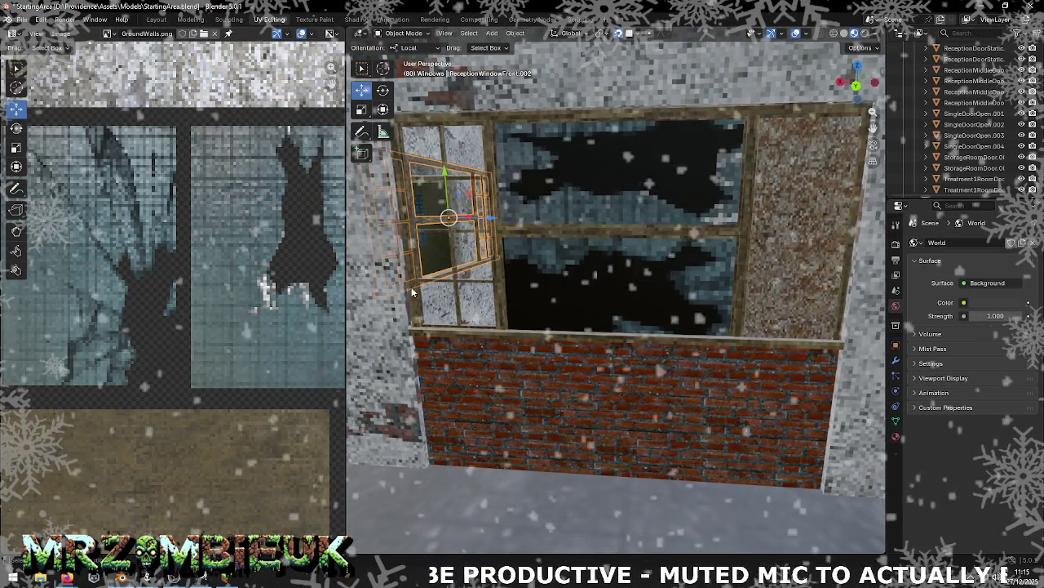
click(422, 300)
mouse_move(422, 300)
middle_down()
mouse_move(515, 275)
mouse_move(468, 260)
mouse_move(592, 268)
mouse_move(592, 356)
mouse_move(713, 310)
mouse_move(604, 208)
middle_up()
scroll(469, 260, up, 4)
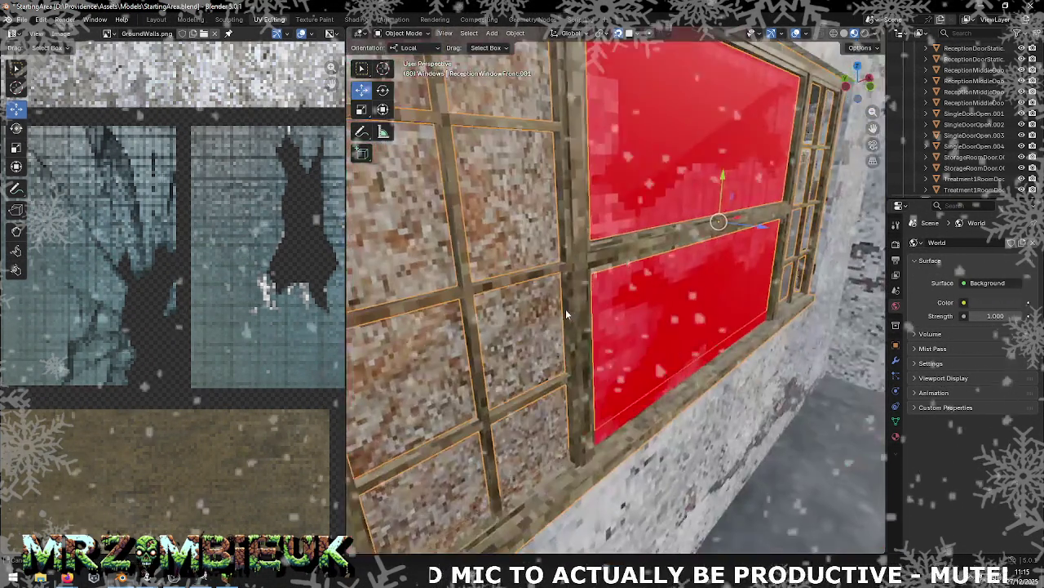
Step: Duplicate the lower red window pane, keeping the copy in place
click(640, 137)
click(639, 137)
click(712, 157)
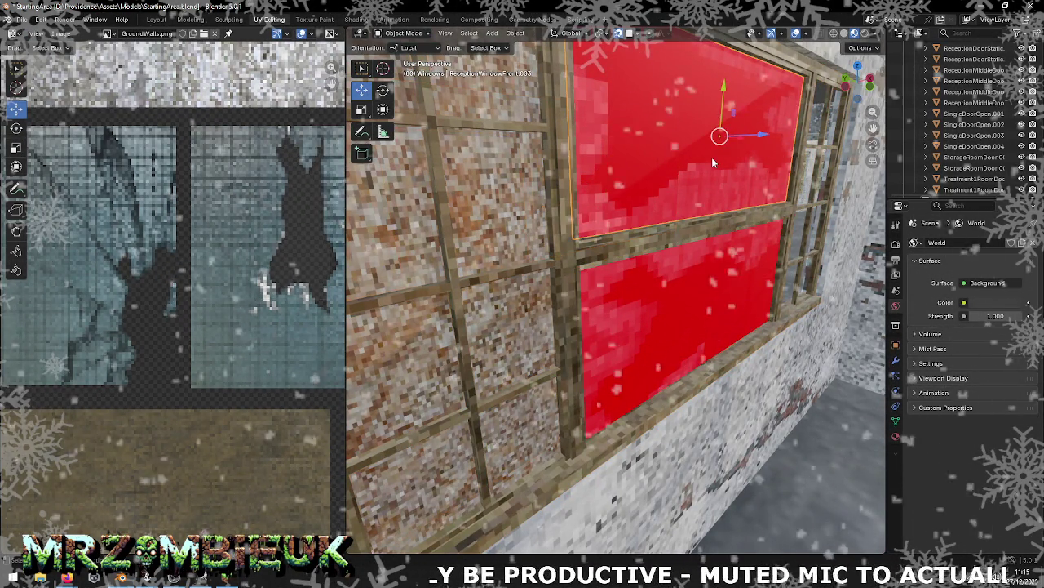
click(690, 308)
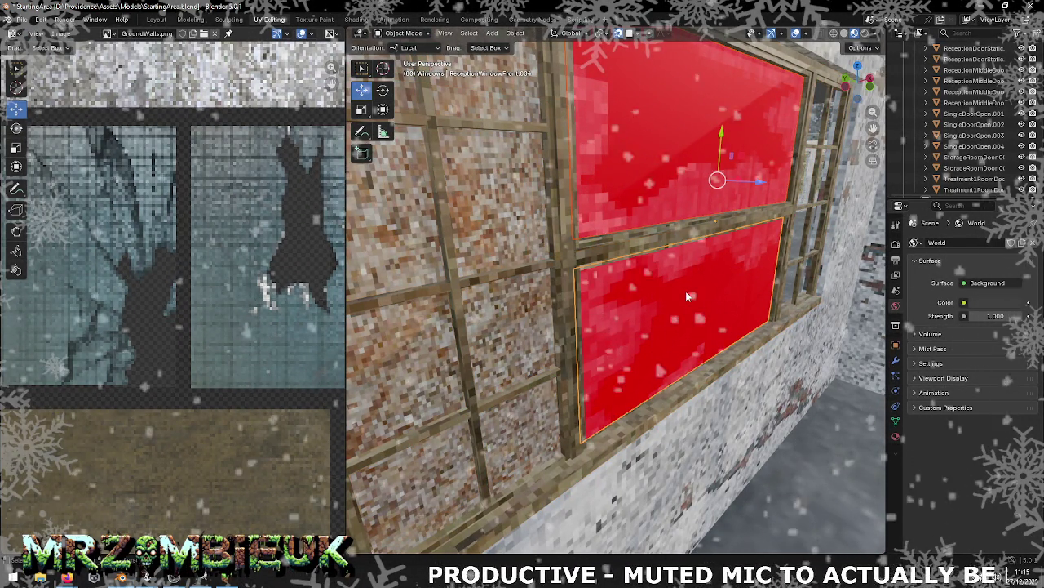
key(shift+d)
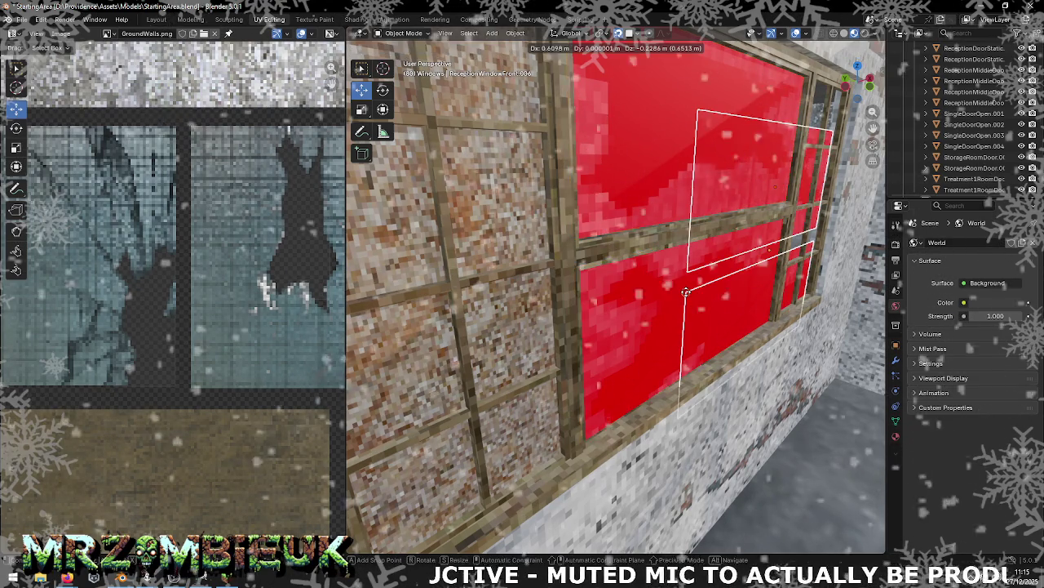
right_click(685, 291)
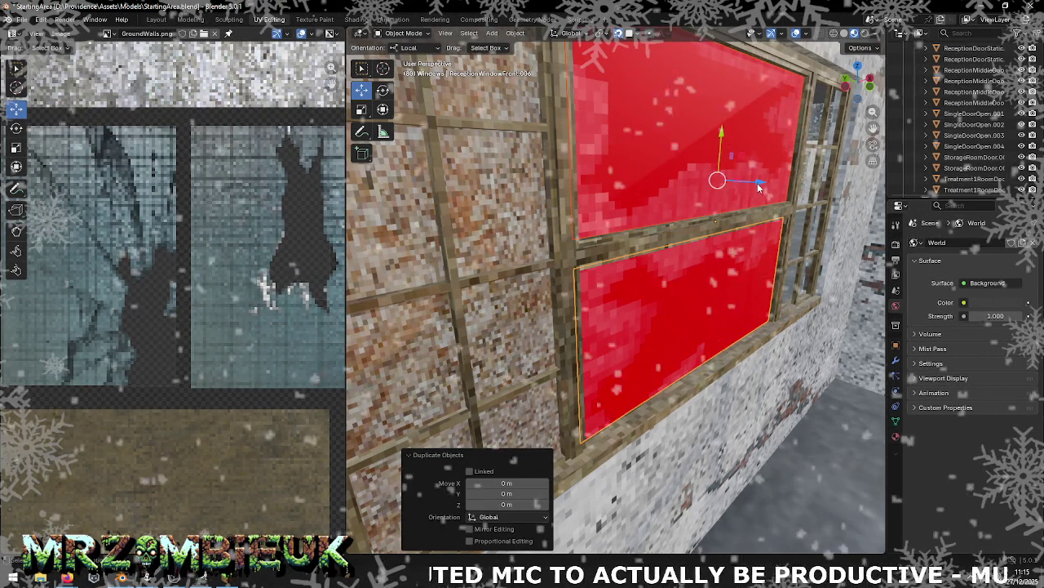
Step: Move the duplicated pane 0.03 m along local Z with Snap set to Edge
drag(745, 185, 796, 181)
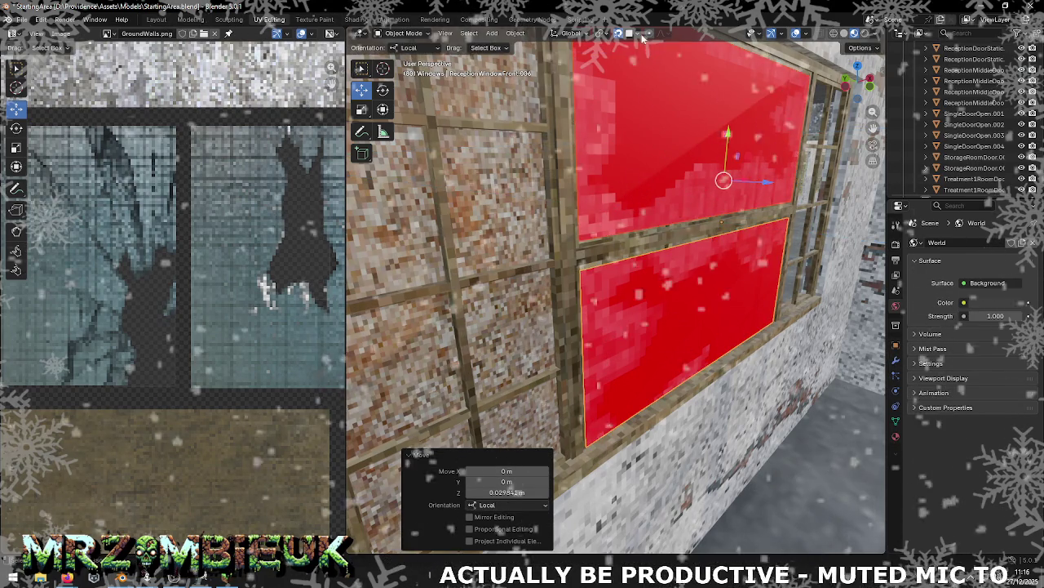
click(638, 33)
click(636, 123)
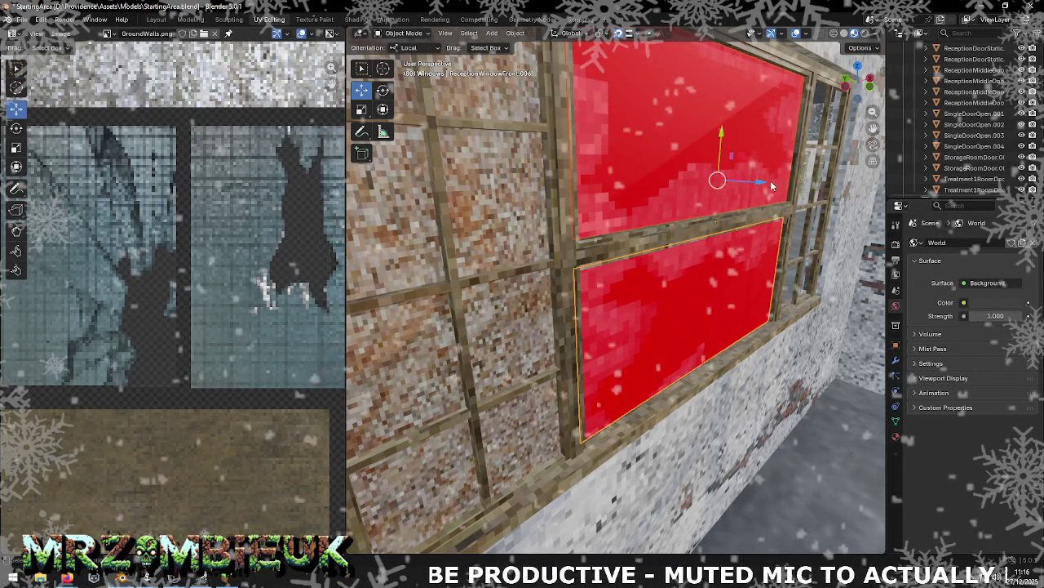
drag(767, 182, 772, 182)
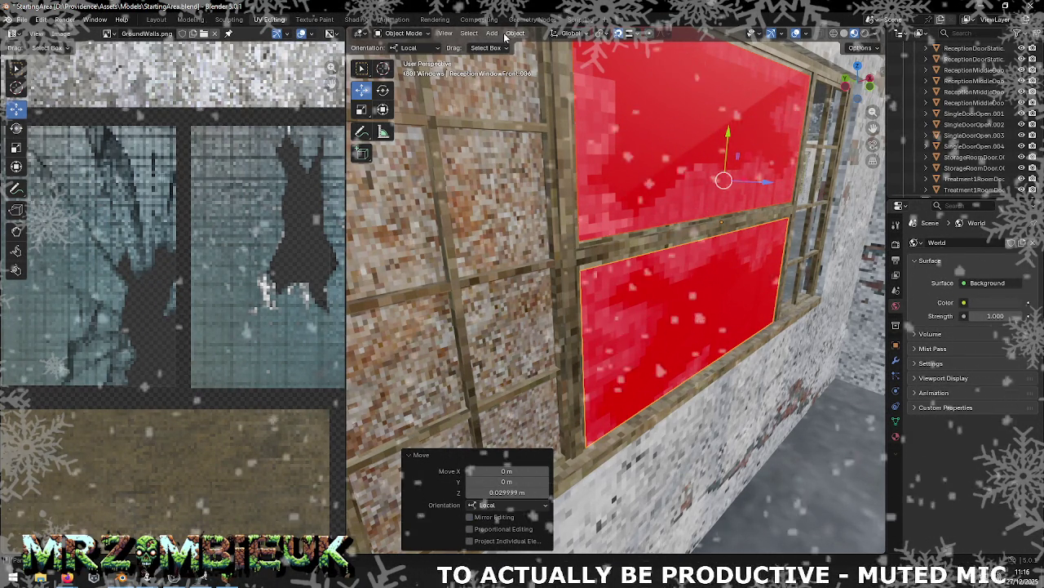
key(Tab)
Step: Flip normals on the upper and lower duplicated panes so the broken-glass texture shows
click(542, 33)
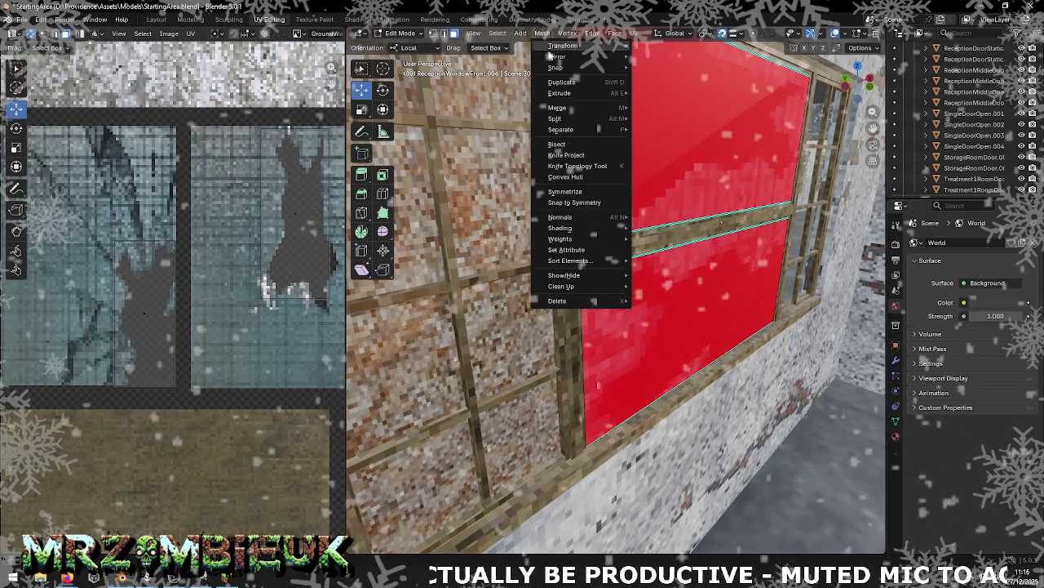
mouse_move(561, 217)
click(665, 218)
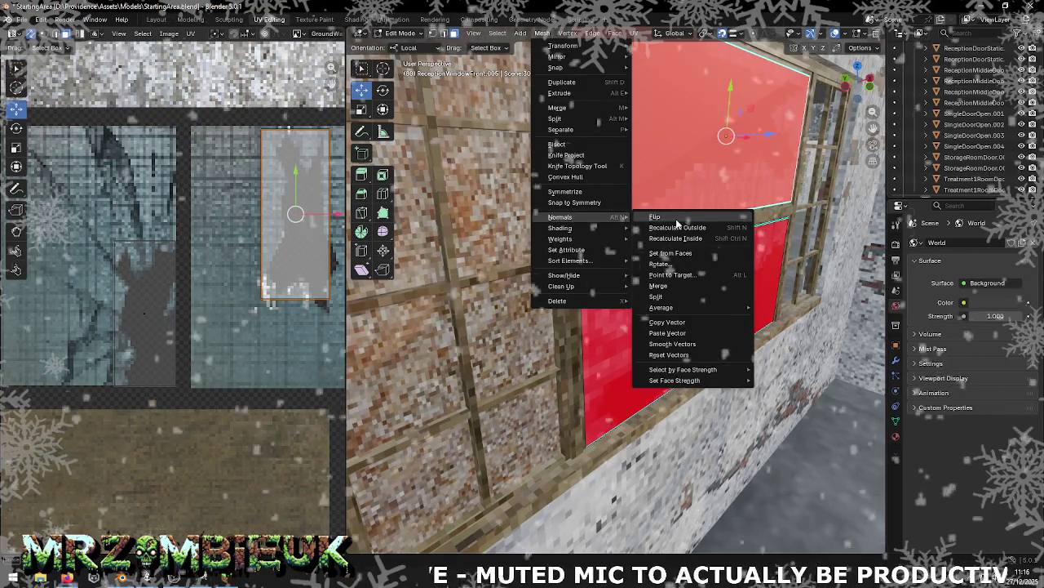
click(694, 320)
click(542, 33)
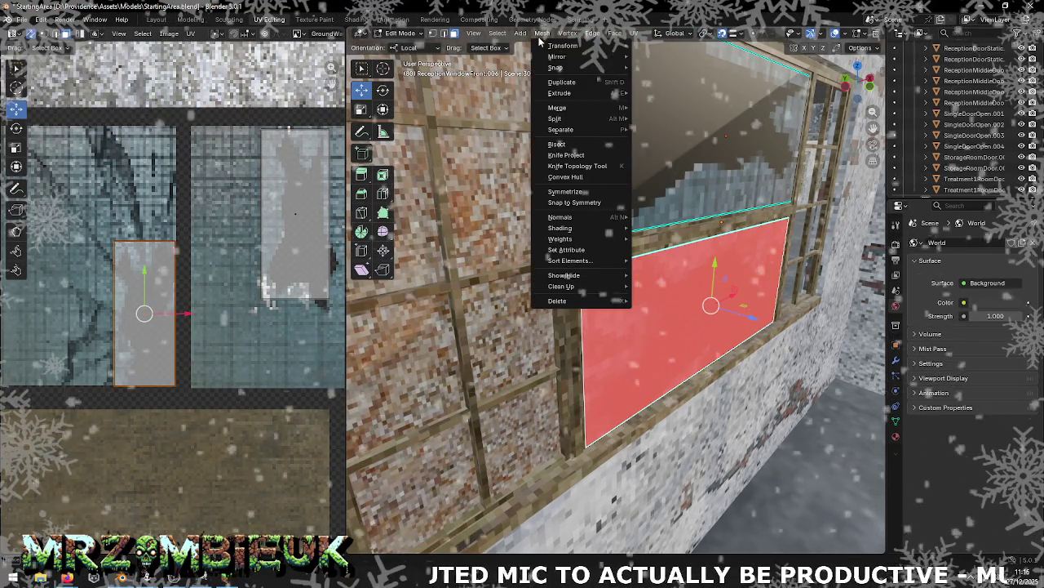
click(666, 219)
mouse_move(665, 219)
middle_down()
mouse_move(751, 205)
mouse_move(648, 201)
middle_up()
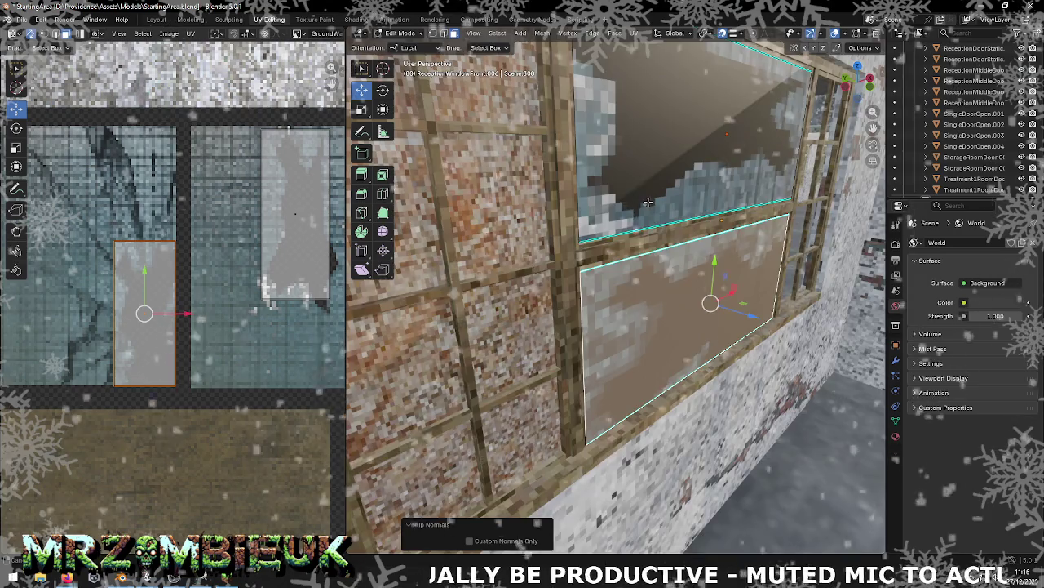
middle_drag(648, 202, 579, 159)
mouse_move(596, 186)
middle_down()
mouse_move(744, 199)
mouse_move(639, 196)
middle_up()
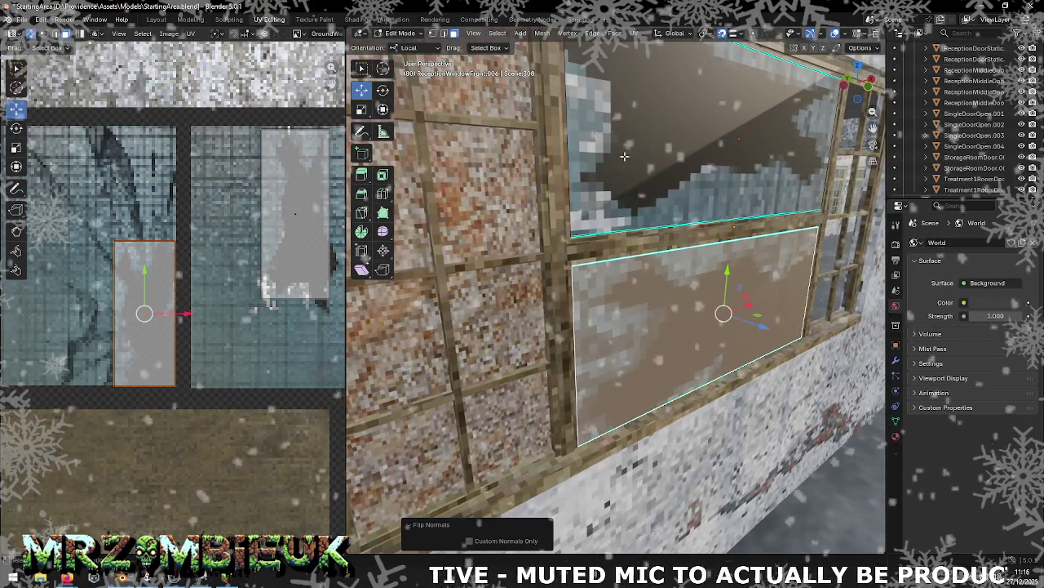
scroll(641, 188, down, 5)
middle_drag(694, 187, 639, 151)
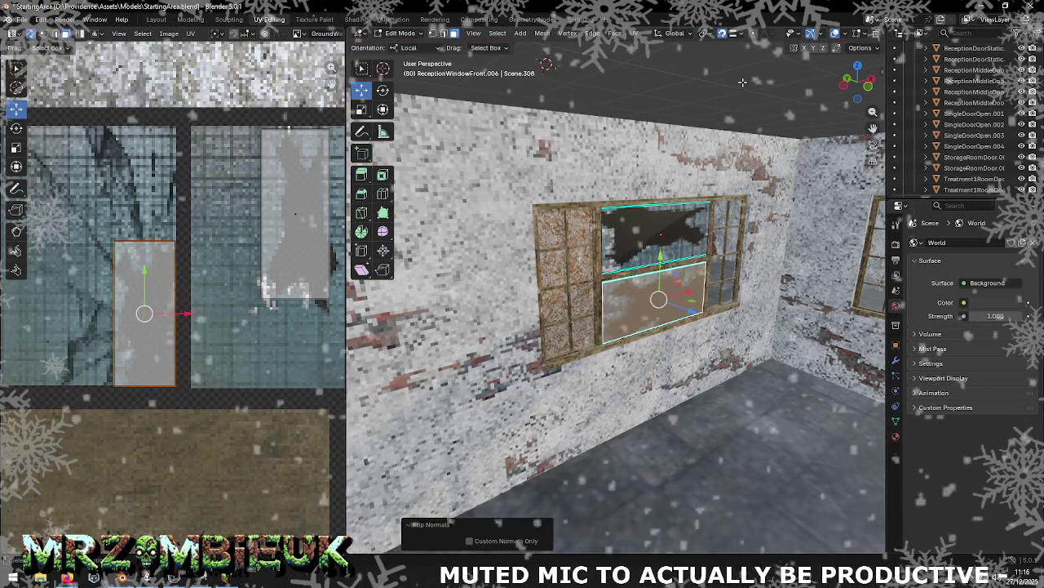
Step: Return to Object Mode, re-export the level as Wavefront OBJ, and switch to Unity
click(639, 151)
key(Tab)
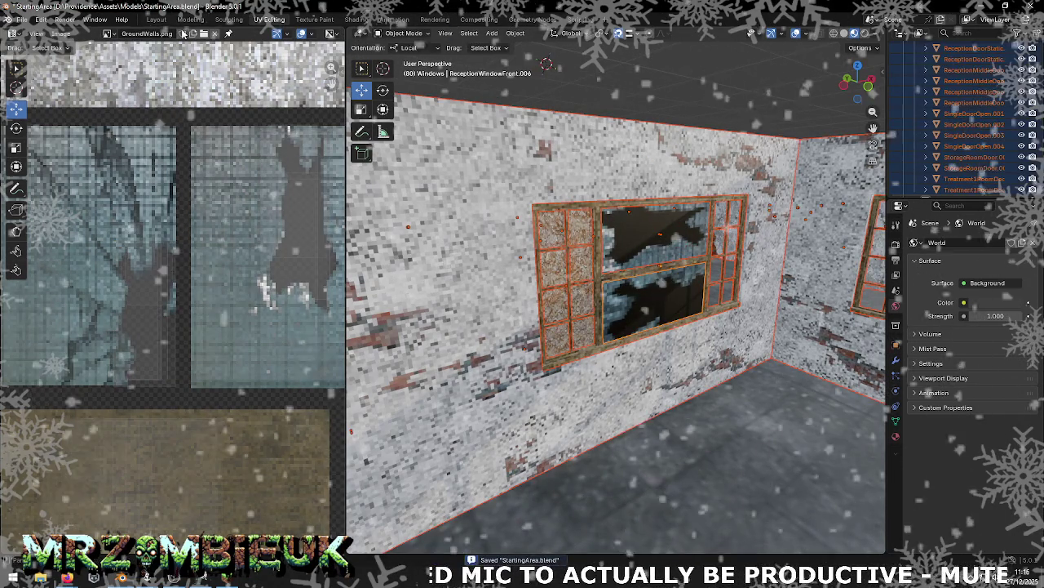
click(22, 19)
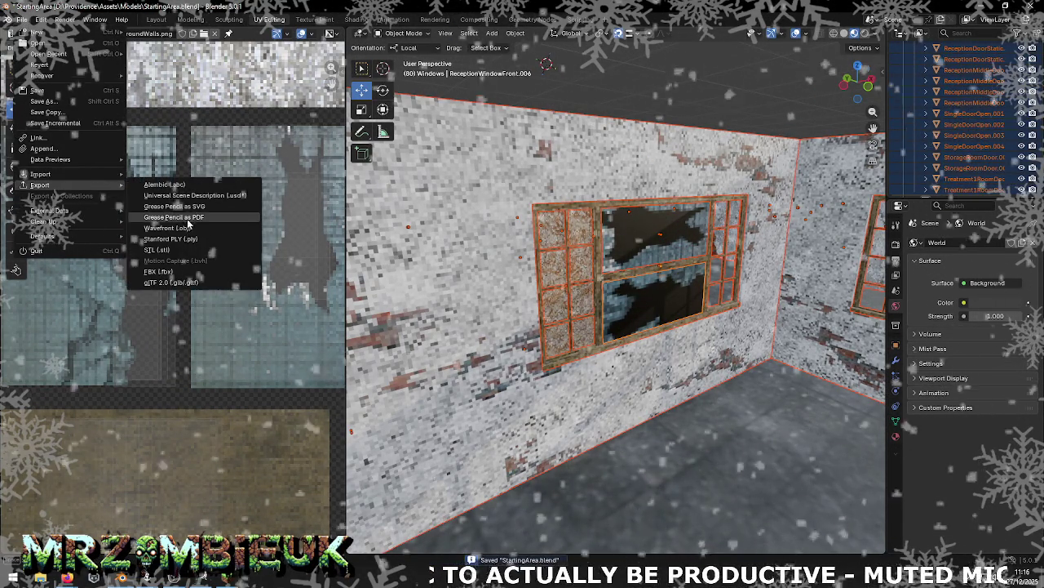
click(216, 222)
click(517, 386)
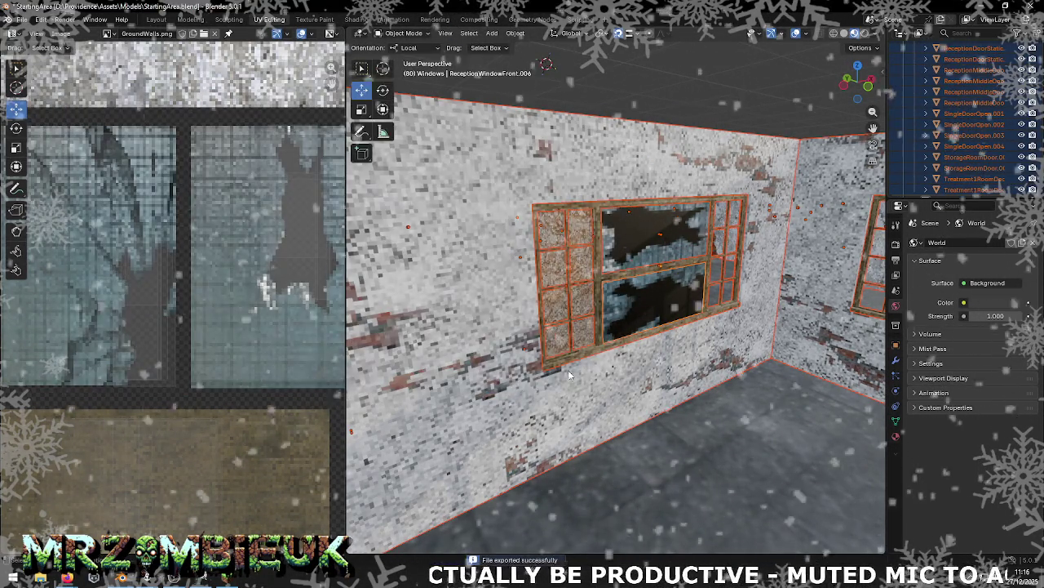
key(alt+Tab)
right_click(561, 445)
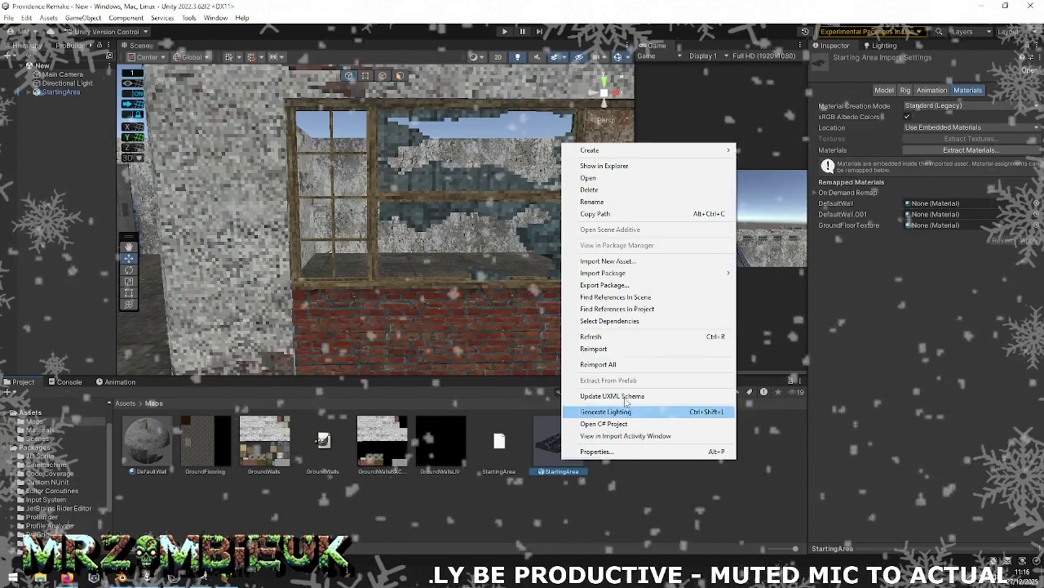
Step: Reimport StartingArea in Unity and inspect the glazed reception window from inside
click(625, 354)
middle_drag(485, 163, 498, 248)
mouse_move(498, 249)
right_down()
mouse_move(985, 266)
mouse_move(163, 259)
mouse_move(1001, 278)
mouse_move(309, 271)
right_up()
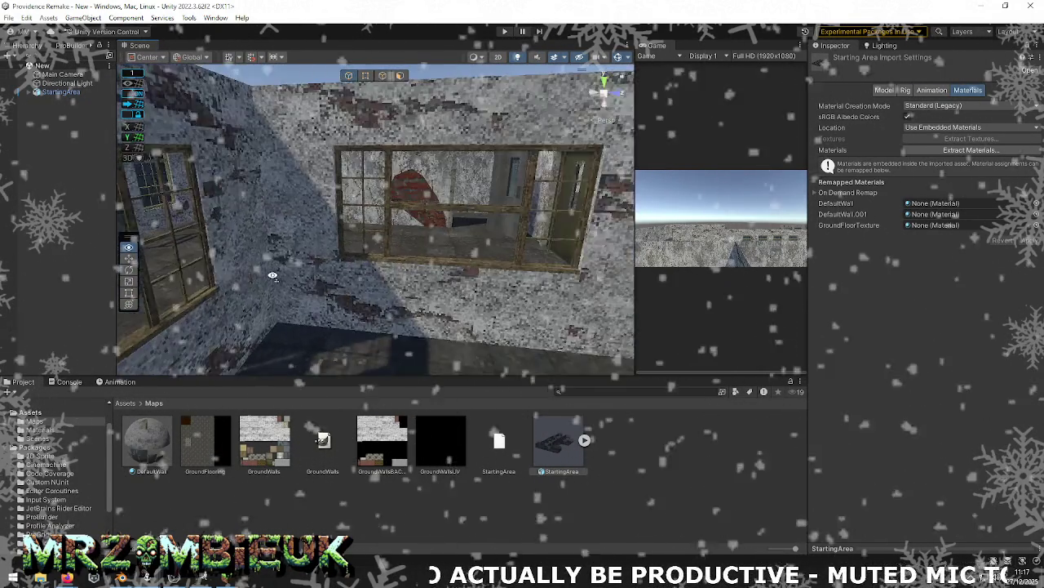
right_drag(310, 271, 7, 295)
key(alt+Tab)
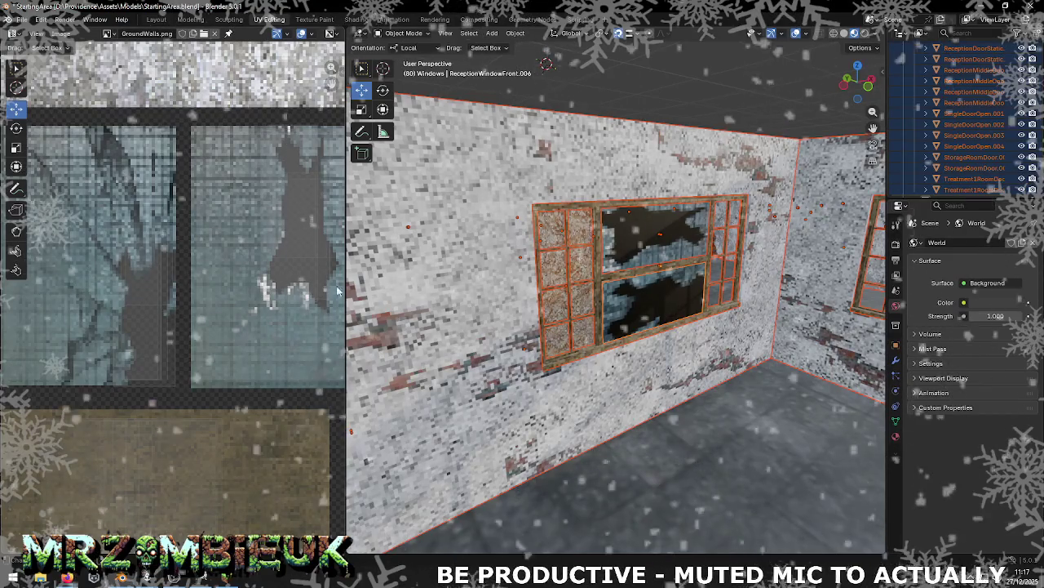
Step: Fly to the reception window in the original Providence StartingArea scene for comparison
key(alt+Tab)
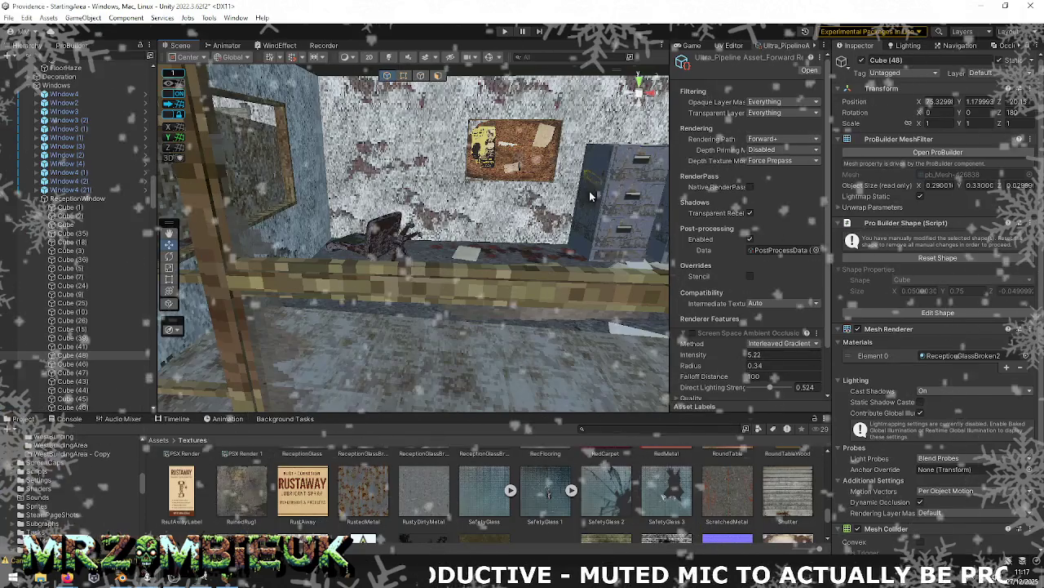
mouse_move(592, 196)
right_down()
mouse_move(644, 232)
mouse_move(254, 163)
right_up()
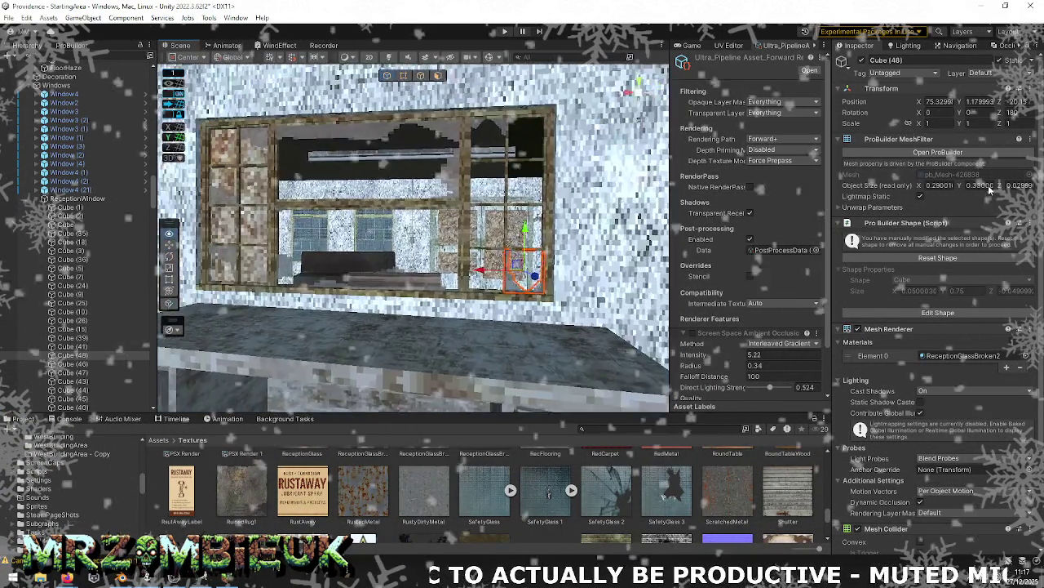
mouse_move(254, 163)
right_down()
mouse_move(987, 194)
mouse_move(836, 233)
mouse_move(623, 181)
mouse_move(612, 192)
right_up()
key(alt+Tab)
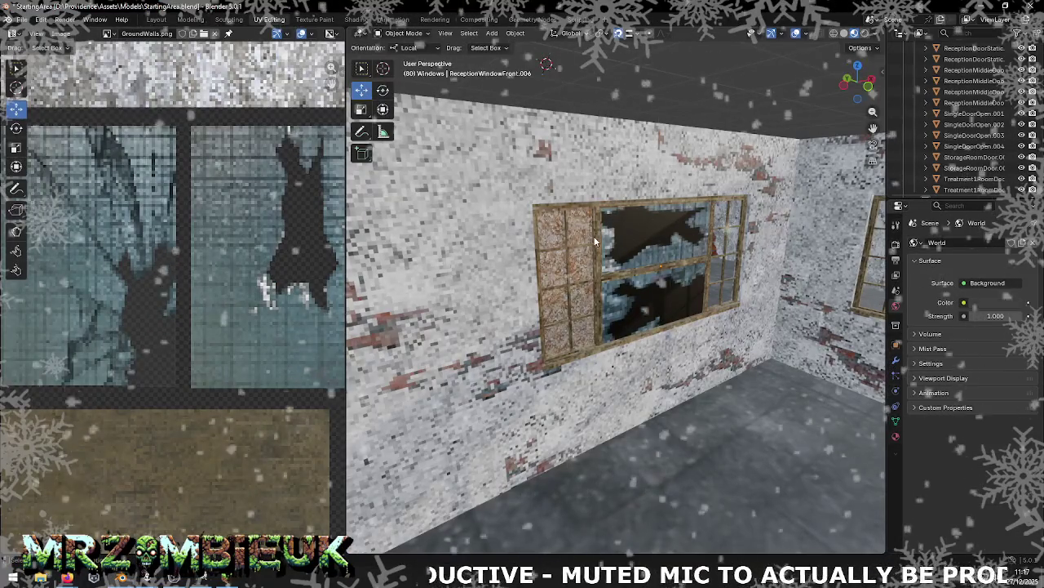
Step: Zoom in on the brick-filled window frame, select it and enter Edit Mode
right_click(599, 251)
mouse_move(683, 195)
middle_down()
mouse_move(620, 209)
mouse_move(413, 192)
mouse_move(497, 183)
mouse_move(638, 199)
middle_up()
scroll(638, 199, up, 2)
scroll(632, 202, up, 2)
scroll(606, 213, up, 2)
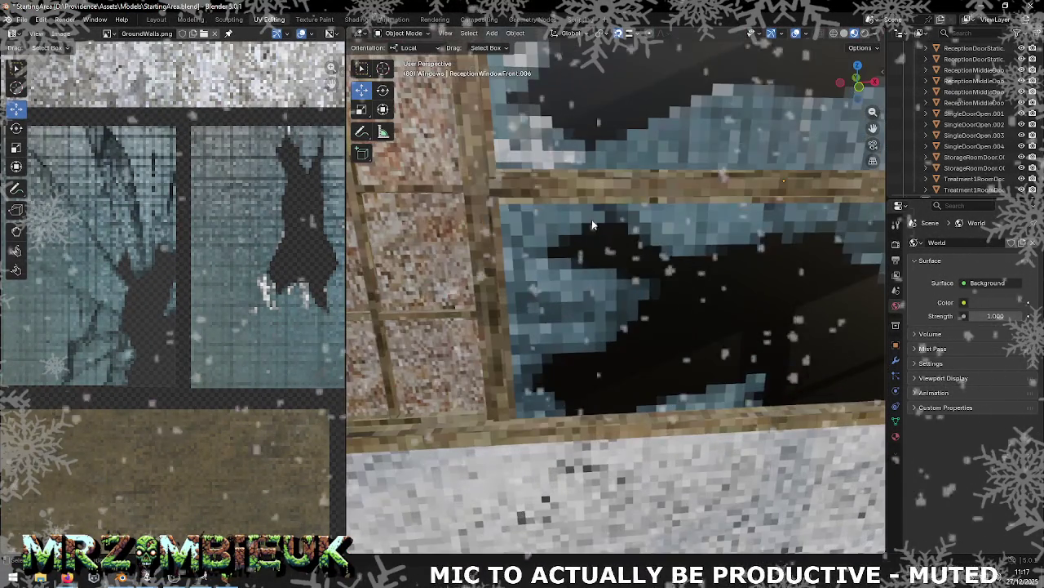
middle_drag(582, 220, 607, 267)
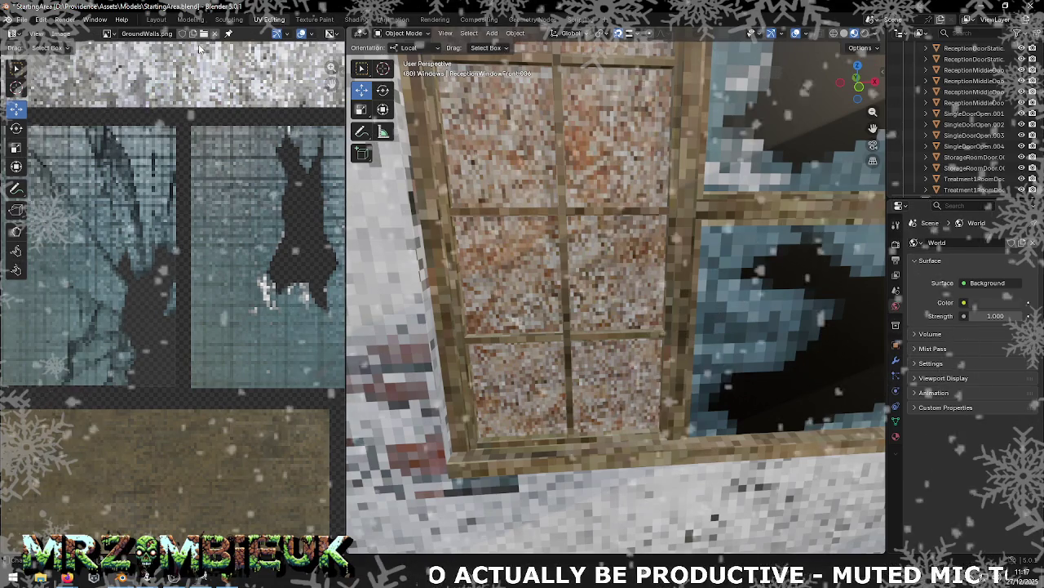
click(557, 101)
key(Tab)
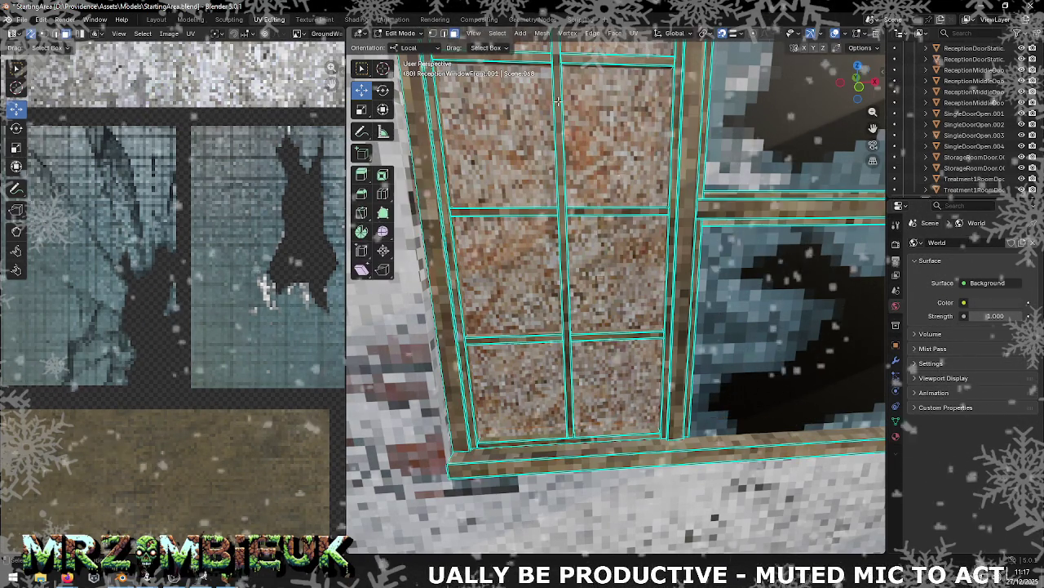
Step: Extrude the bottom mullion faces into a 0.32 m tall board and flip its normals
click(532, 441)
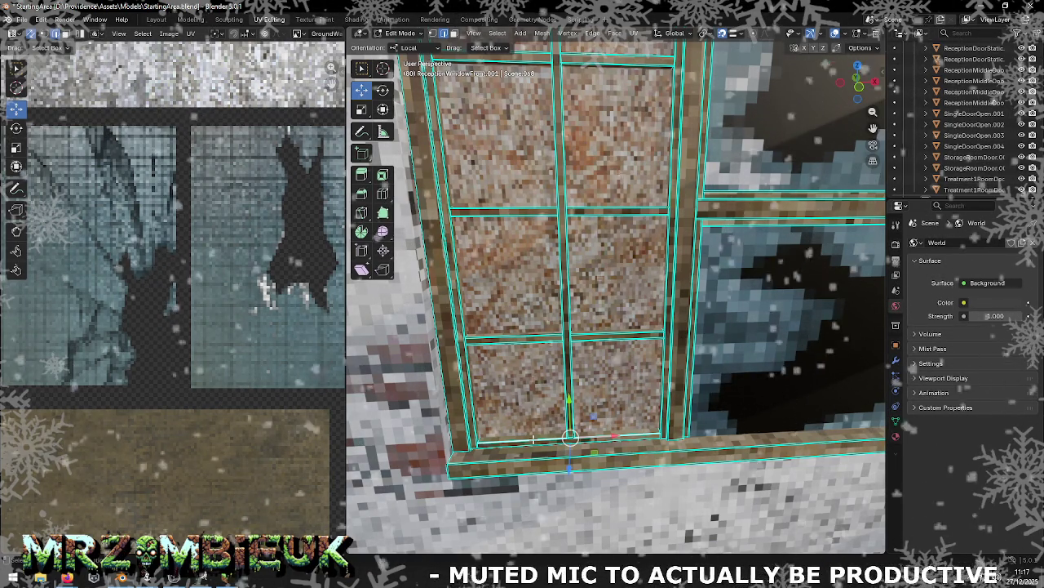
key(g)
click(510, 367)
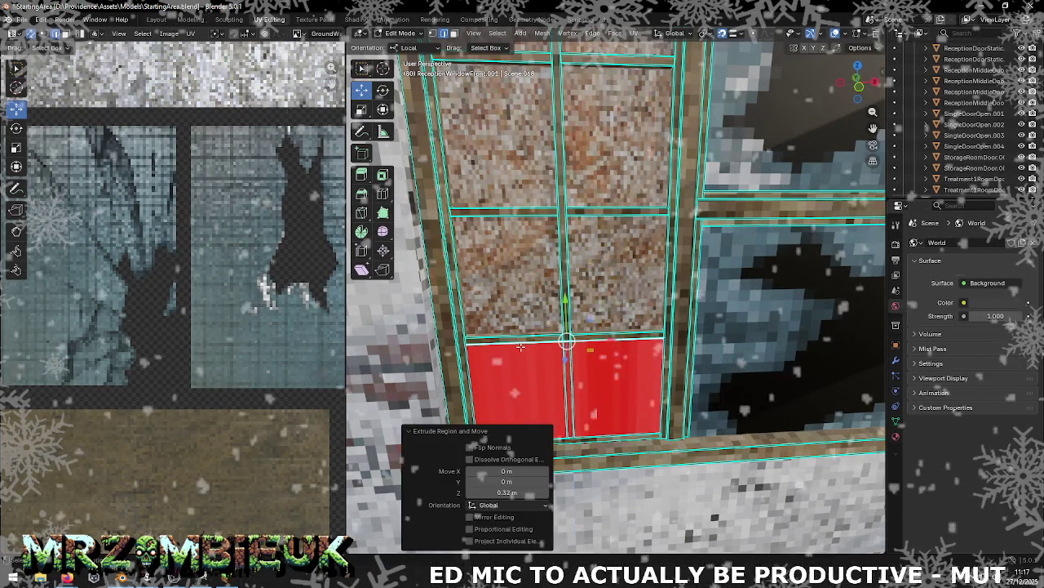
click(470, 447)
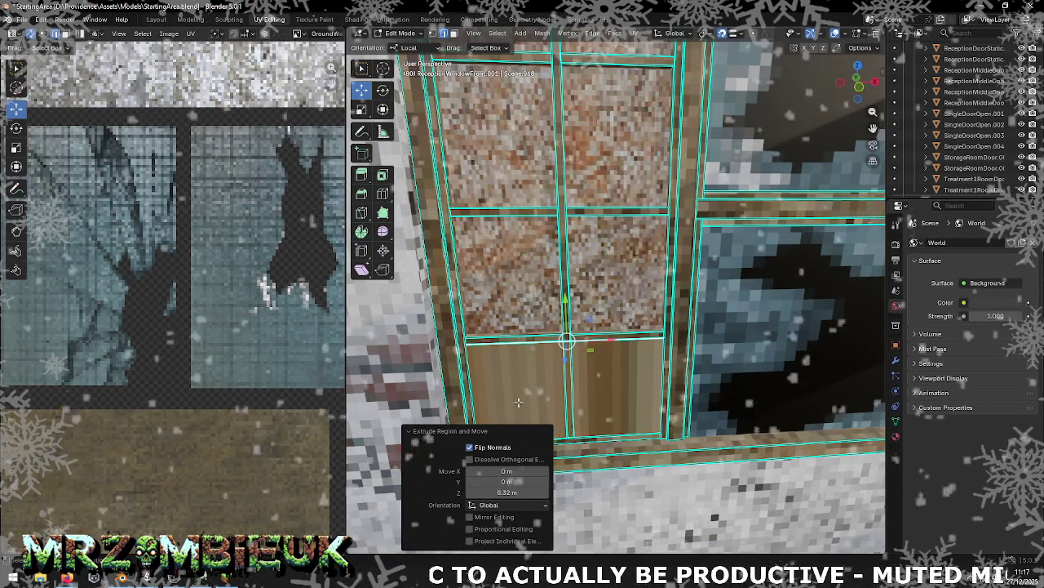
key(Tab)
key(Tab)
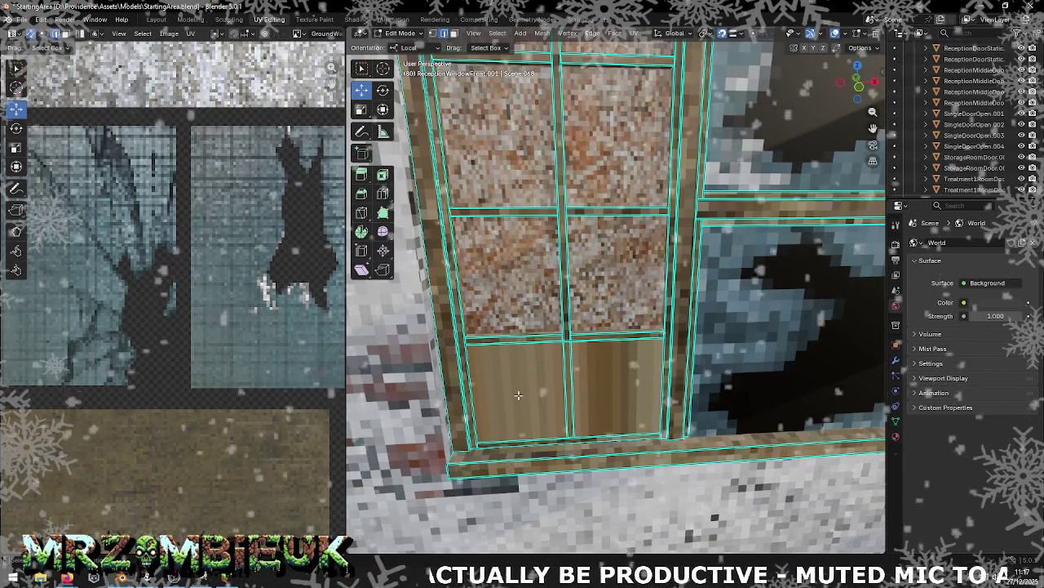
key(Tab)
key(Tab)
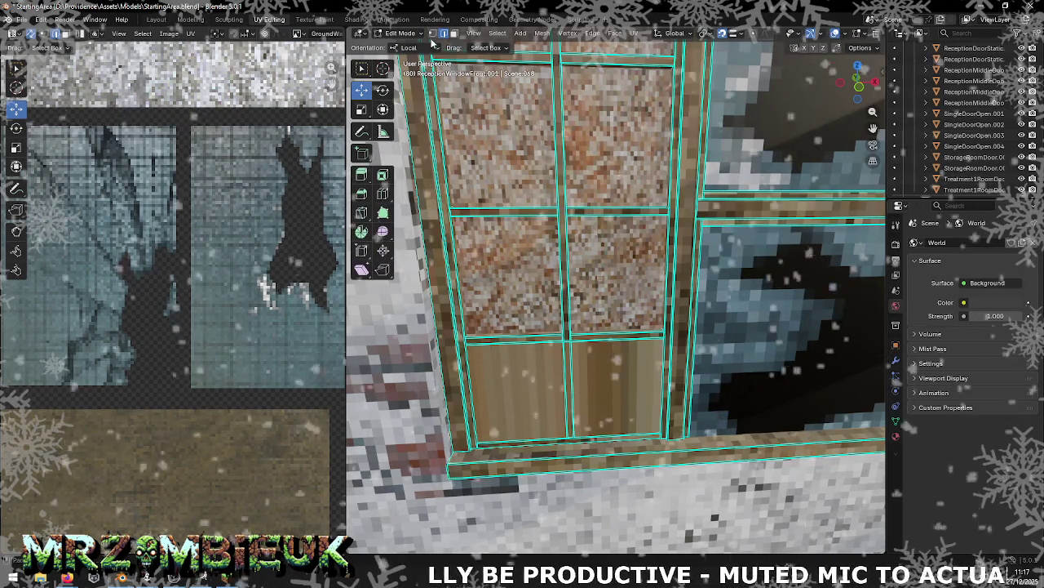
Step: Separate the lower wooden panel faces into ReceptionWindowFront.007 and turn snapping off
click(455, 34)
click(526, 383)
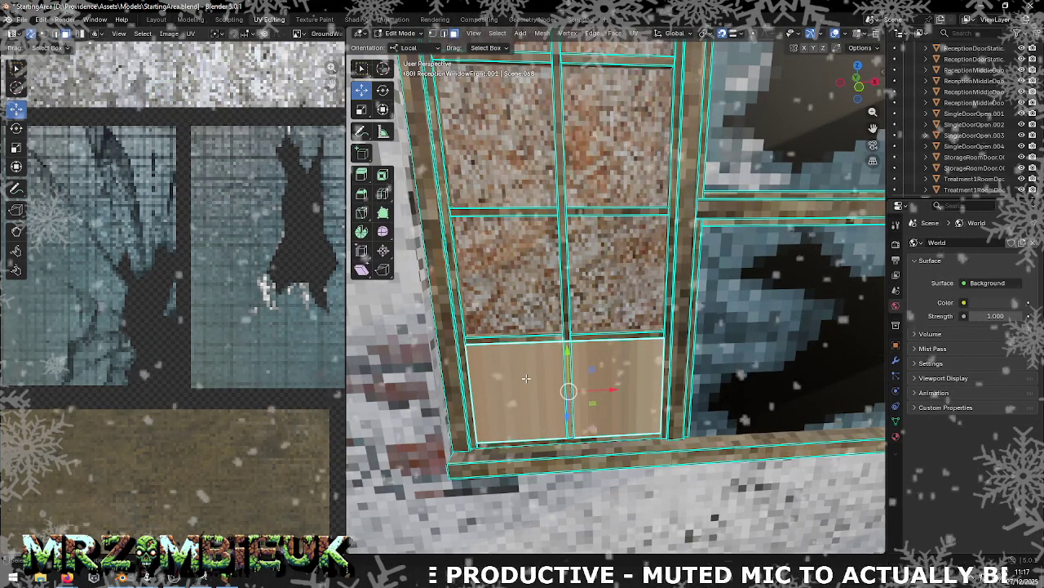
right_click(569, 391)
mouse_move(489, 530)
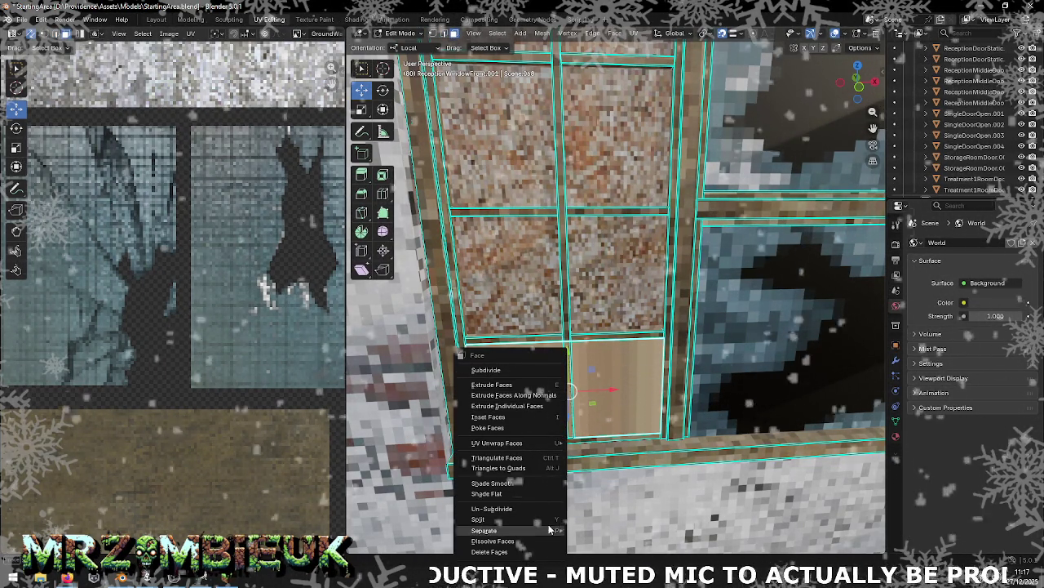
click(604, 529)
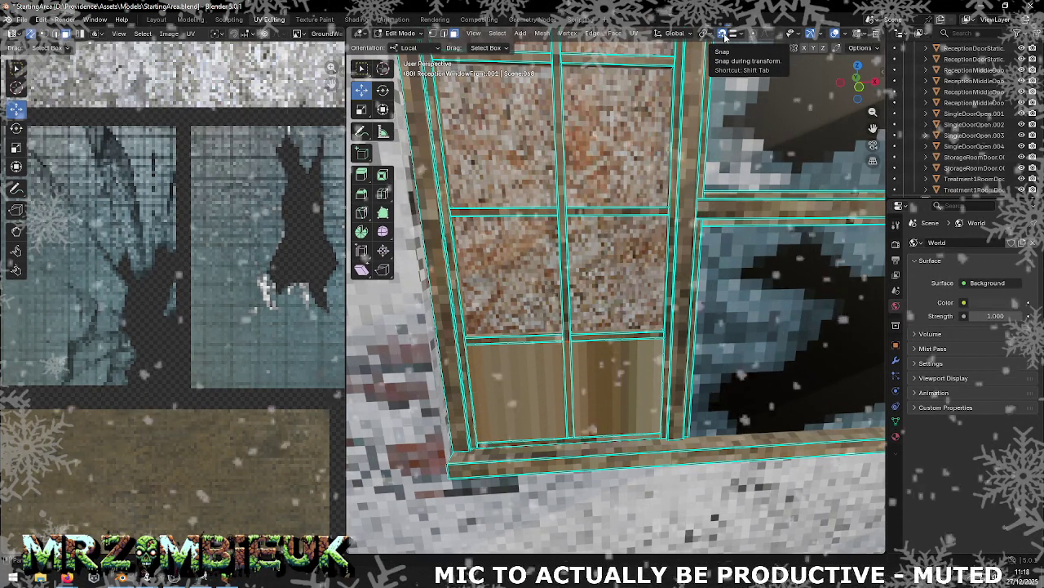
click(723, 34)
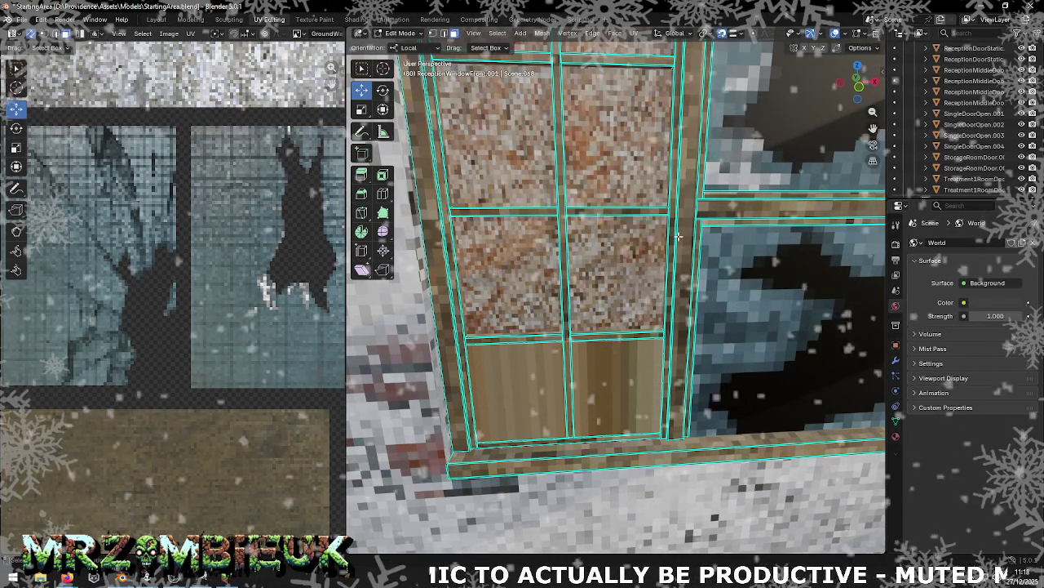
key(Tab)
click(527, 390)
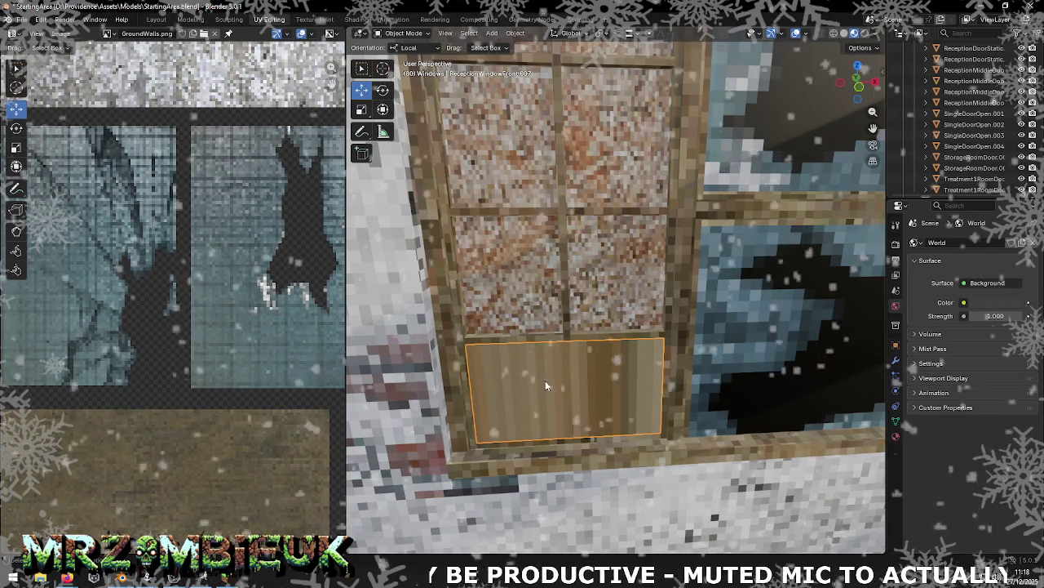
Step: Set ReceptionWindowFront.007's origin to geometry and move it along Z behind the bars
right_click(535, 378)
click(605, 391)
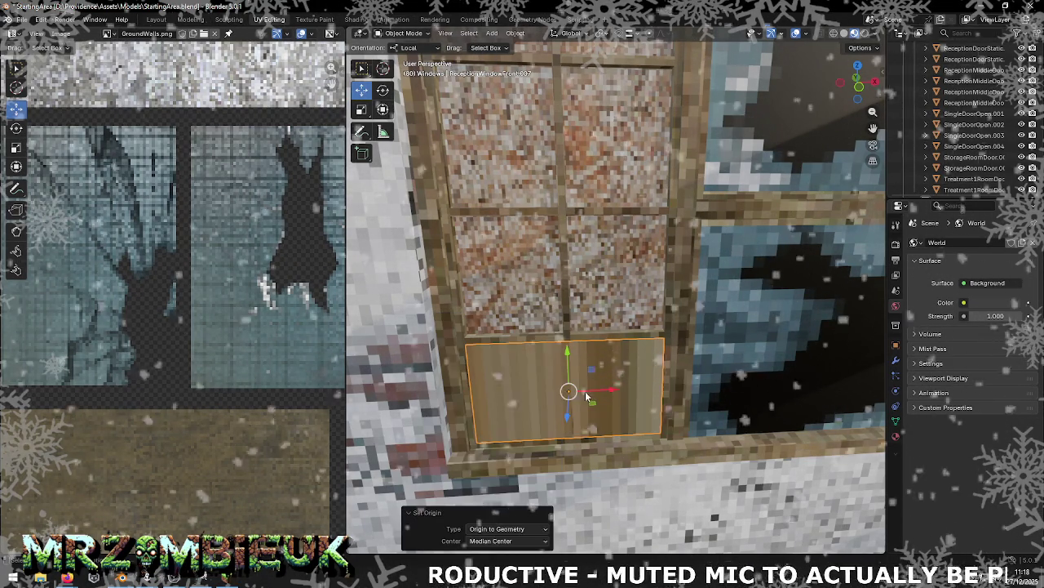
drag(565, 413, 568, 412)
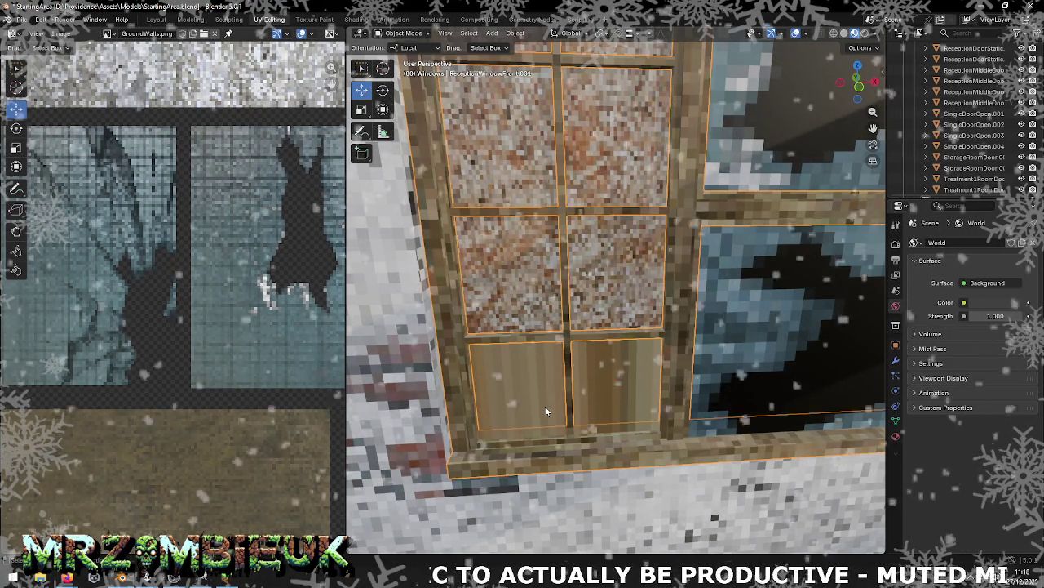
key(Tab)
right_click(543, 403)
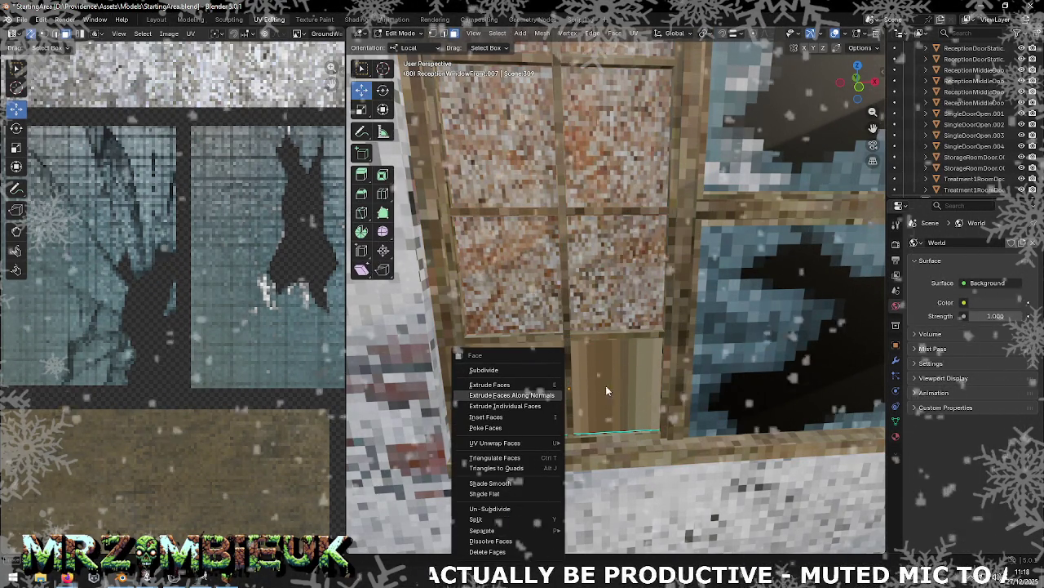
Step: Smart UV Project the two lower window faces
key(Escape)
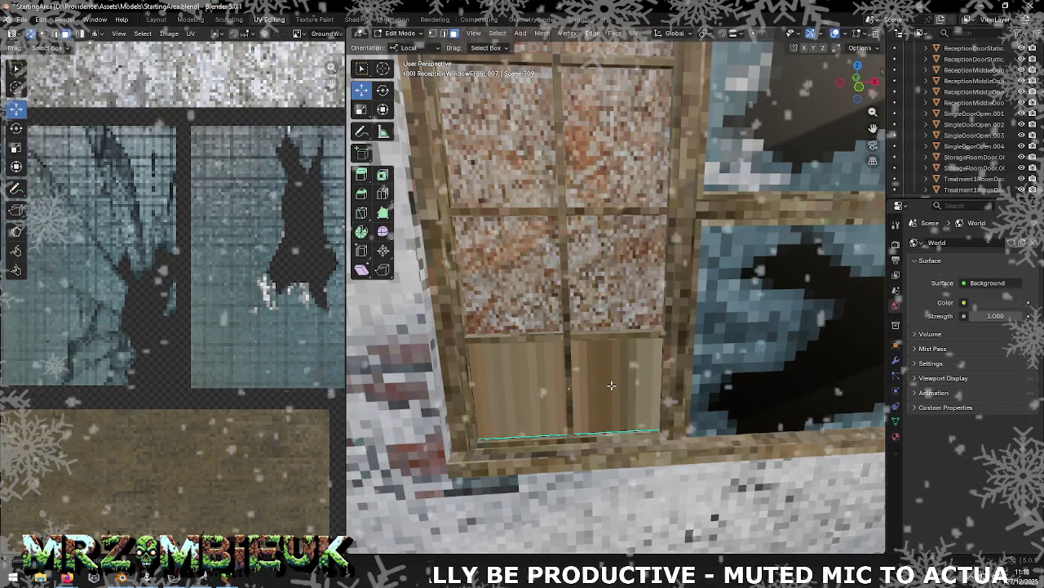
drag(489, 359, 566, 378)
right_click(612, 390)
mouse_move(564, 442)
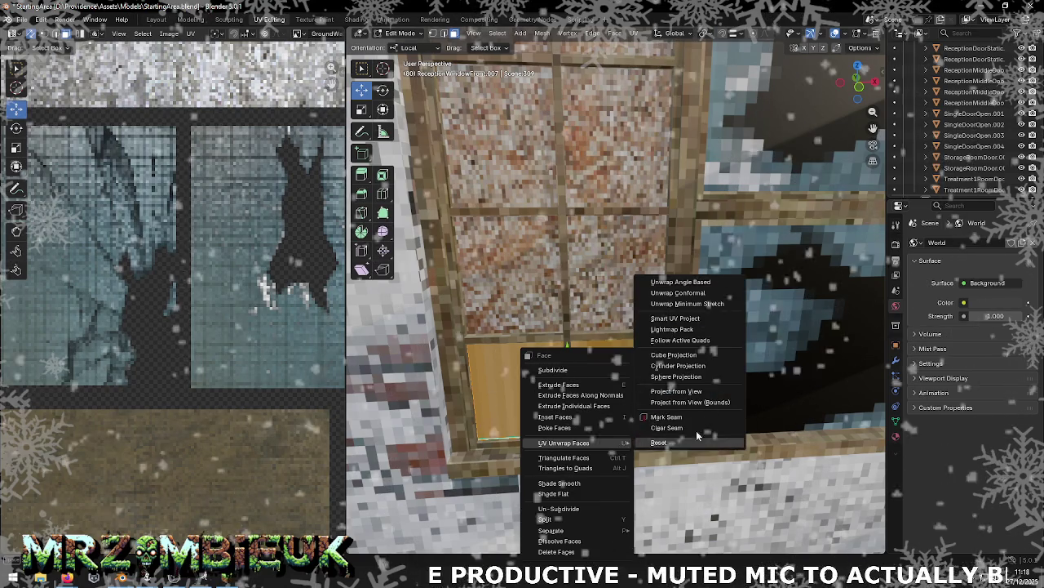
click(700, 318)
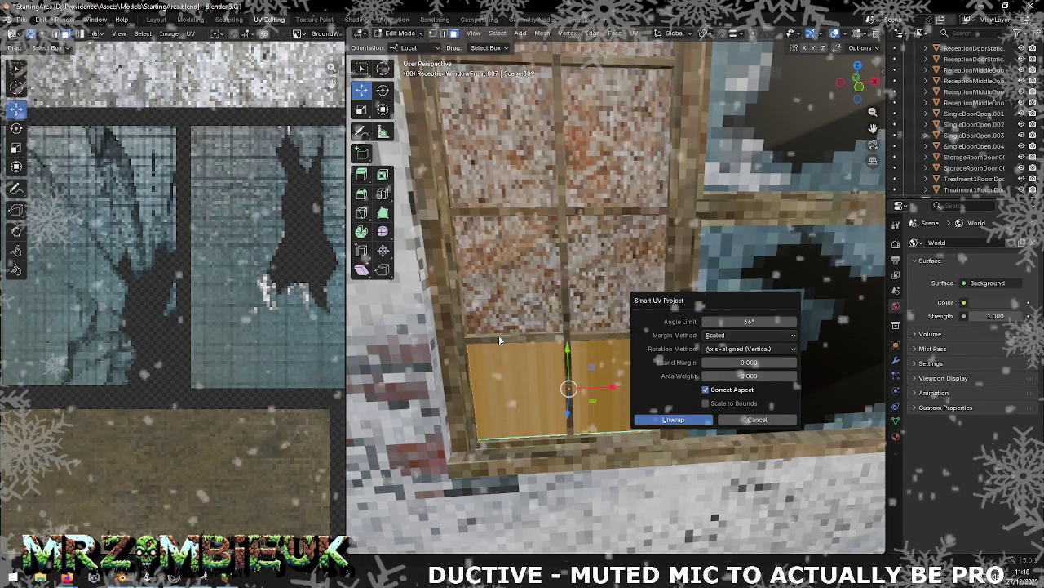
click(669, 420)
scroll(269, 338, down, 4)
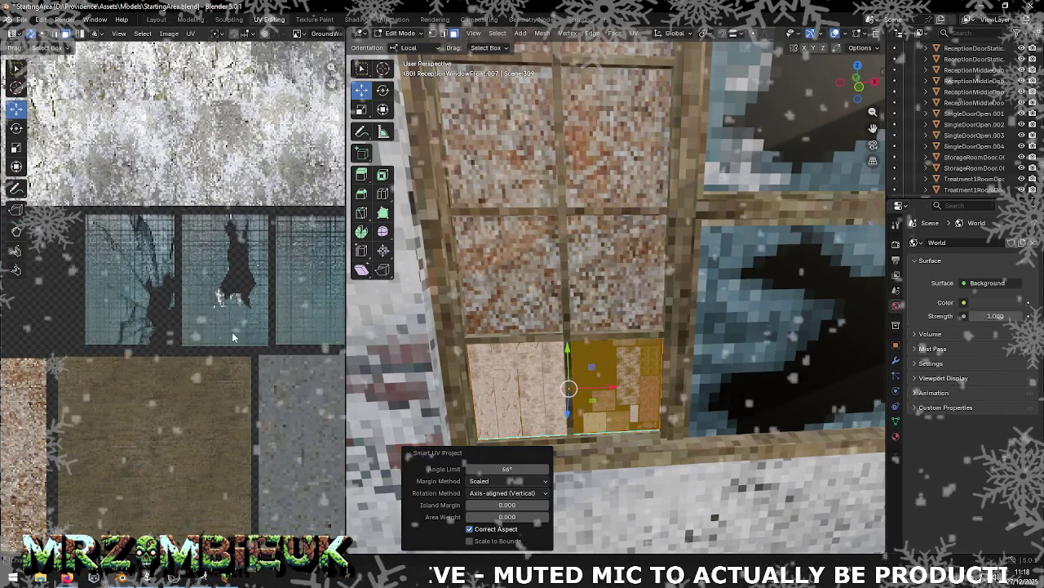
scroll(232, 331, down, 3)
scroll(225, 332, down, 3)
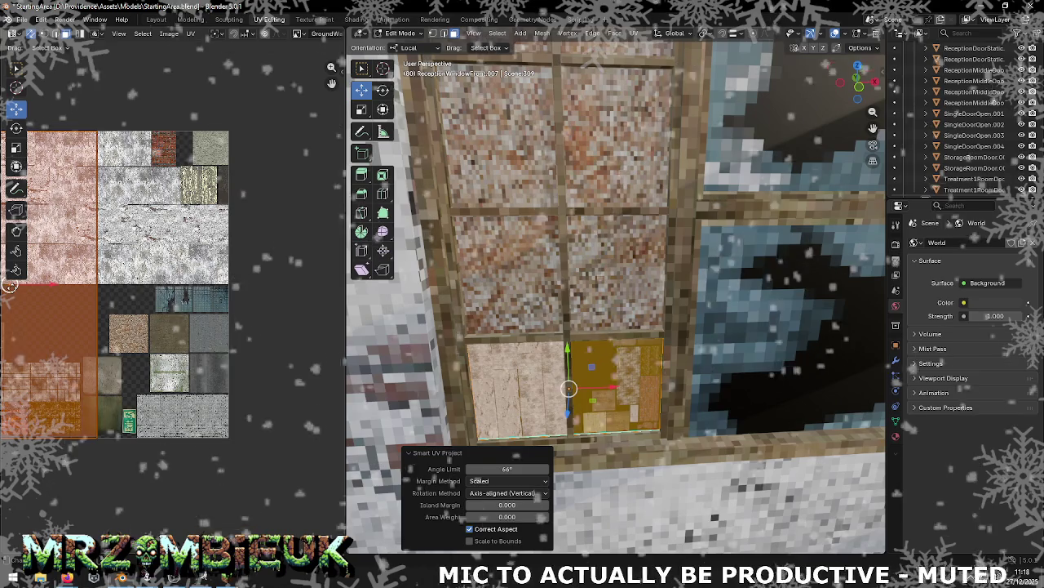
Step: Move and shrink the UV island onto the dark broken-glass area of the texture
key(g)
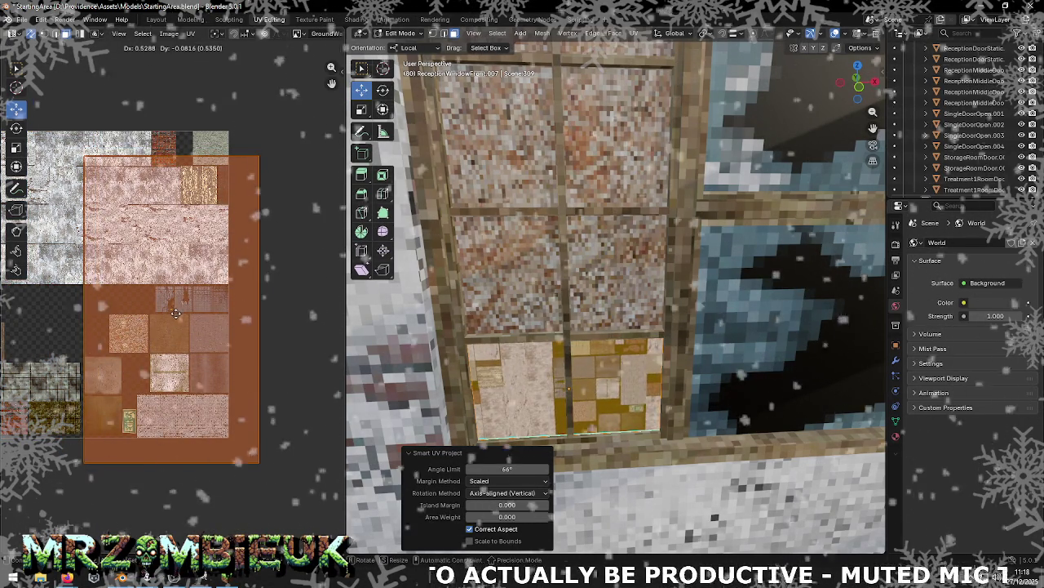
click(175, 311)
scroll(168, 303, up, 2)
scroll(168, 302, up, 3)
scroll(164, 314, up, 3)
click(15, 128)
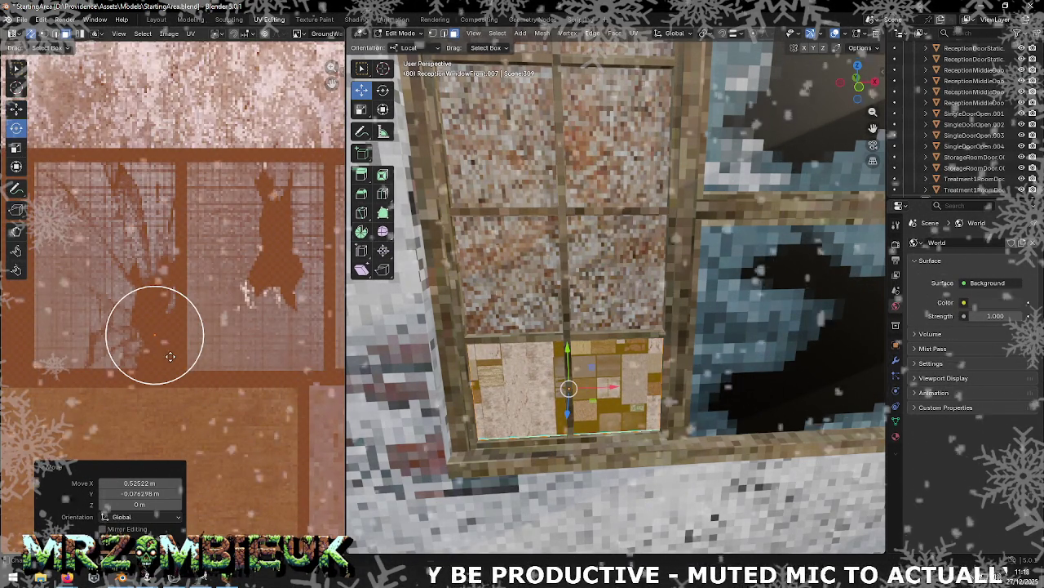
drag(200, 322, 157, 344)
key(ctrl+z)
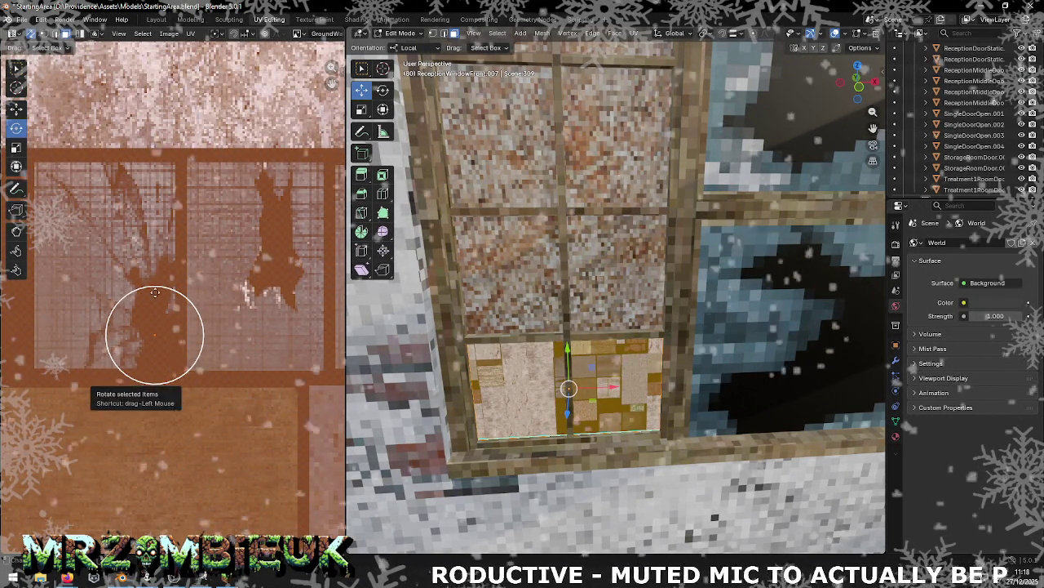
drag(193, 359, 180, 355)
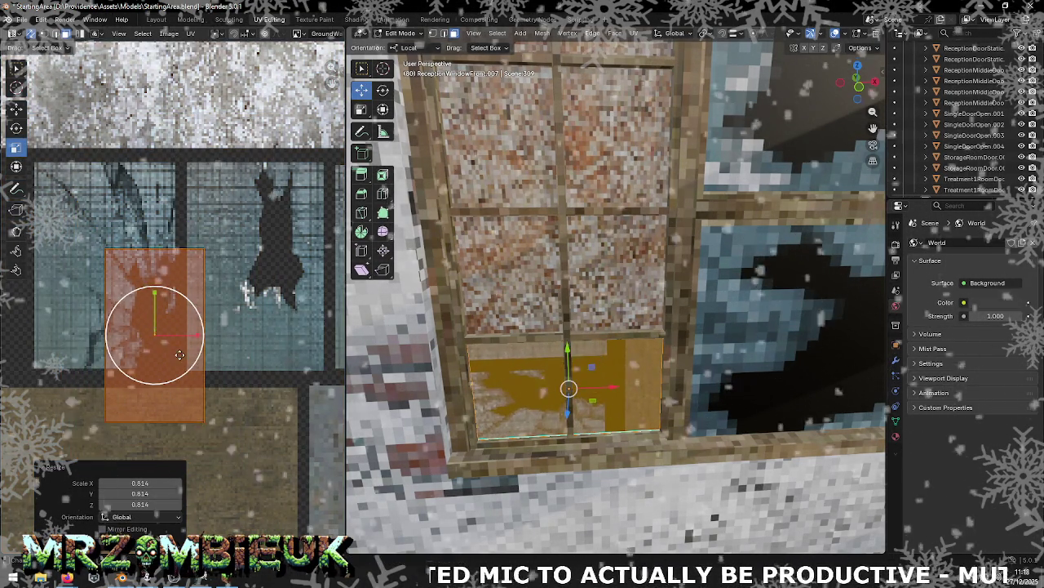
drag(177, 352, 174, 347)
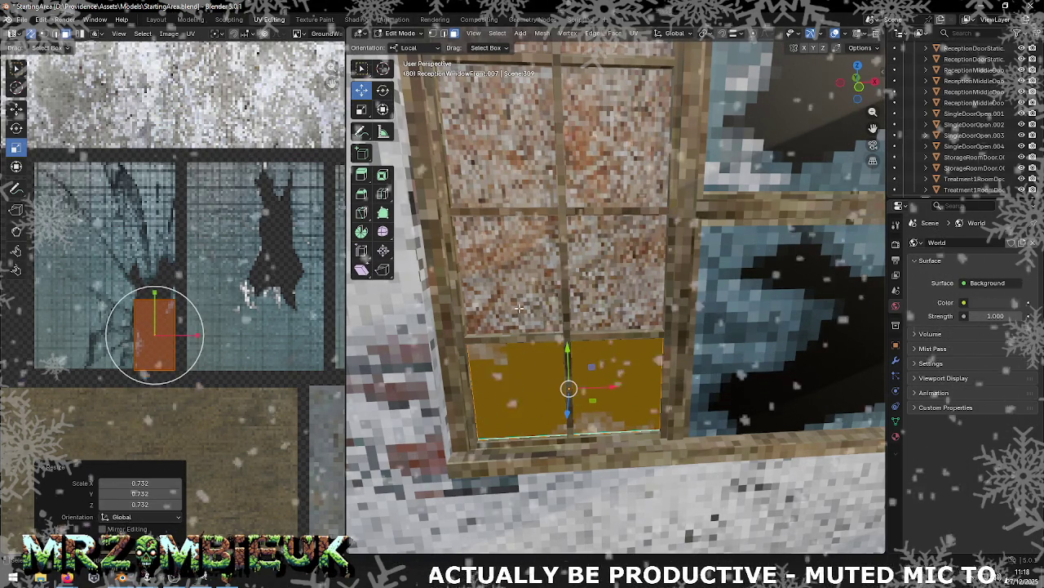
click(176, 345)
key(alt+a)
middle_drag(539, 335, 537, 327)
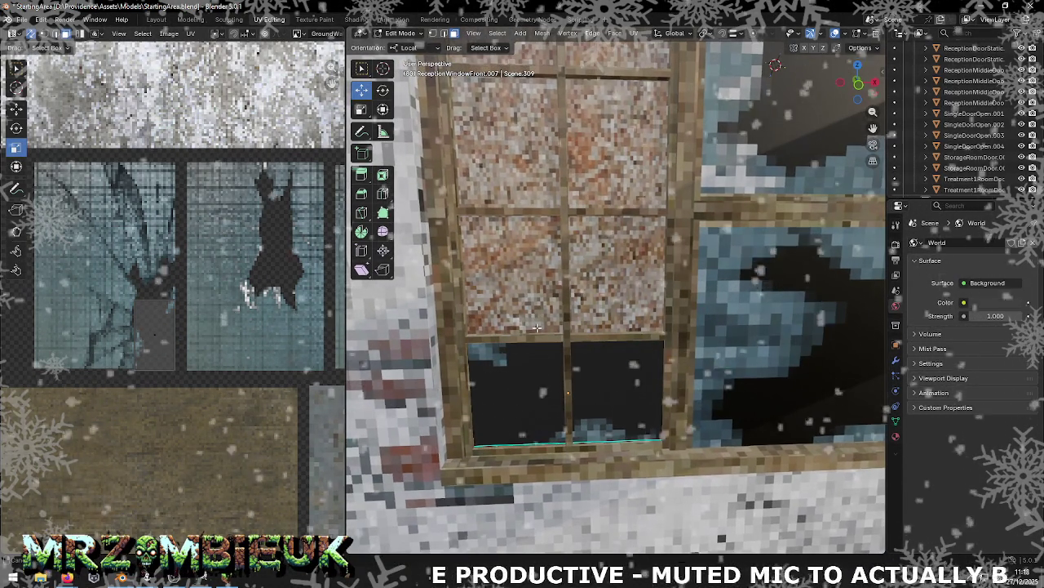
key(Tab)
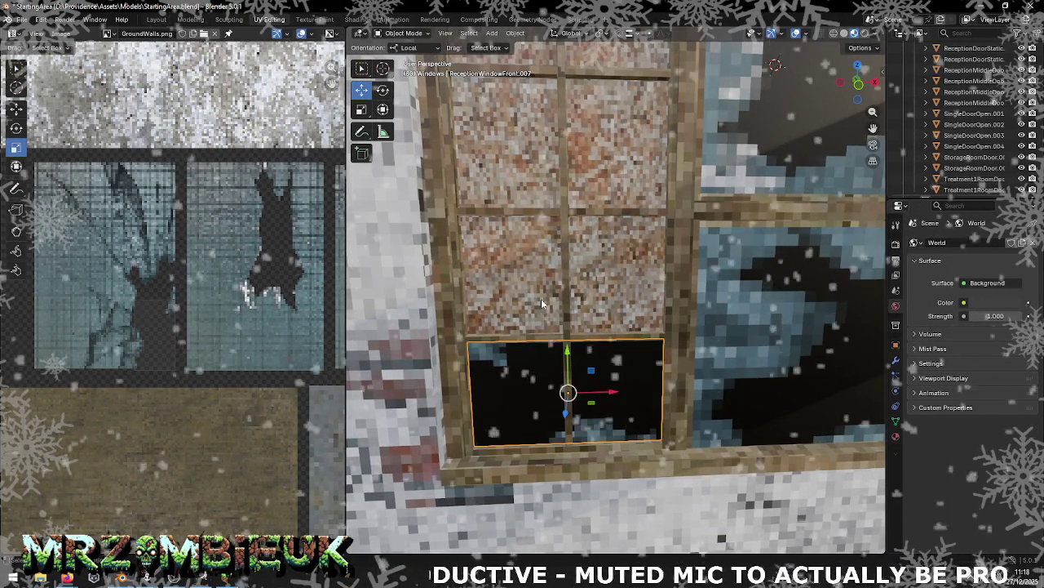
Step: Select the chipboard panel's face and rescale its UV island
click(541, 298)
key(Tab)
scroll(541, 298, down, 3)
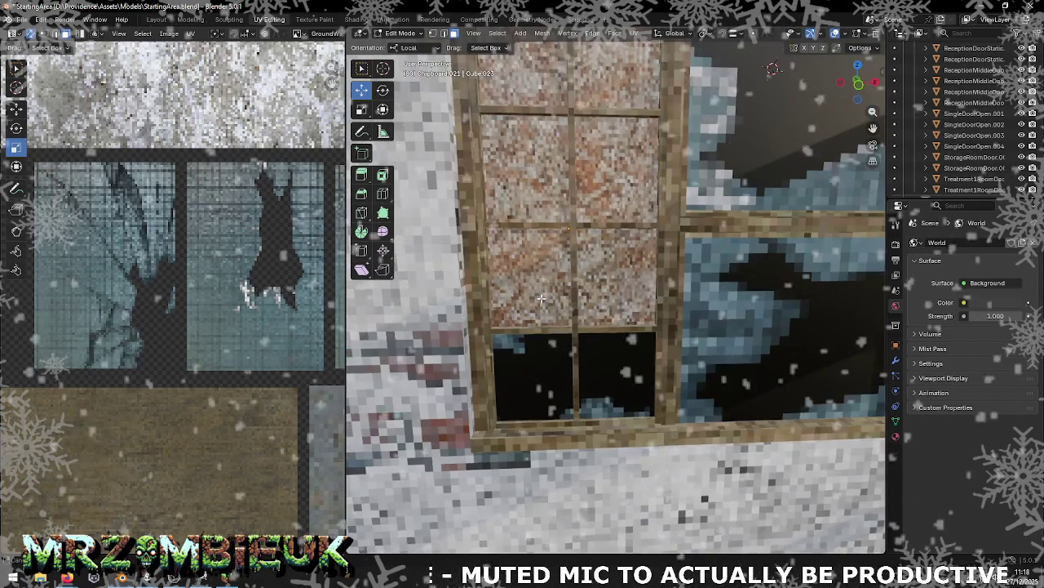
middle_drag(541, 298, 799, 302)
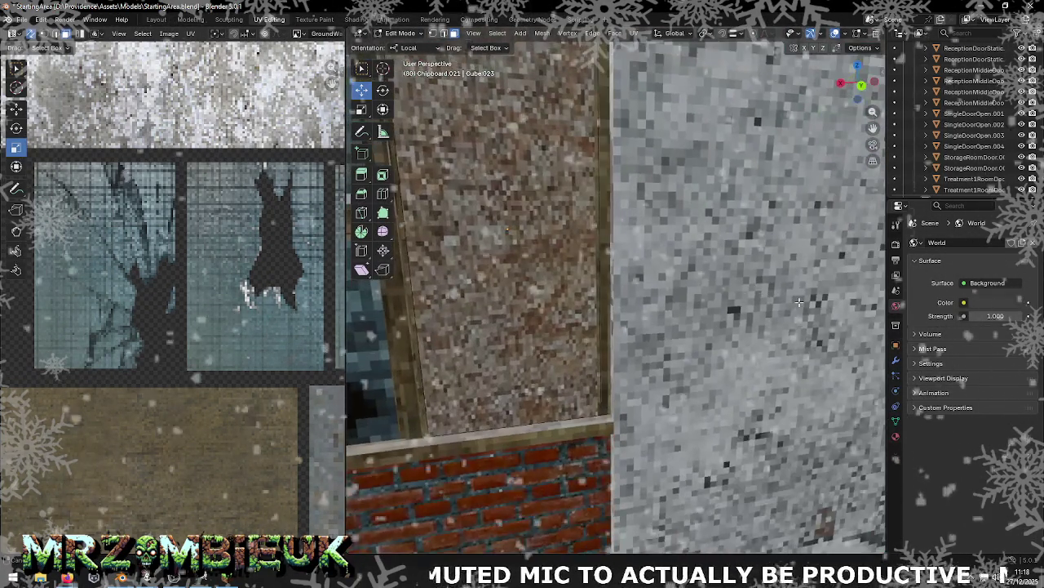
click(557, 285)
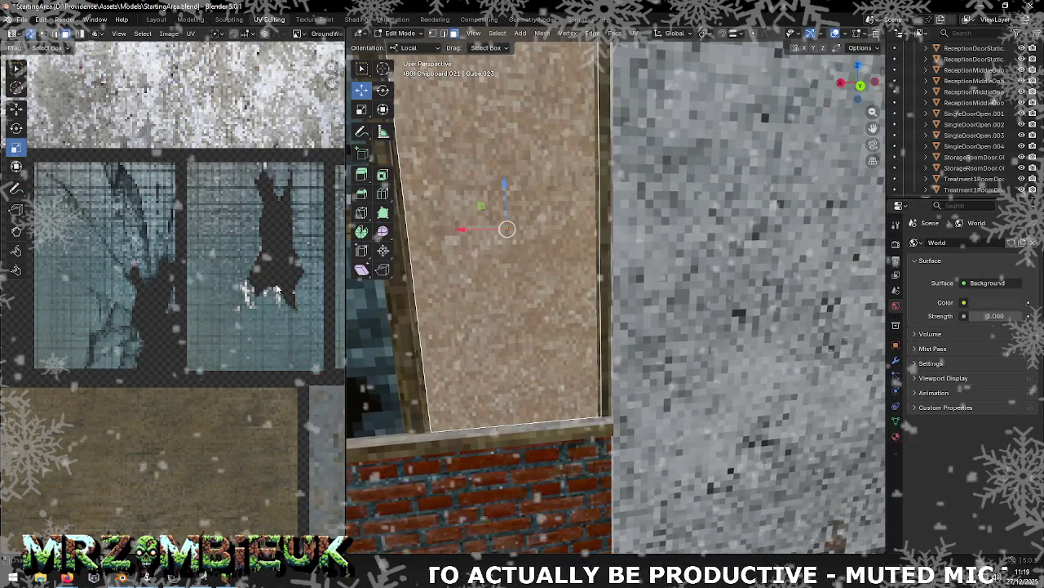
key(KP_Decimal)
key(s)
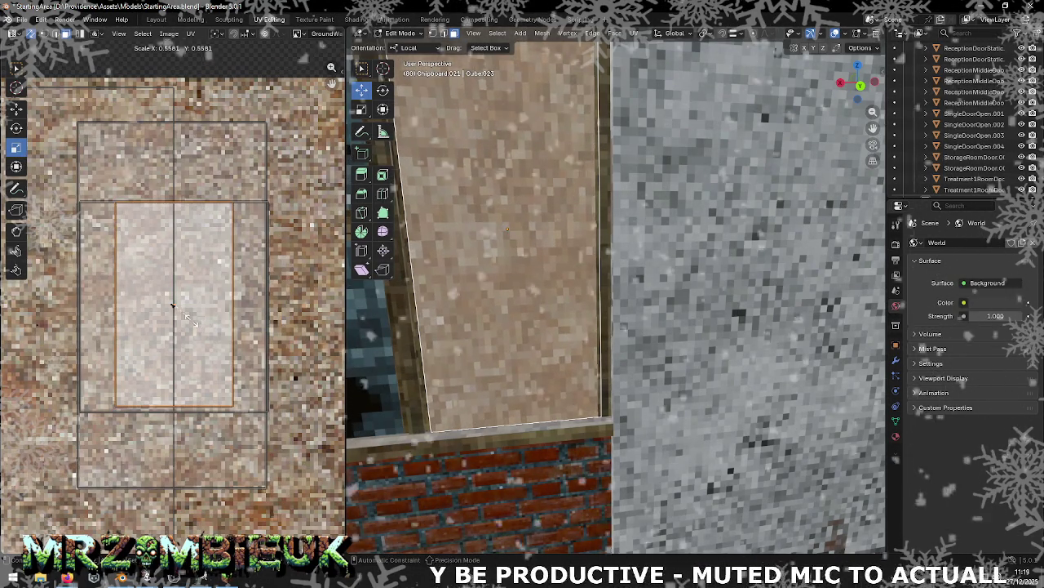
click(189, 320)
Step: Scale the larger left UV island to 0.478 and save StartingArea.blend
middle_drag(481, 290, 867, 314)
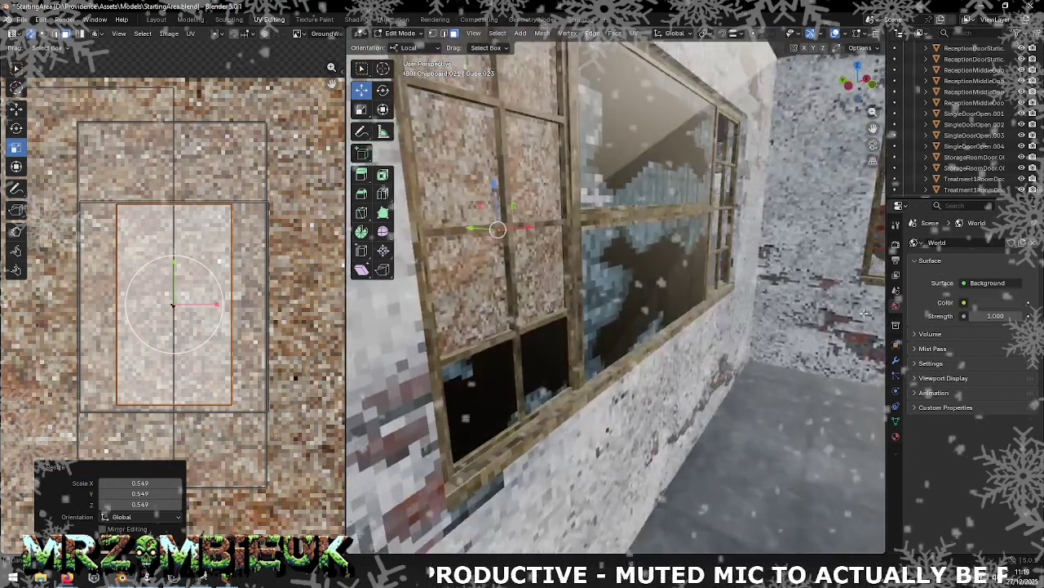
click(77, 344)
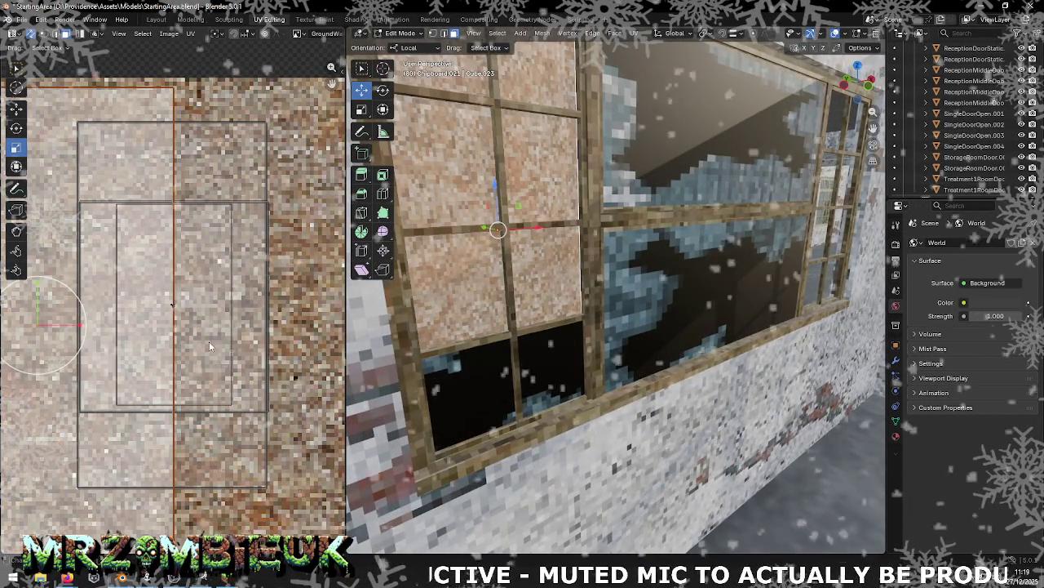
key(s)
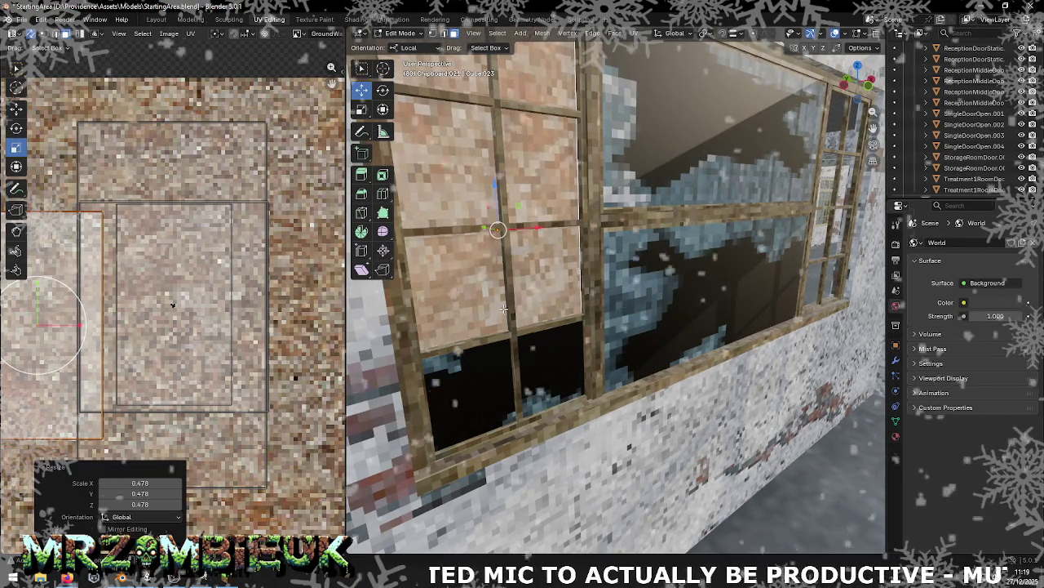
scroll(501, 308, down, 5)
key(ctrl+s)
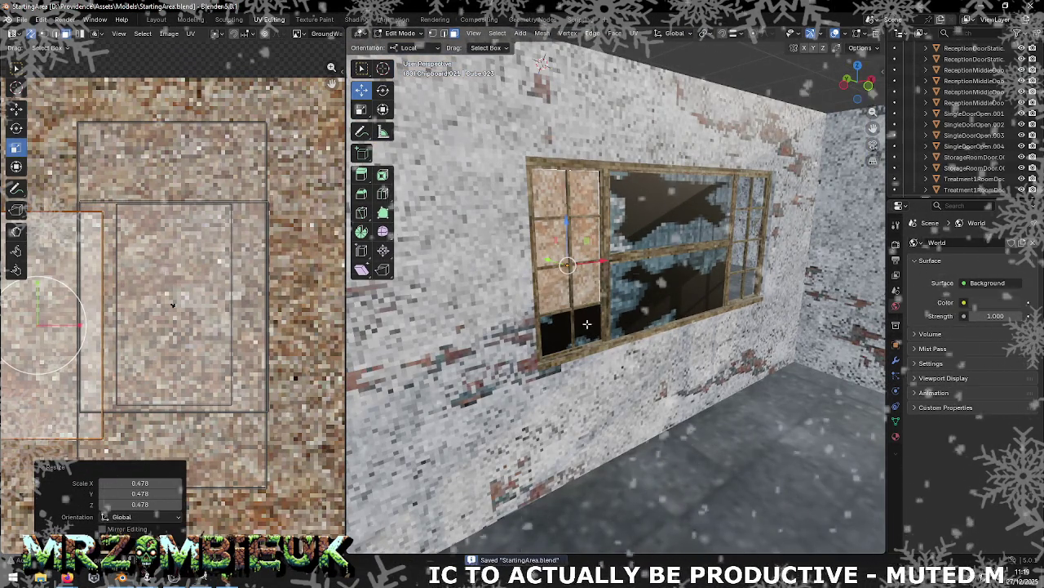
middle_drag(692, 292, 566, 321)
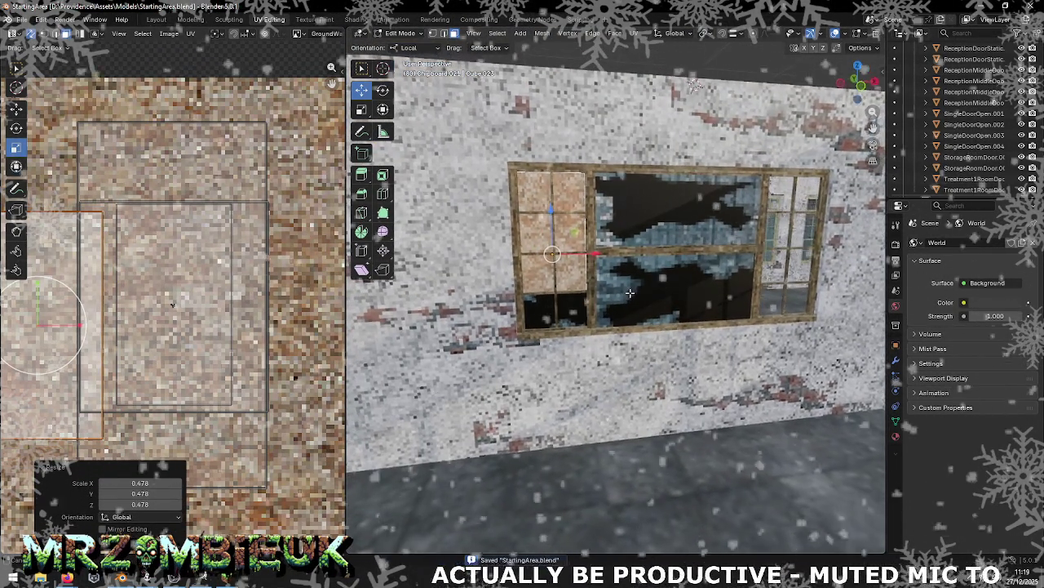
key(Tab)
click(565, 322)
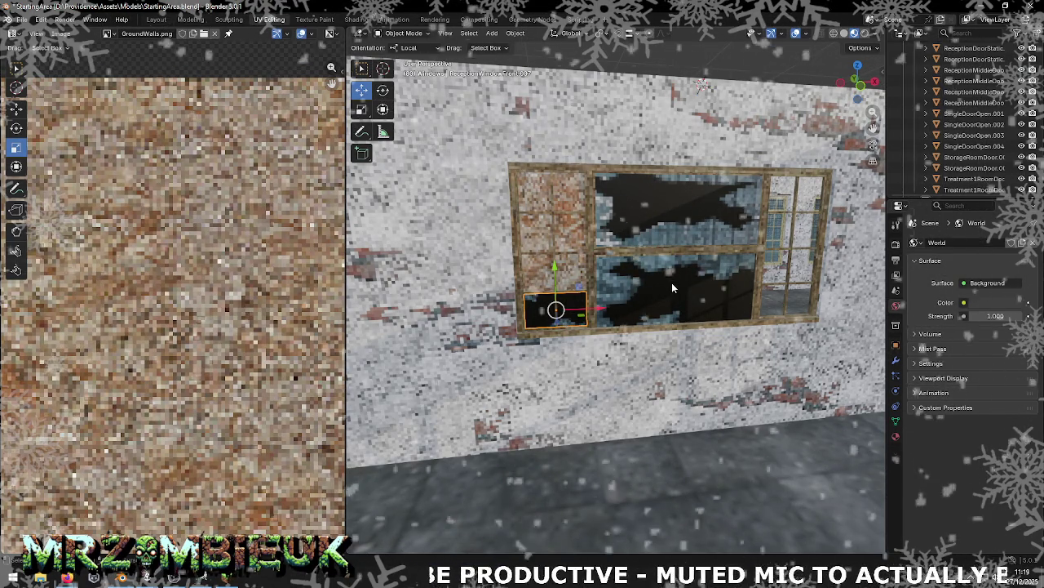
Step: Copy the blacked-out pane into the top-right window opening and save the blend file
key(g)
right_click(598, 312)
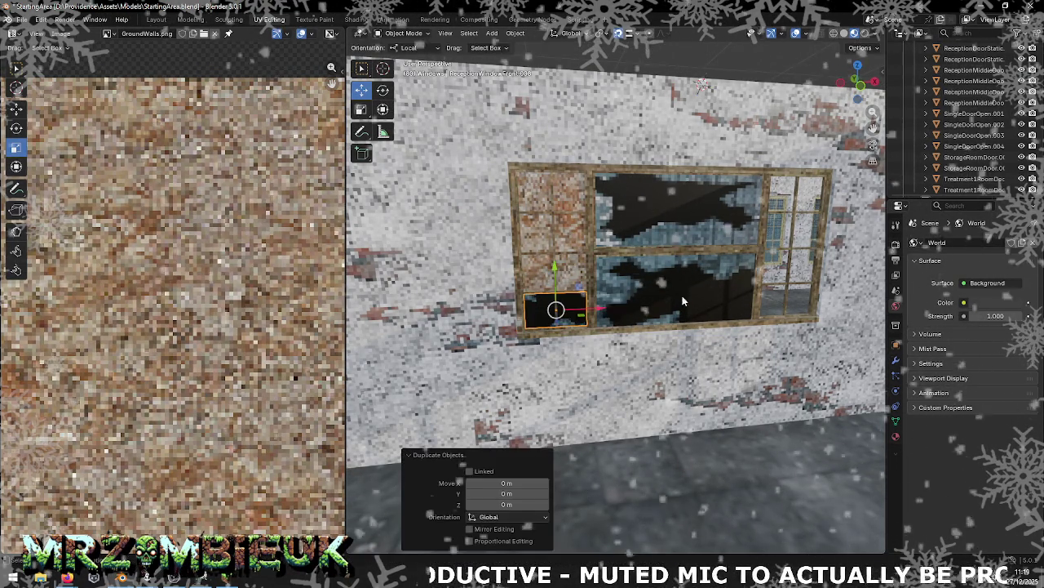
mouse_move(598, 312)
mouse_down()
mouse_move(789, 249)
mouse_move(792, 145)
mouse_up()
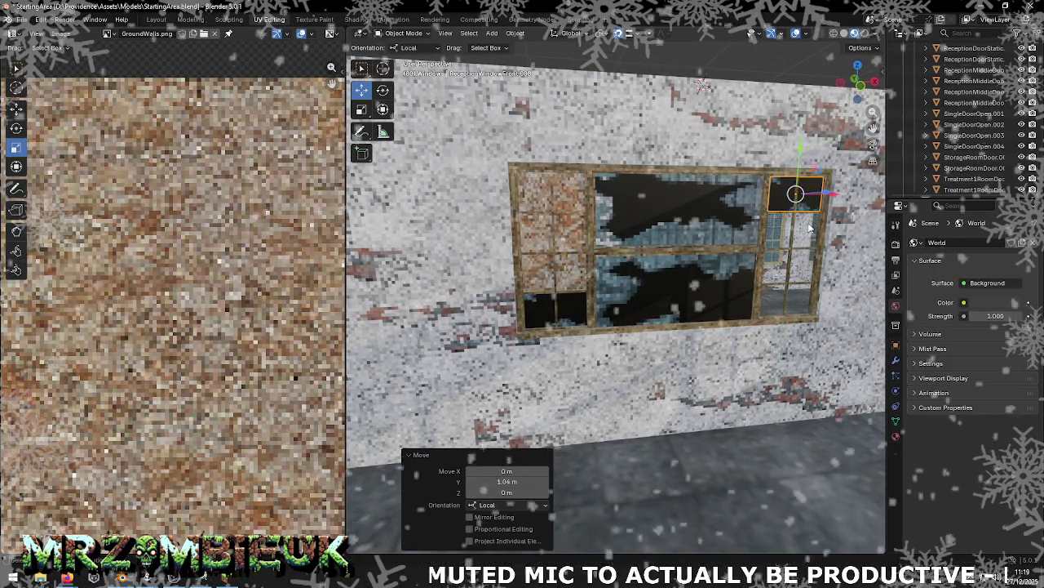
key(ctrl+s)
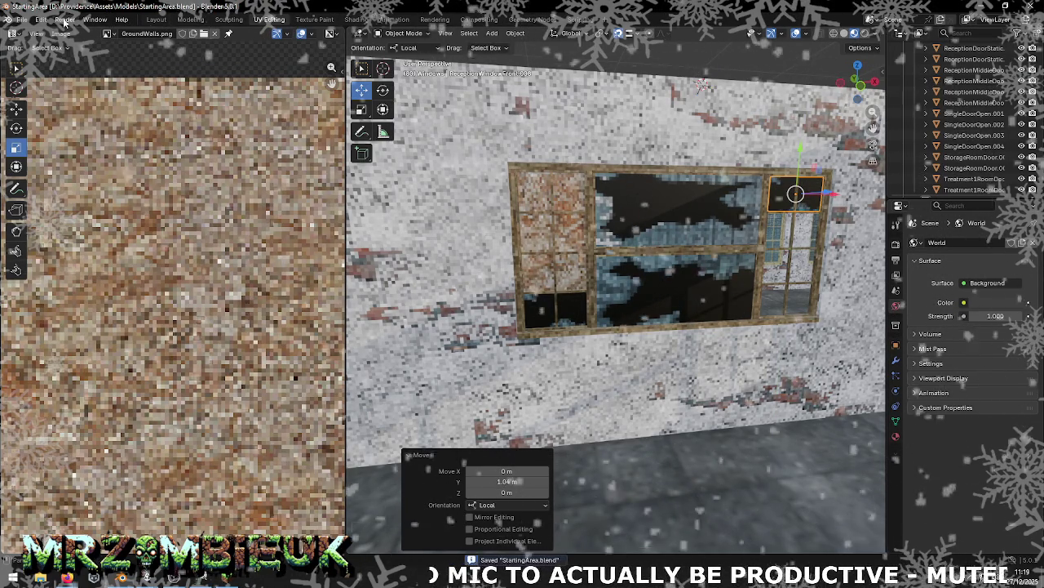
Step: Export all scene objects as Wavefront OBJ to StartingArea.obj
click(28, 20)
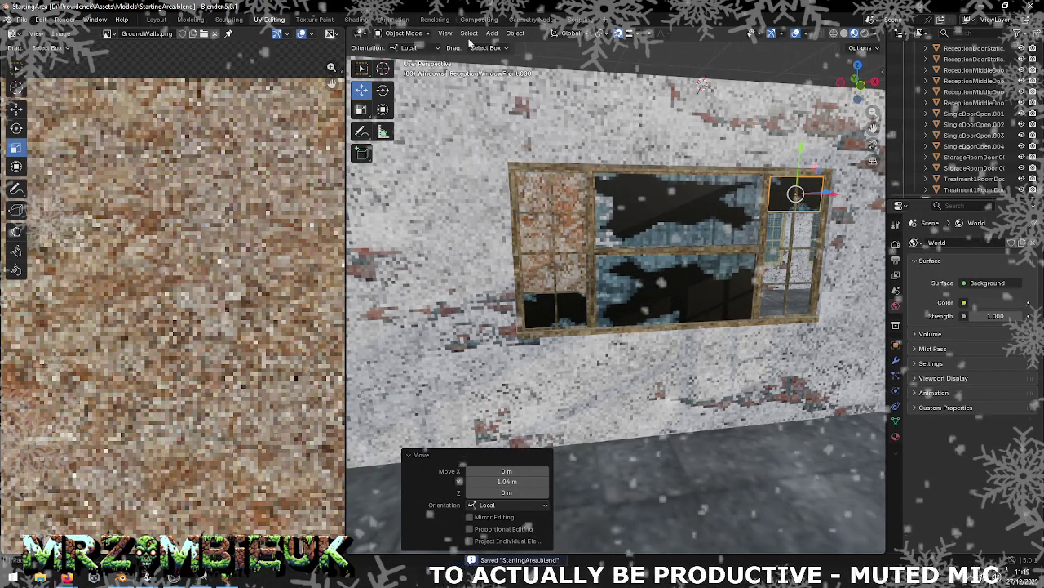
key(a)
click(18, 19)
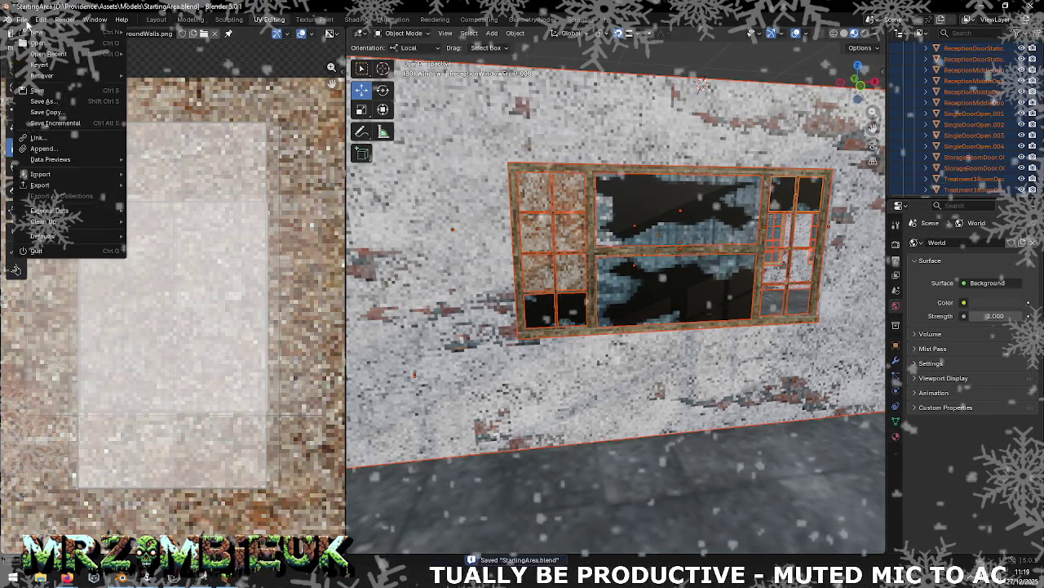
mouse_move(39, 184)
click(176, 225)
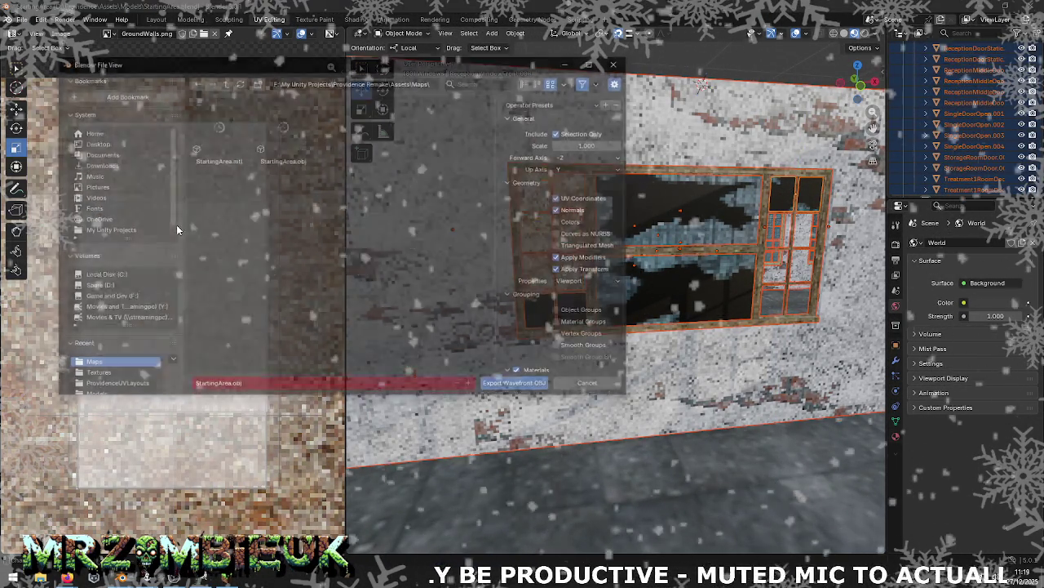
click(487, 386)
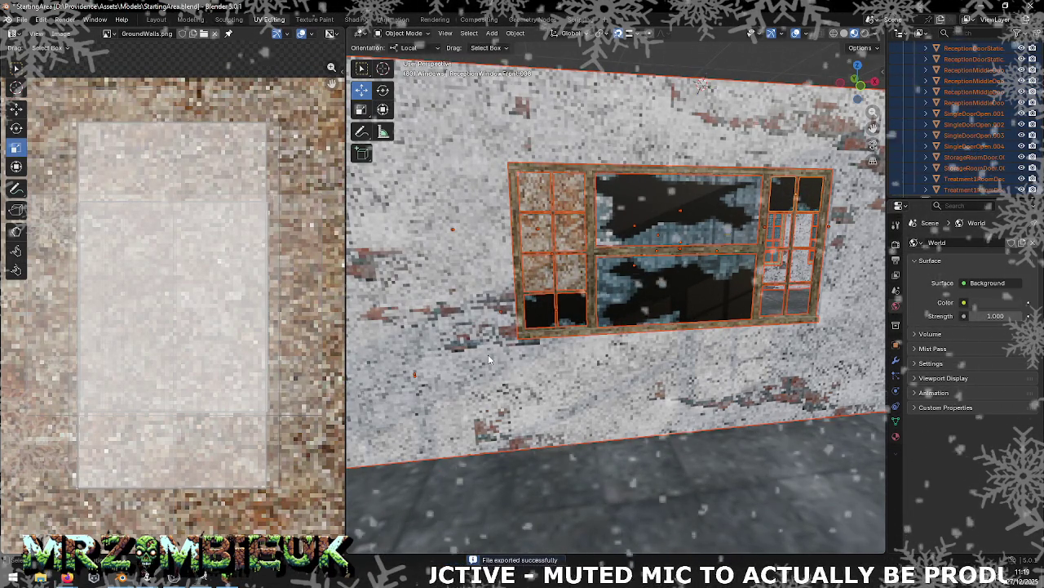
key(alt+Tab)
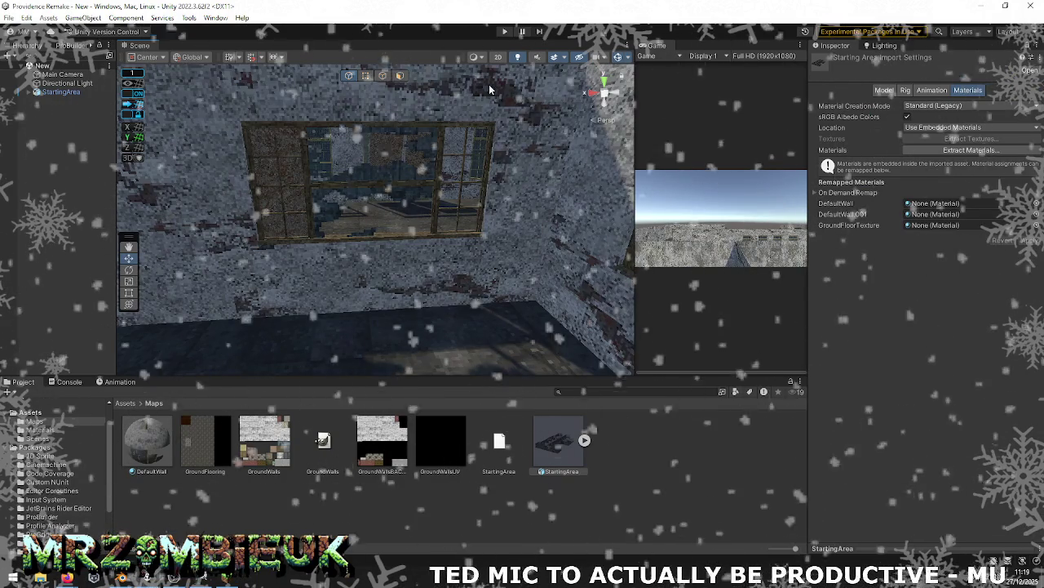
Step: Reimport the StartingArea asset and orbit the Scene view toward the reception window
right_click(568, 445)
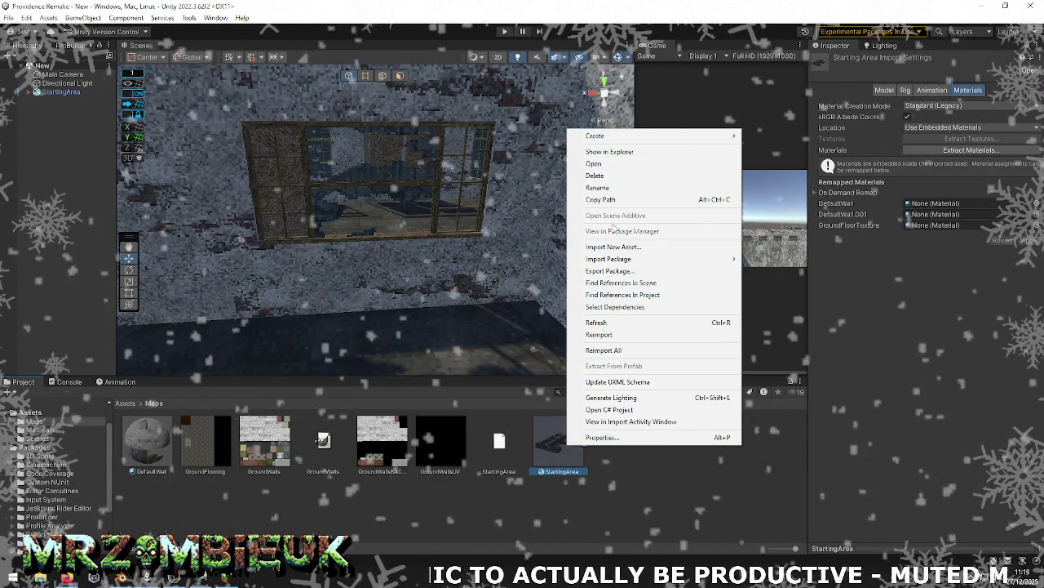
click(600, 334)
mouse_move(523, 293)
alt+mouse_down()
mouse_move(483, 272)
mouse_move(1007, 271)
mouse_move(27, 261)
alt+mouse_up()
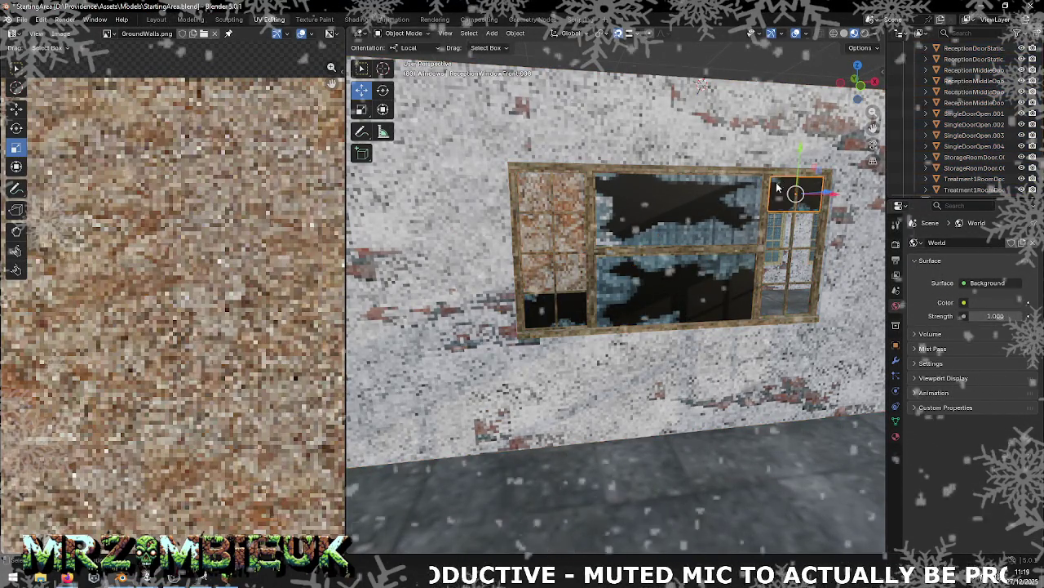
Step: Duplicate the window pane in place and nudge it about 0.005 m along local Z
scroll(744, 218, down, 1)
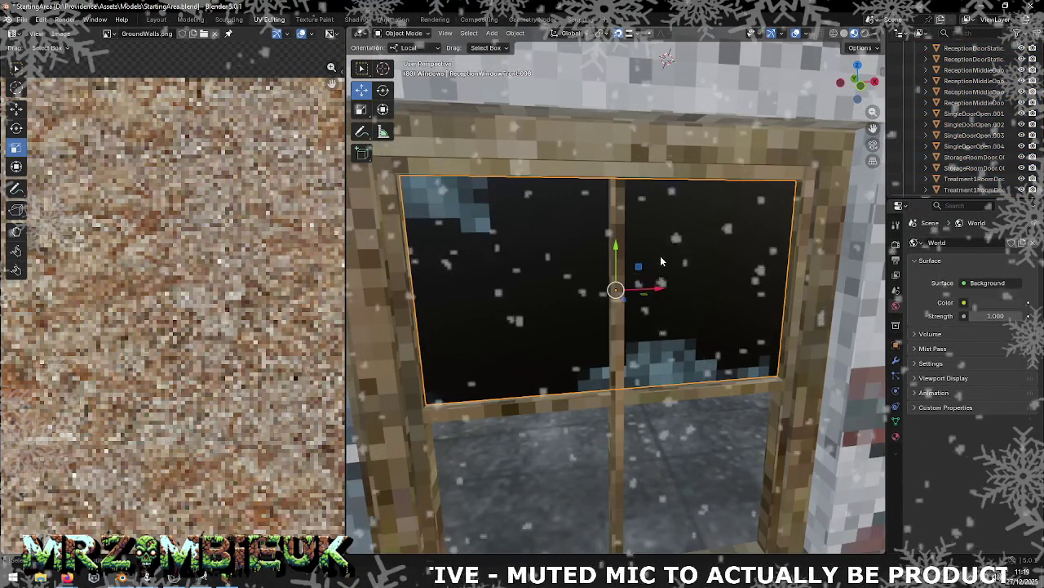
mouse_move(744, 218)
middle_down()
mouse_move(808, 276)
mouse_move(818, 271)
middle_up()
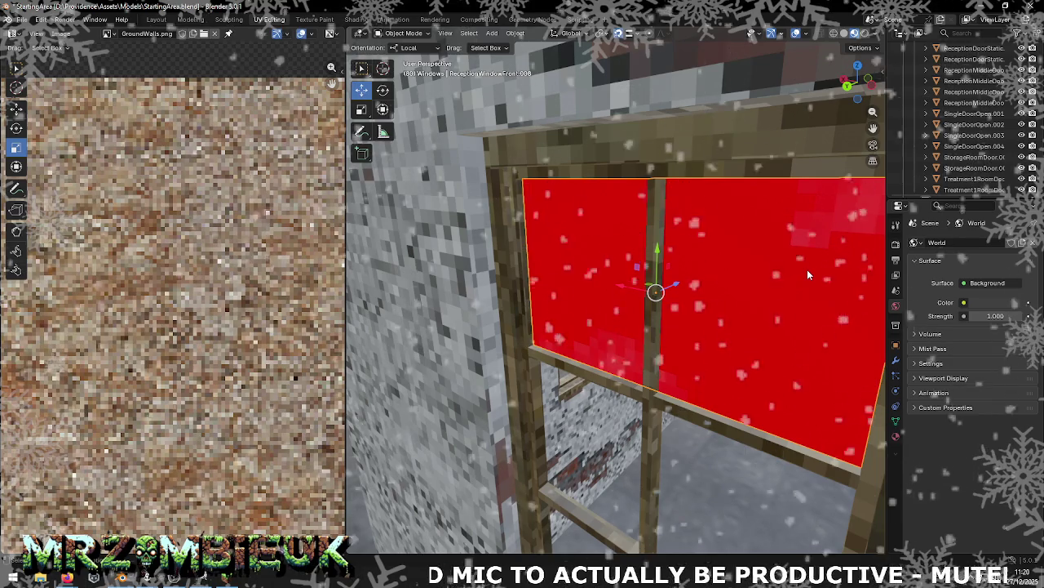
key(shift+d)
right_click(735, 270)
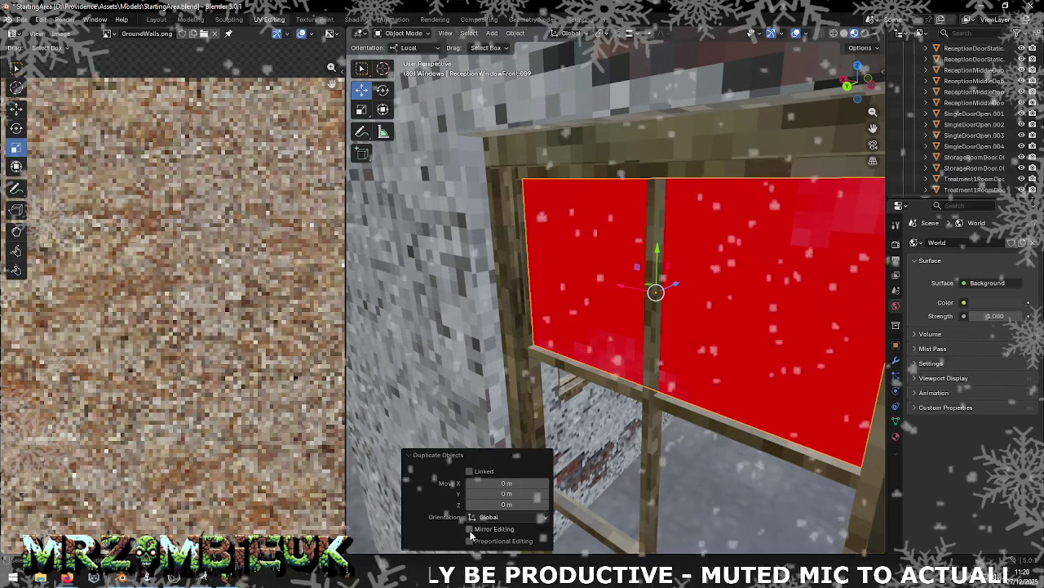
drag(676, 285, 654, 291)
click(492, 33)
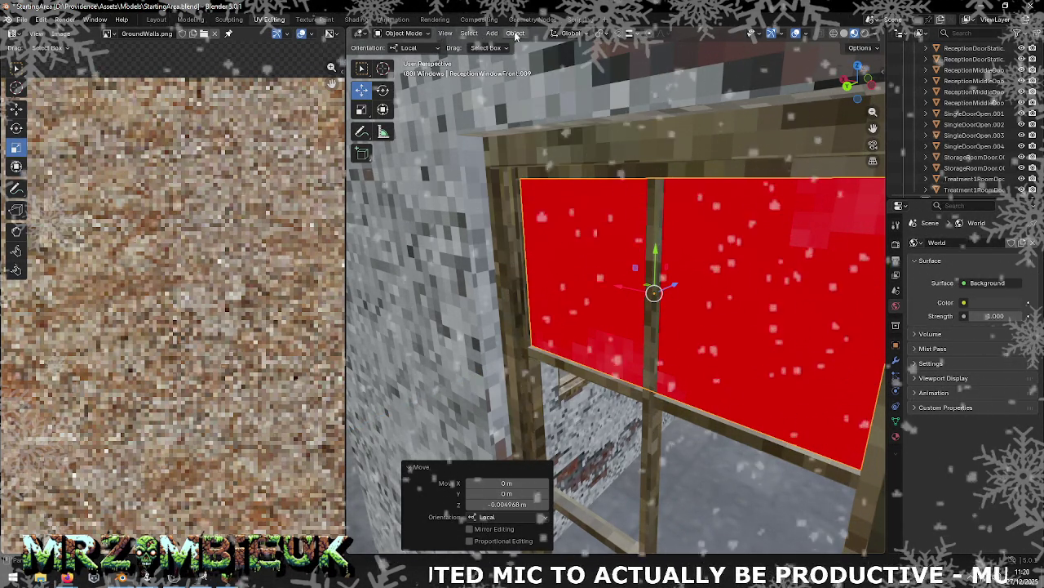
click(515, 34)
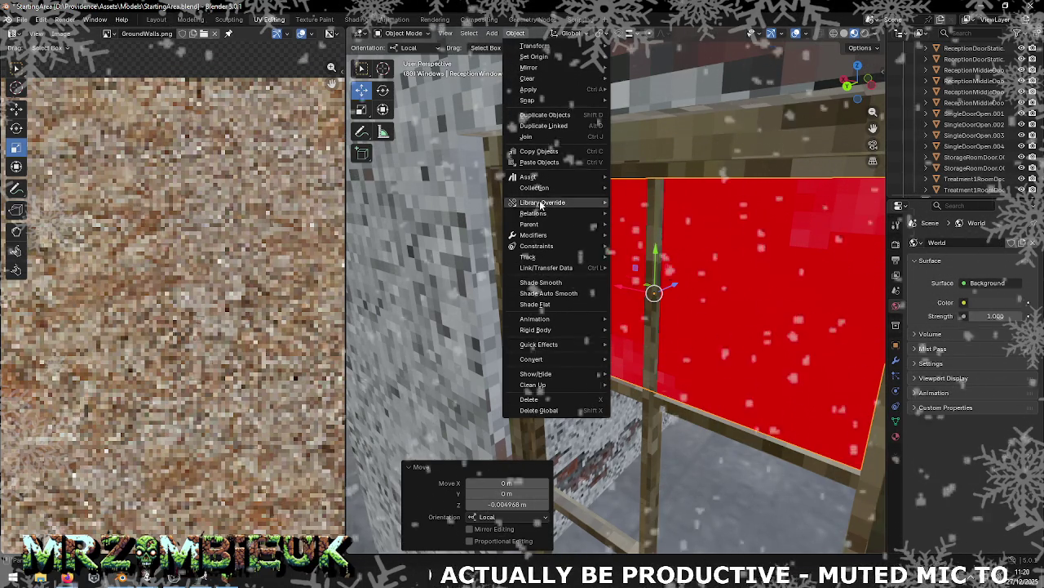
Step: Flip all the duplicate pane's face normals so it shows broken glass
key(Tab)
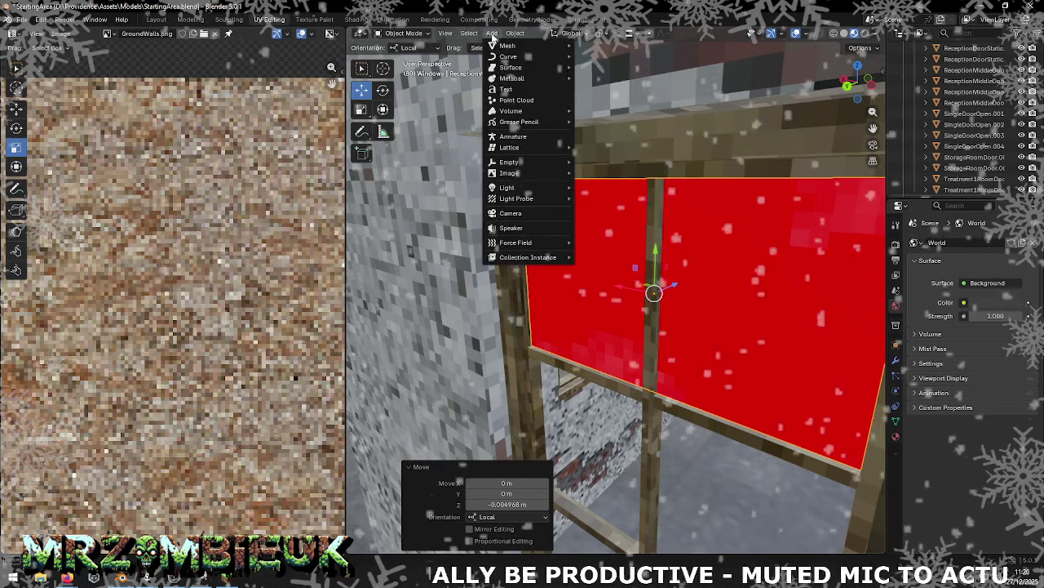
click(540, 33)
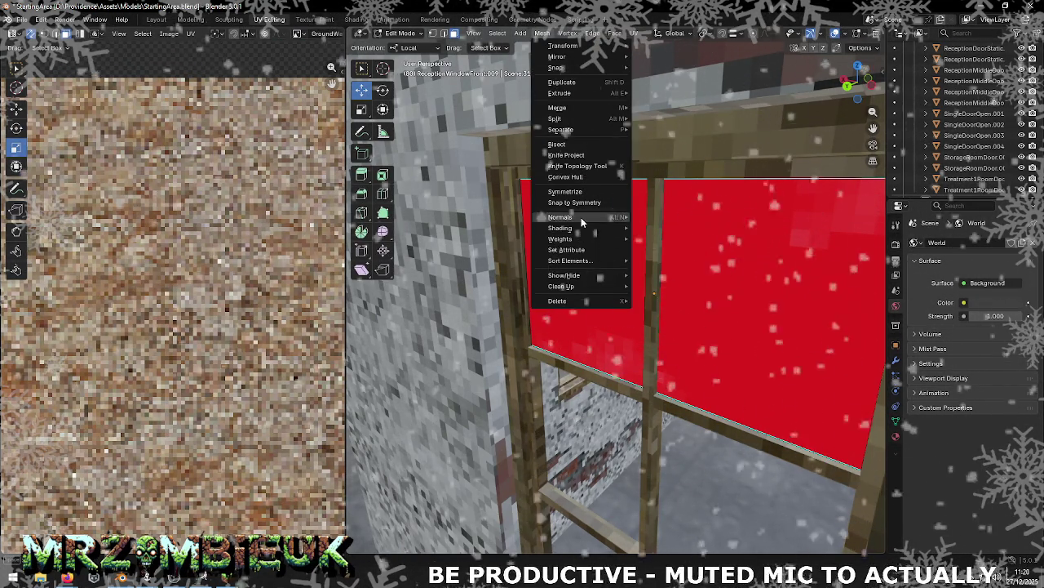
click(653, 221)
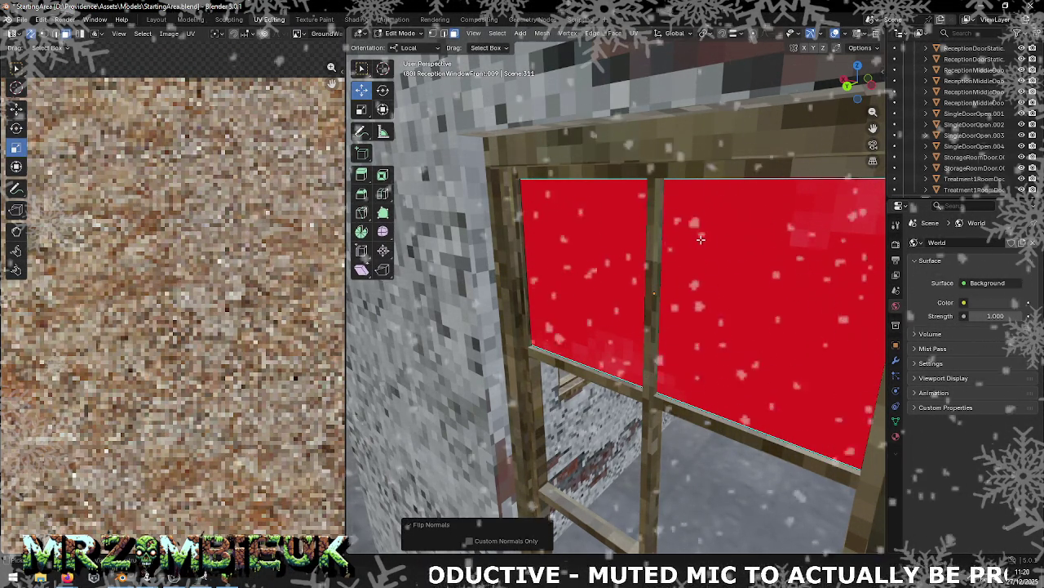
key(a)
click(542, 33)
mouse_move(560, 218)
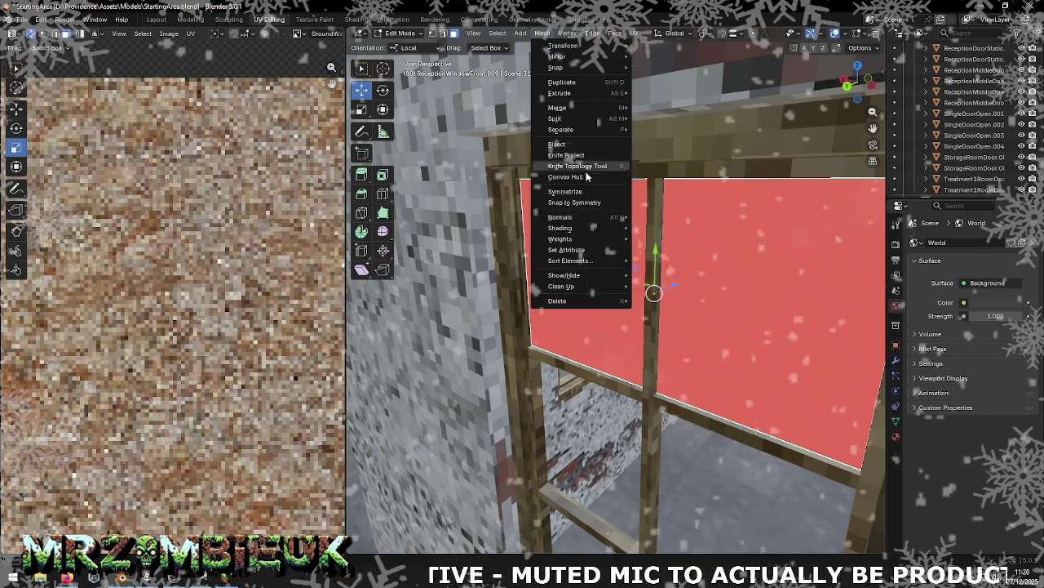
click(681, 229)
mouse_move(681, 229)
middle_down()
mouse_move(644, 224)
mouse_move(647, 207)
middle_up()
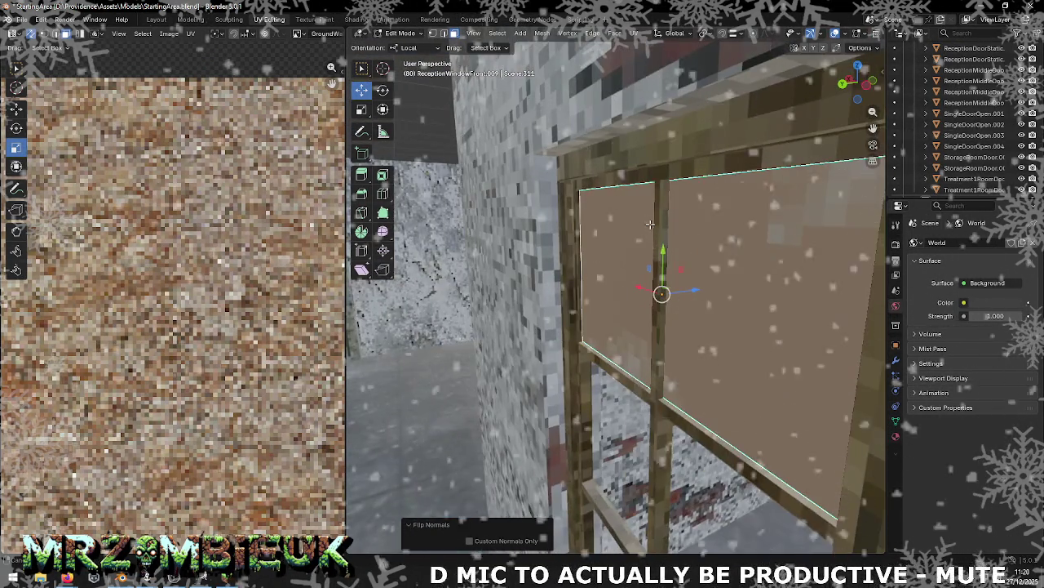
scroll(647, 208, down, 2)
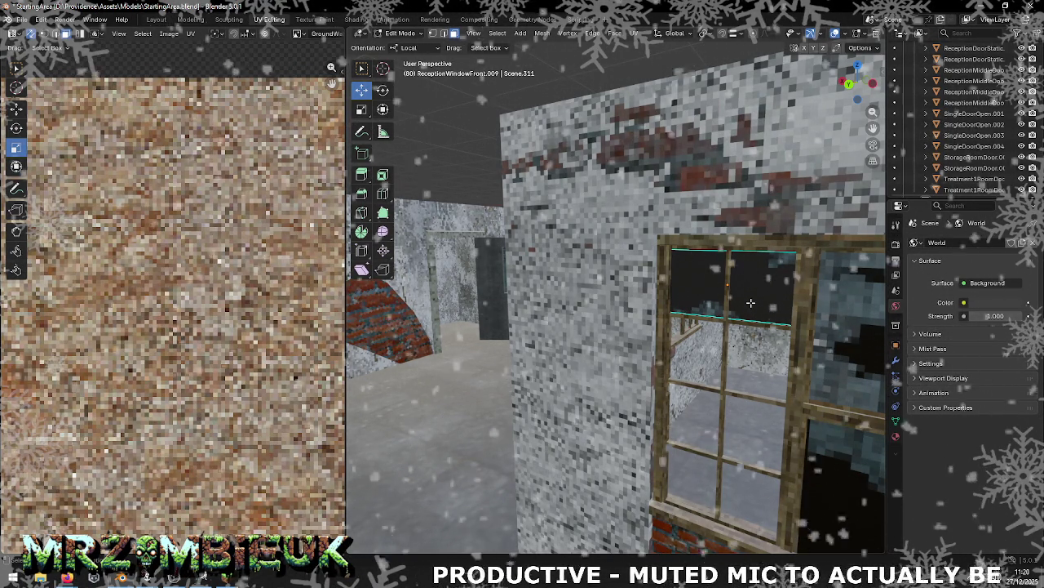
Step: Duplicate the pane and slide the copy down toward the lower opening
key(Tab)
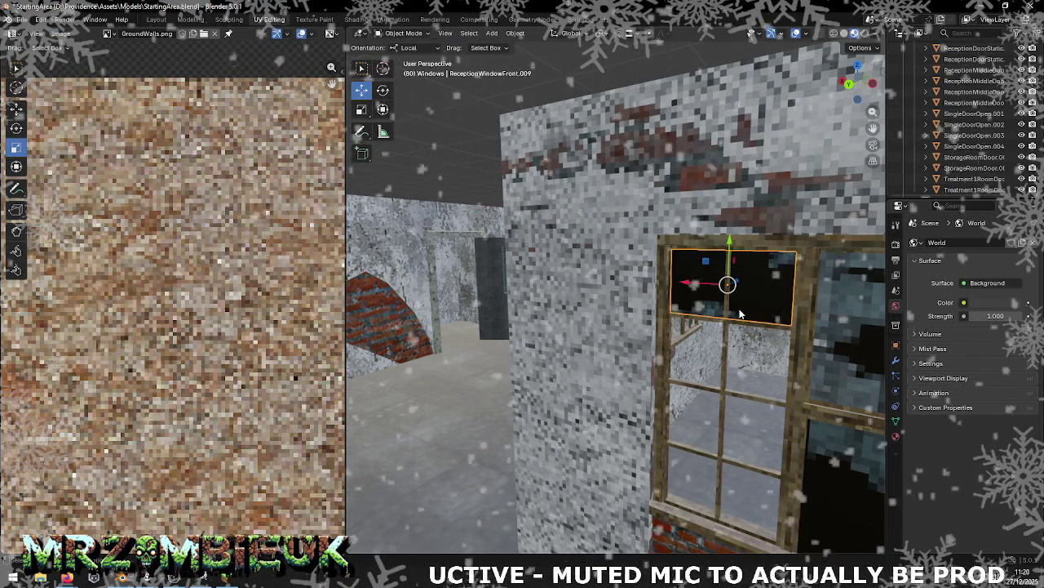
key(shift+d)
right_click(733, 245)
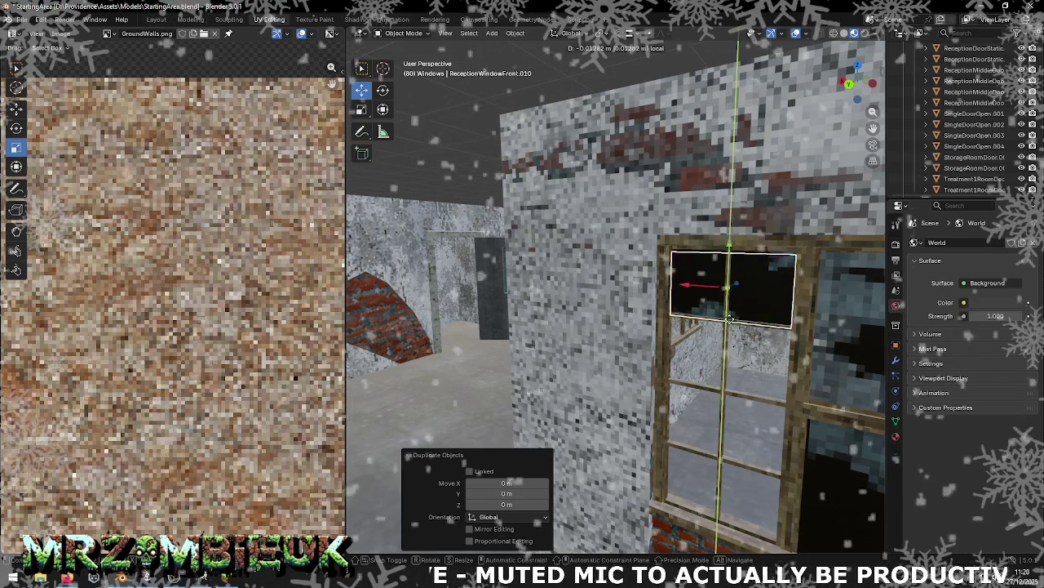
drag(734, 245, 742, 392)
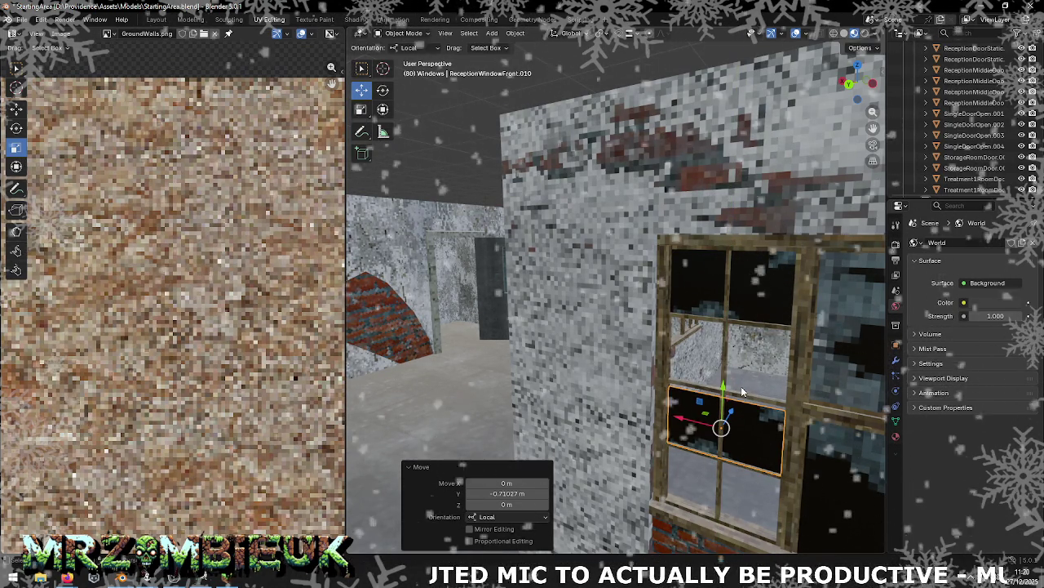
drag(723, 385, 716, 488)
mouse_move(717, 487)
middle_down()
mouse_move(763, 447)
mouse_move(734, 384)
middle_up()
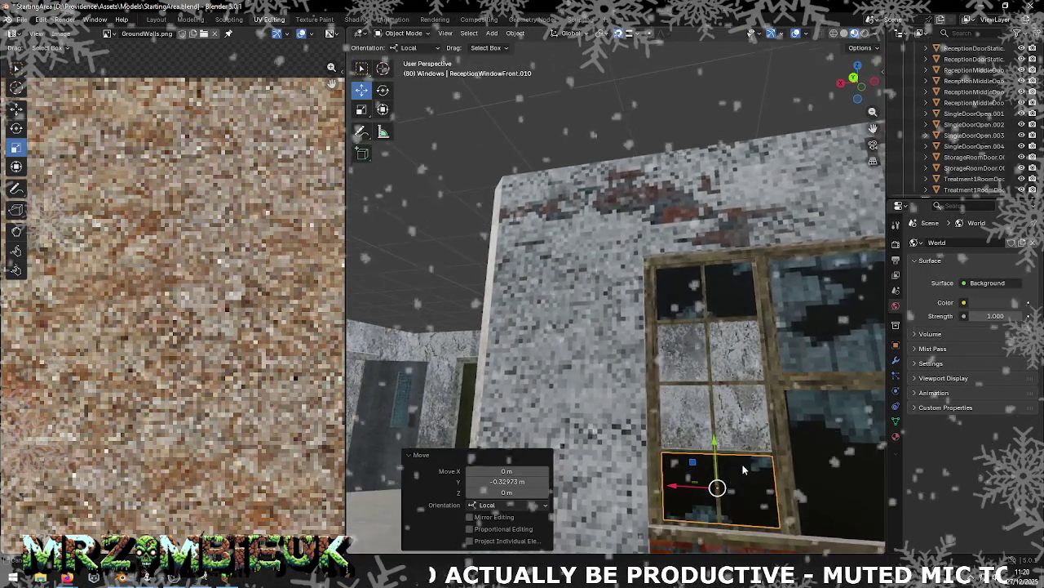
Step: Rotate the copy 90° about local Z and shift it -0.25 m X, -0.12 m Y into the opening
click(383, 90)
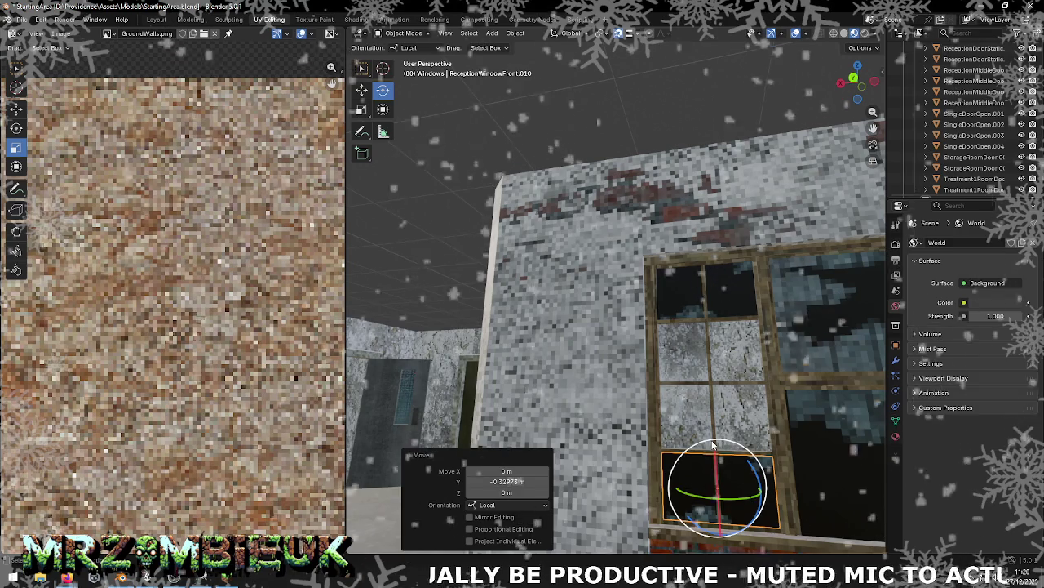
drag(757, 476, 716, 535)
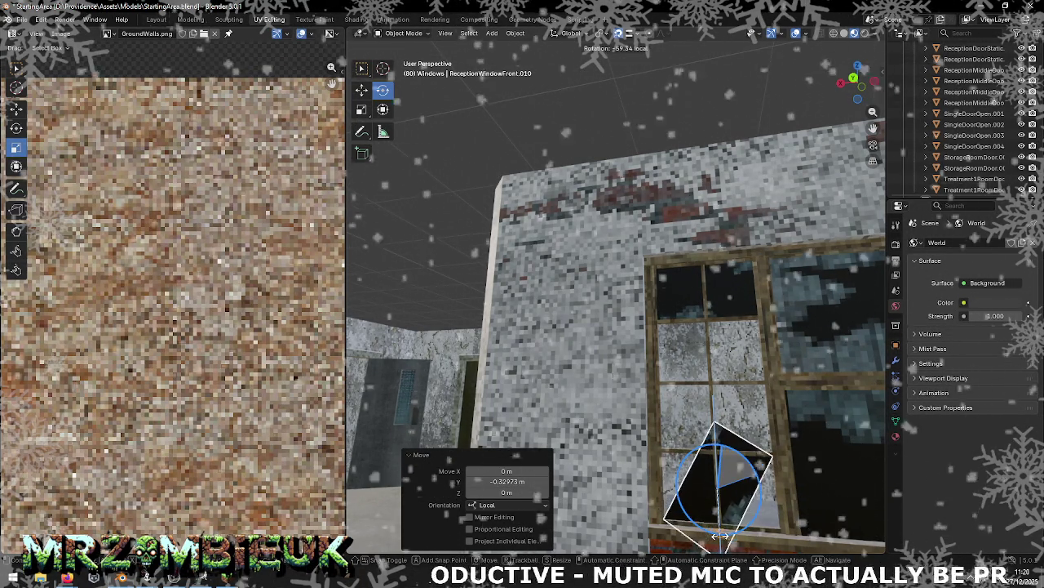
drag(716, 535, 710, 529)
click(507, 481)
text(90)
key(Return)
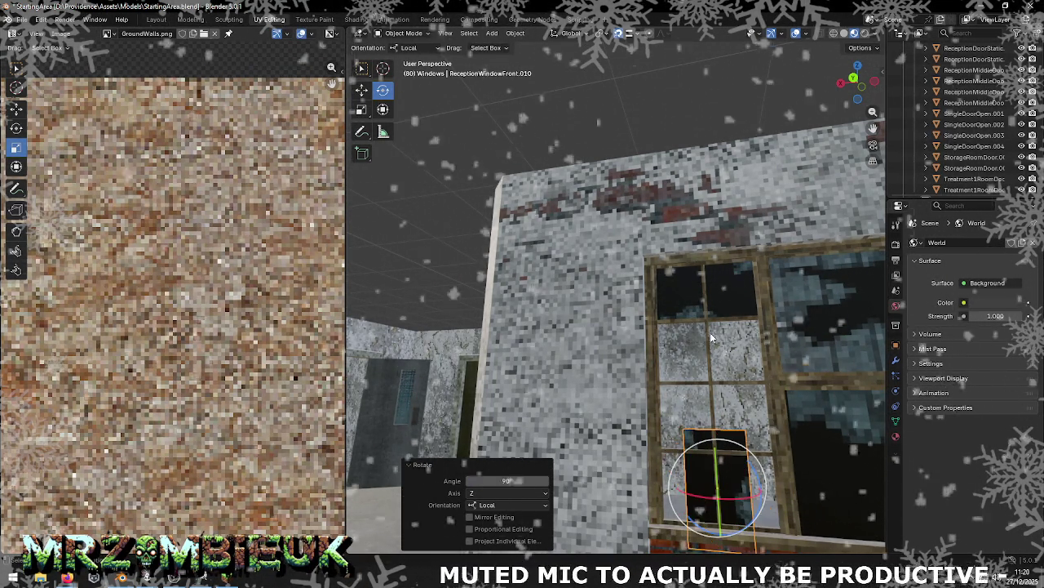
click(361, 90)
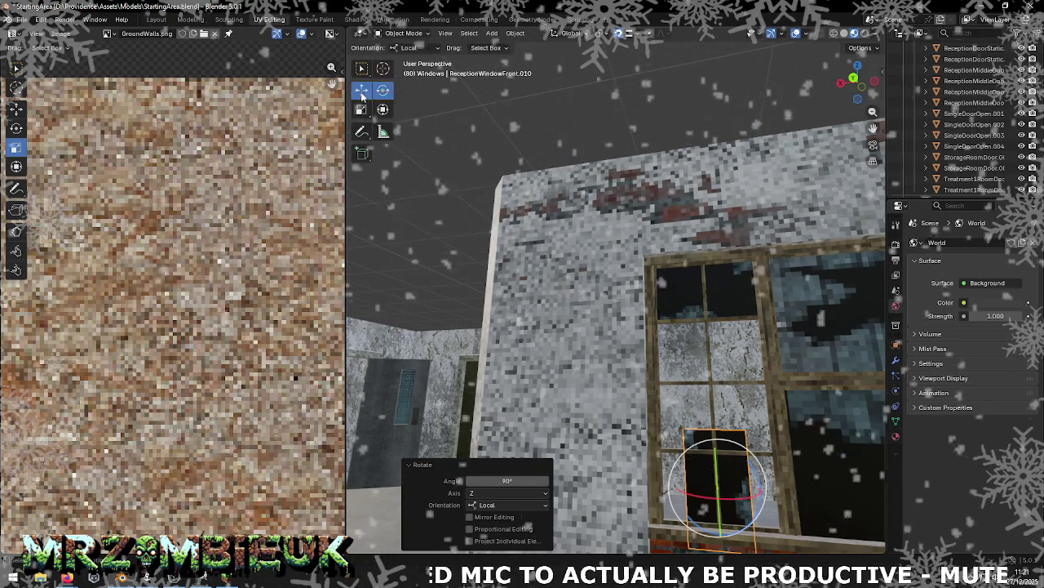
mouse_move(711, 490)
mouse_down()
mouse_move(721, 497)
mouse_move(751, 384)
mouse_up()
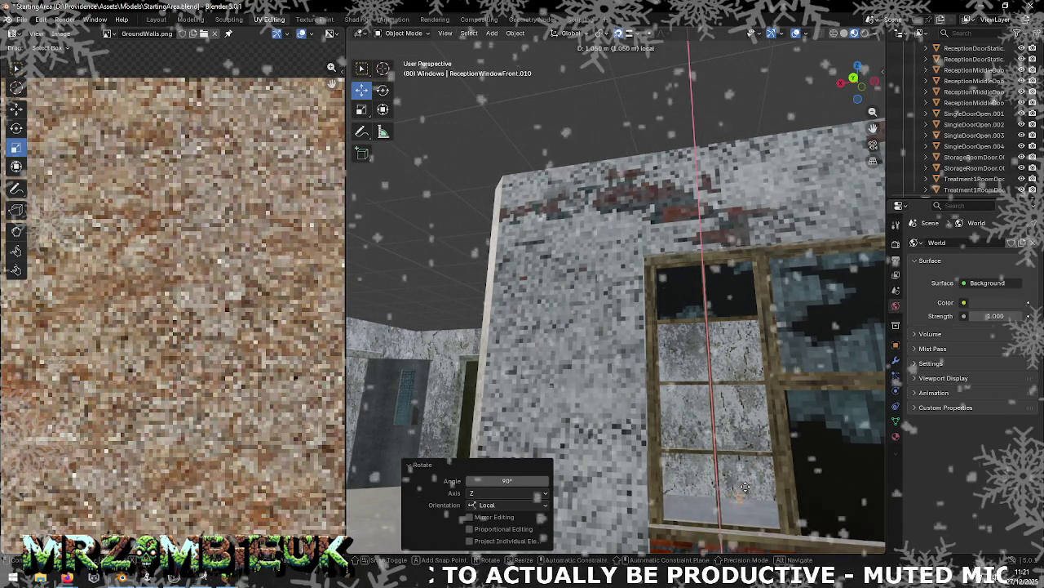
mouse_move(677, 439)
mouse_down()
mouse_move(772, 439)
mouse_move(756, 447)
mouse_up()
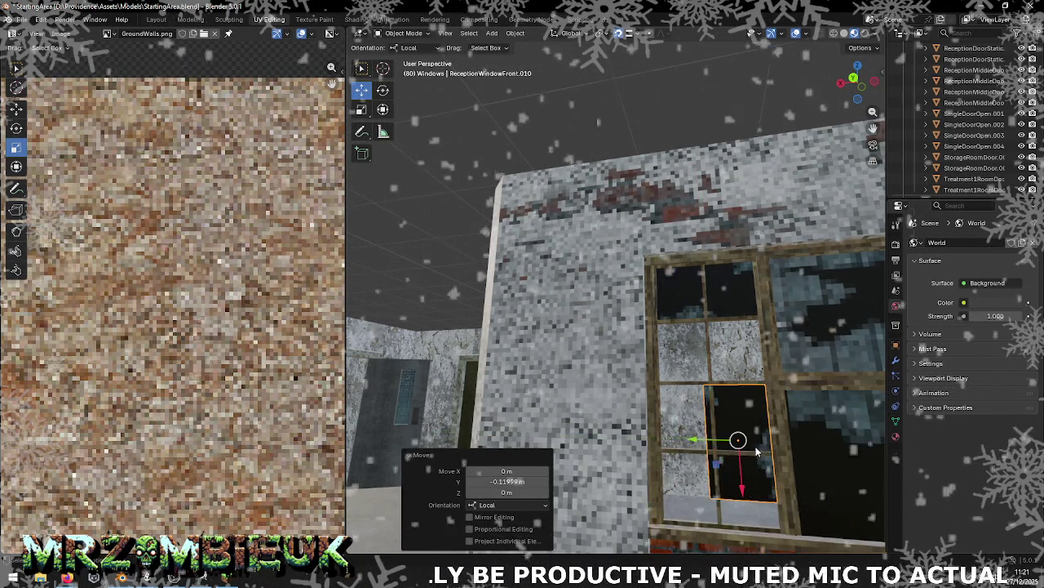
middle_drag(757, 446, 587, 273)
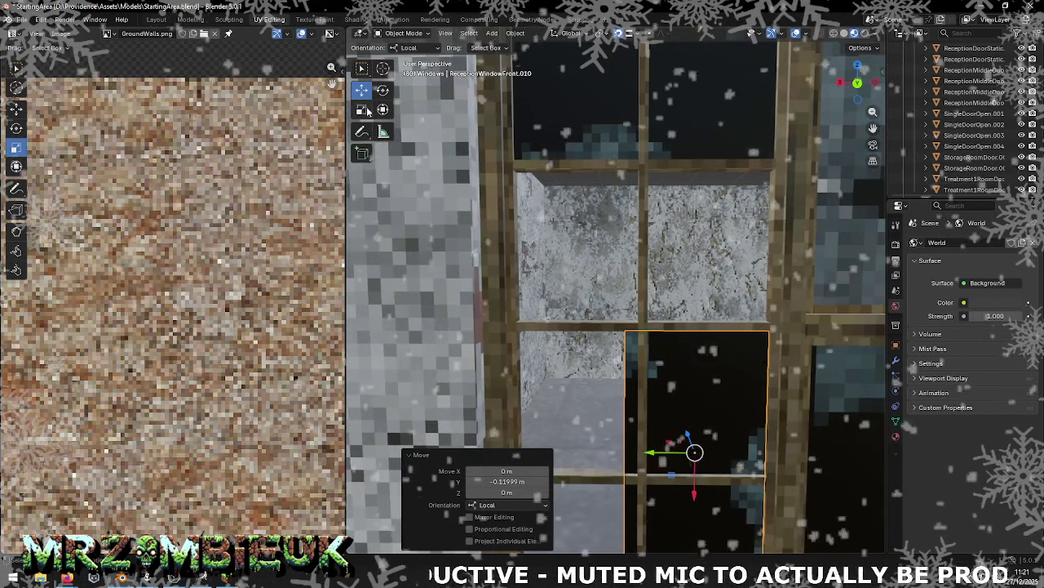
key(Tab)
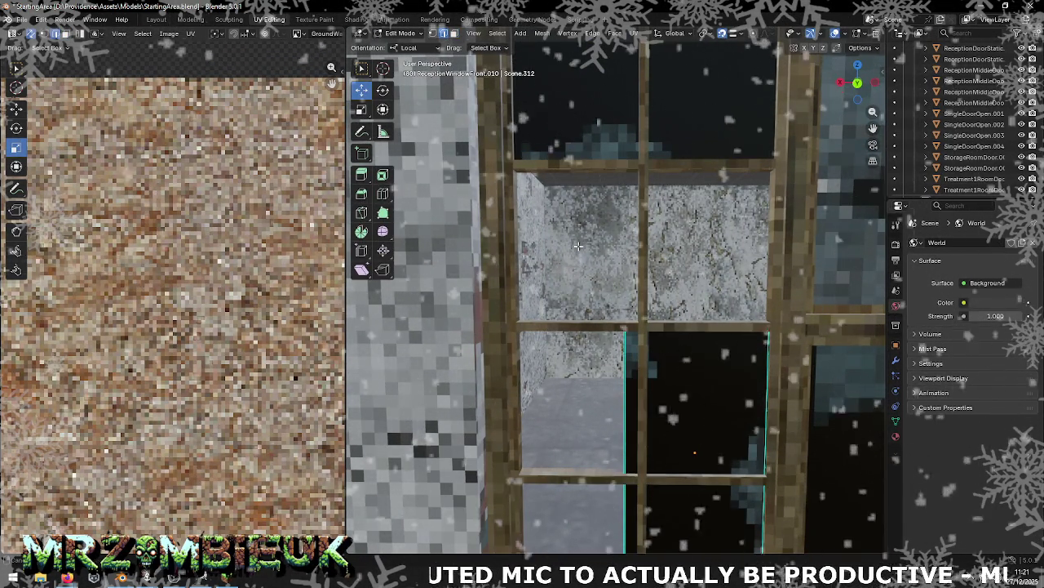
Step: Shift the pane's side edges about -0.02 m along local Y to fit the frame
middle_drag(578, 246, 535, 127)
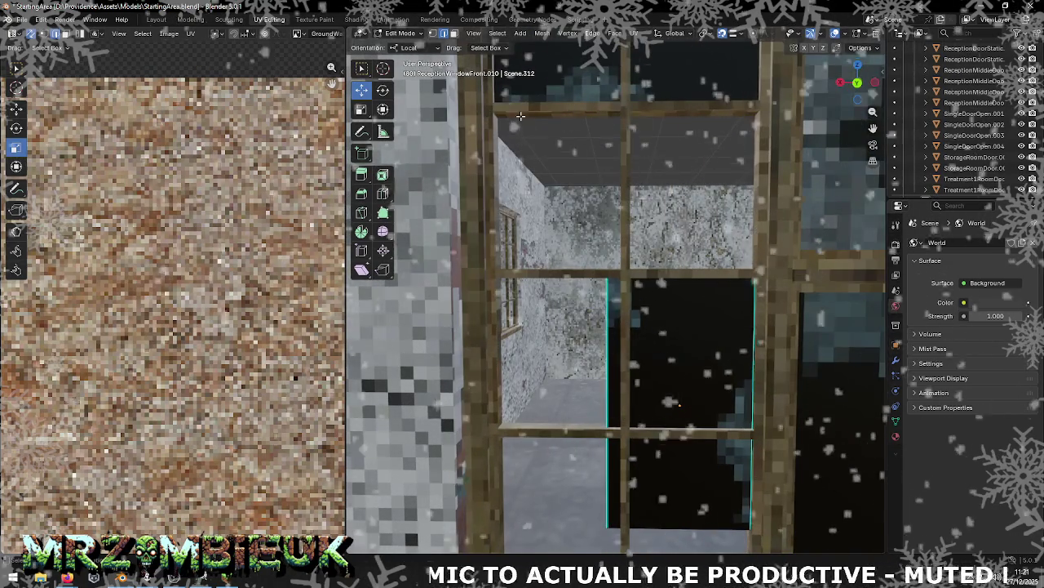
click(607, 311)
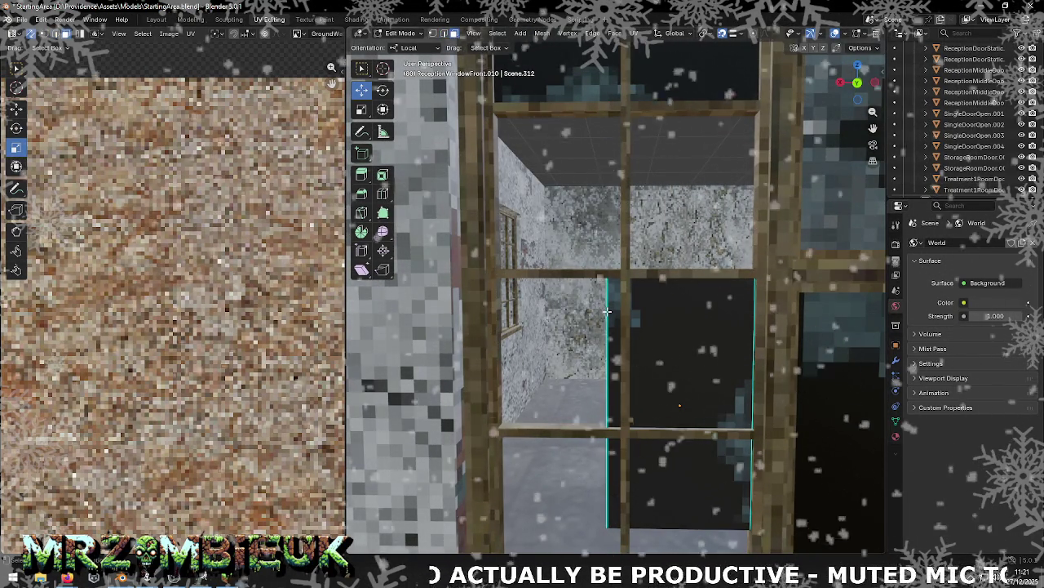
click(664, 332)
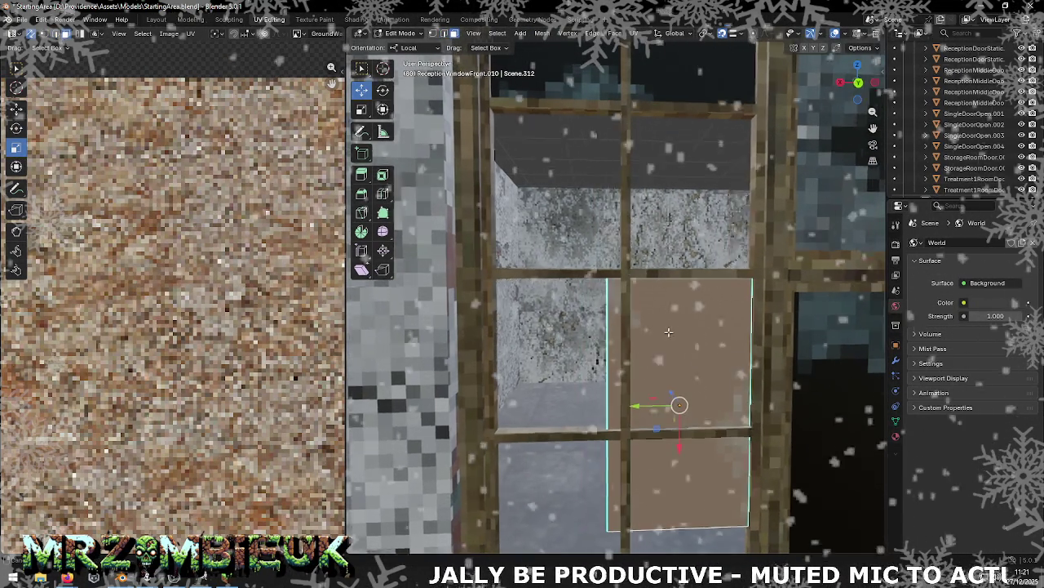
middle_drag(665, 332, 625, 328)
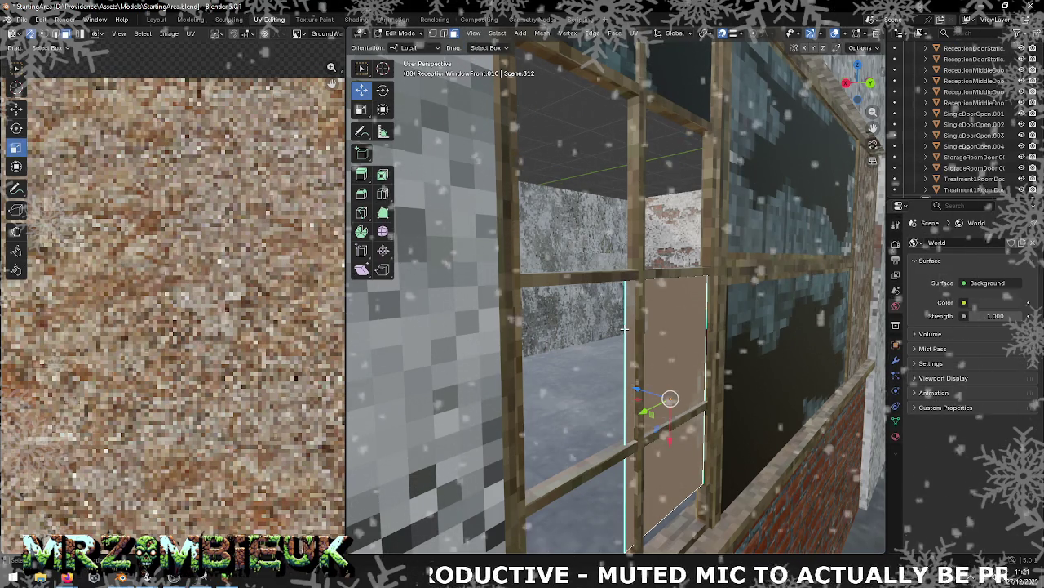
scroll(630, 356, up, 3)
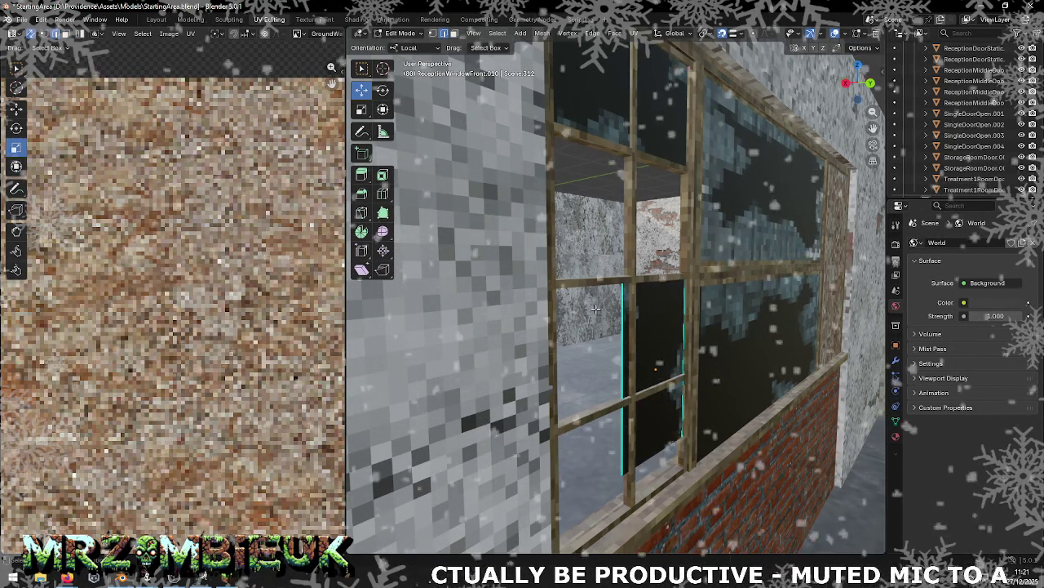
drag(597, 392, 591, 393)
middle_drag(591, 393, 609, 360)
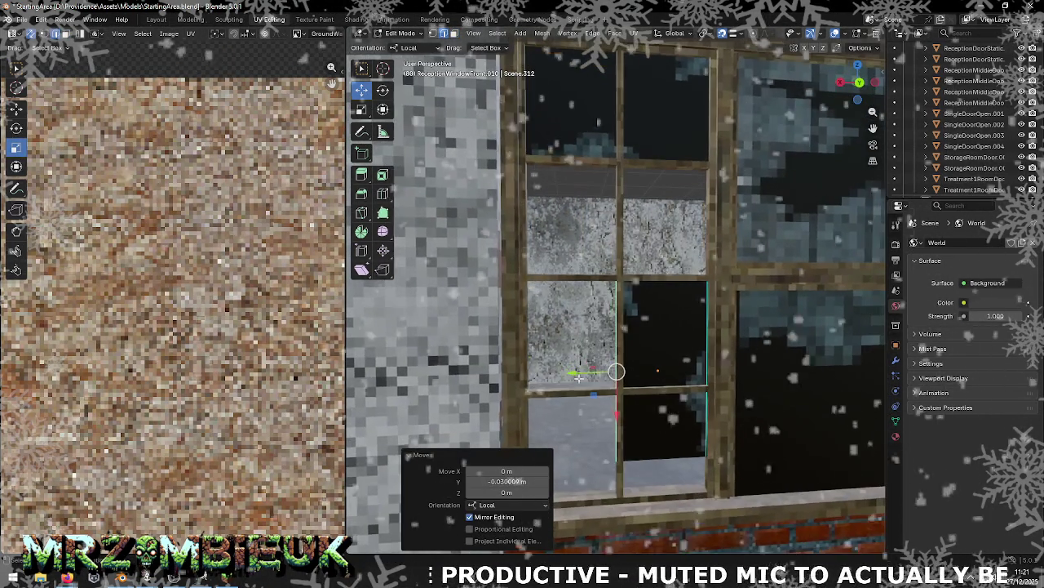
click(623, 368)
Step: Move the pane's bottom edge 0.11 m along local X down to the sill
middle_drag(622, 368, 647, 407)
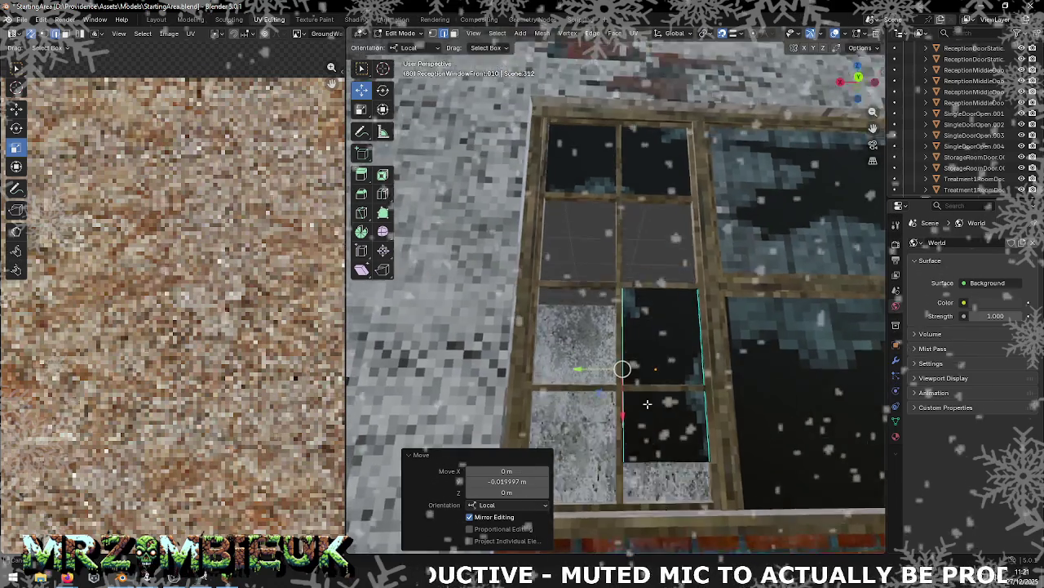
click(667, 462)
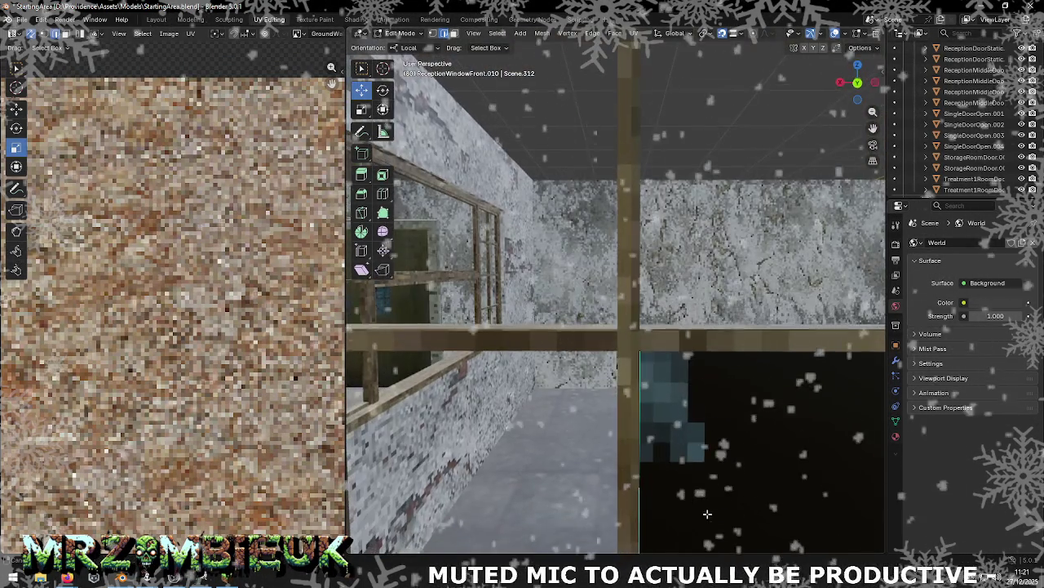
middle_drag(707, 513, 691, 403)
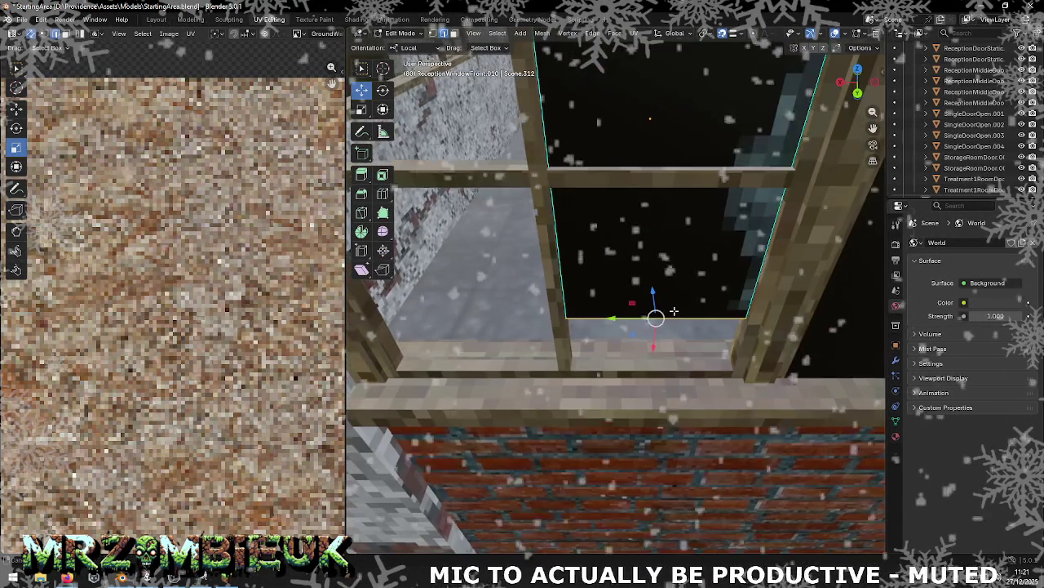
click(652, 357)
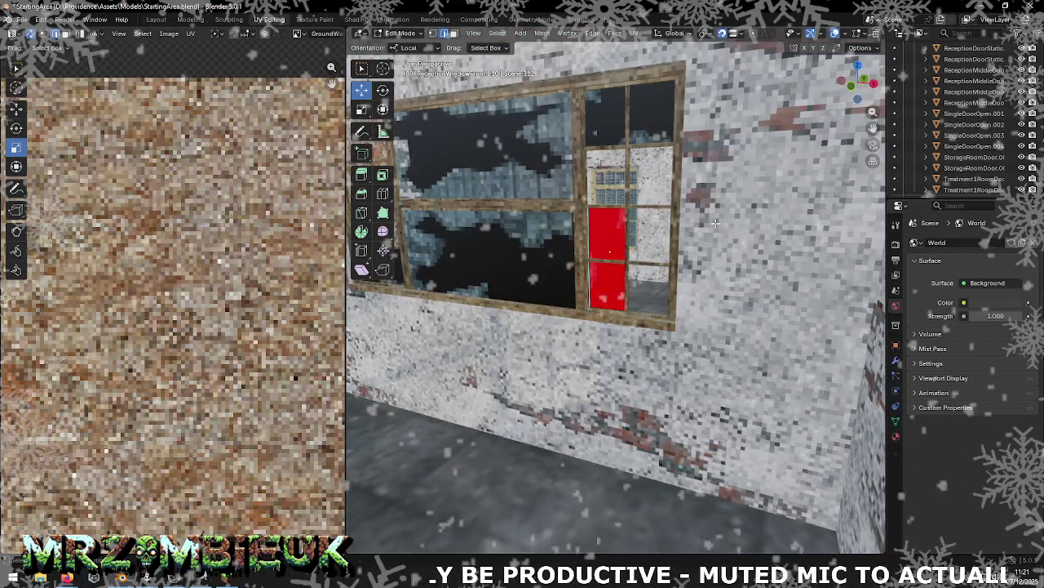
middle_drag(715, 222, 653, 204)
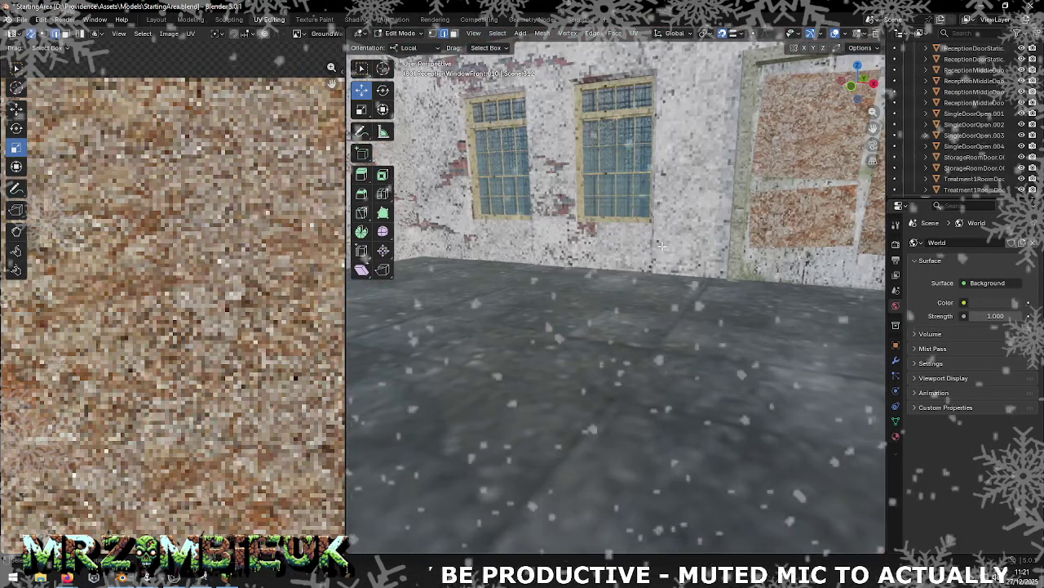
Step: Duplicate the red window face in place and nudge it 0.006291 m along local Z
scroll(639, 191, up, 4)
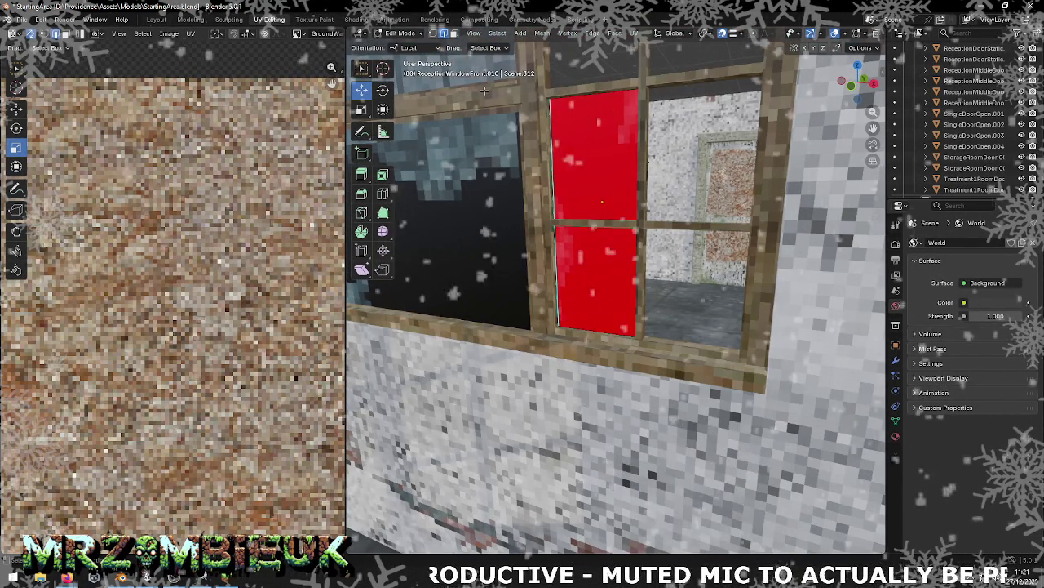
click(443, 33)
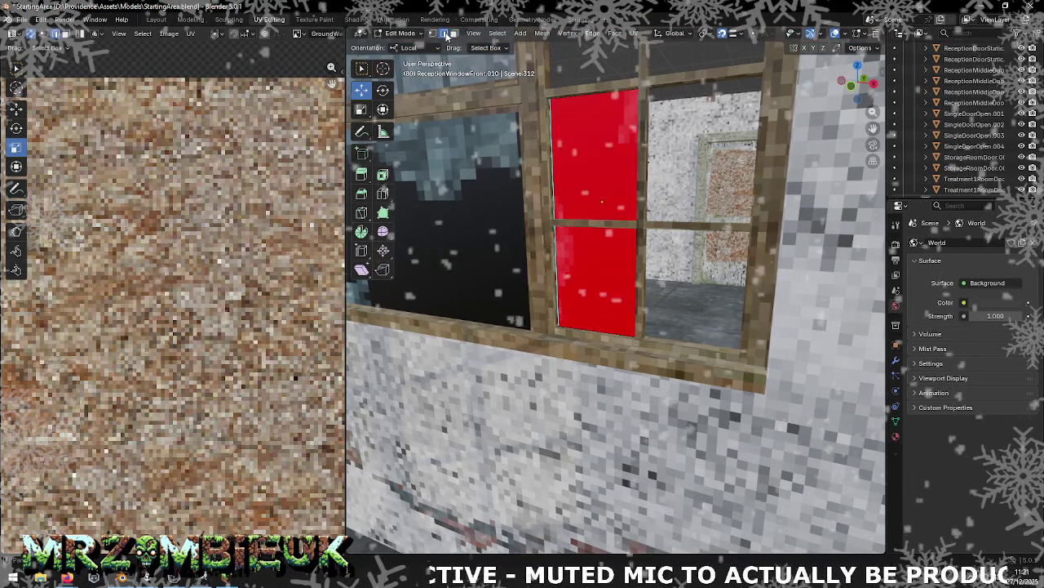
key(3)
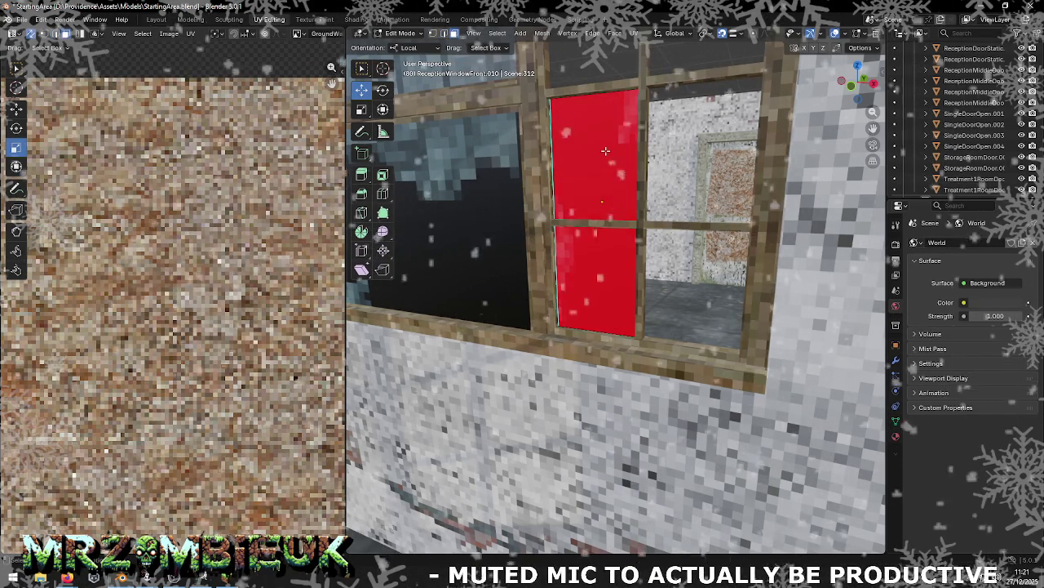
middle_drag(583, 175, 605, 159)
click(605, 159)
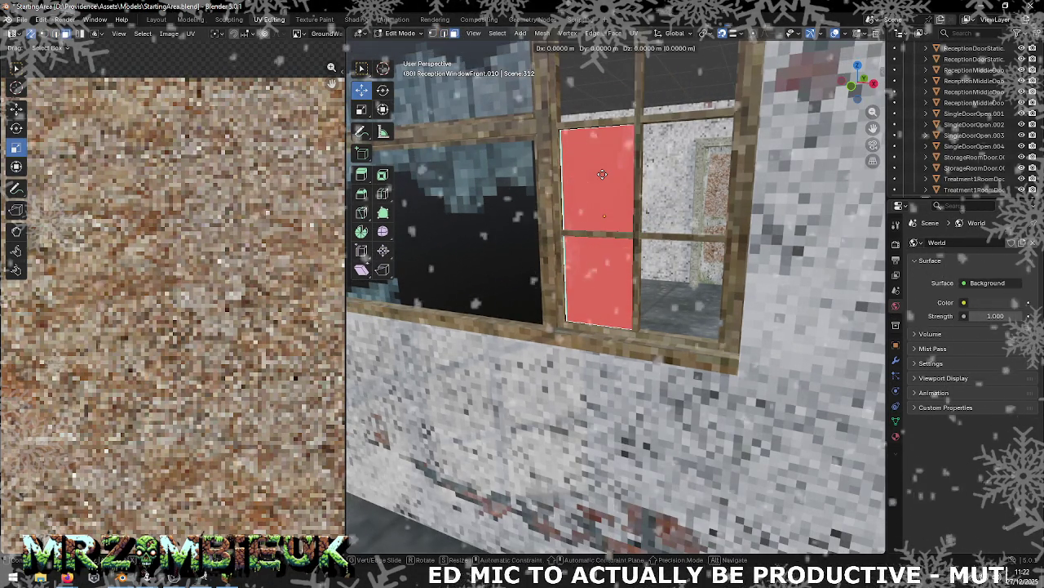
key(shift+d)
right_click(602, 174)
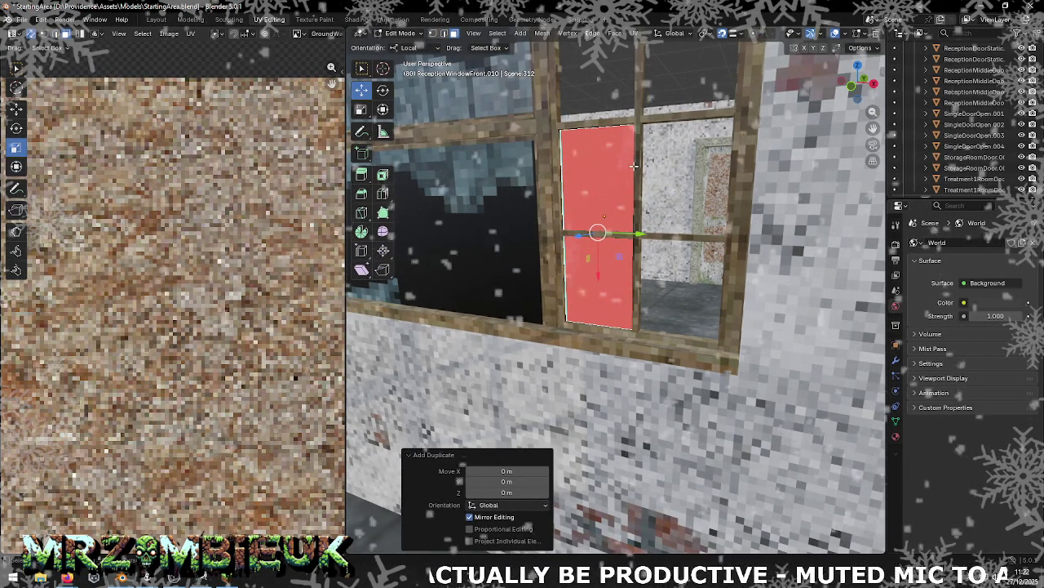
click(586, 232)
key(g)
key(z)
key(z)
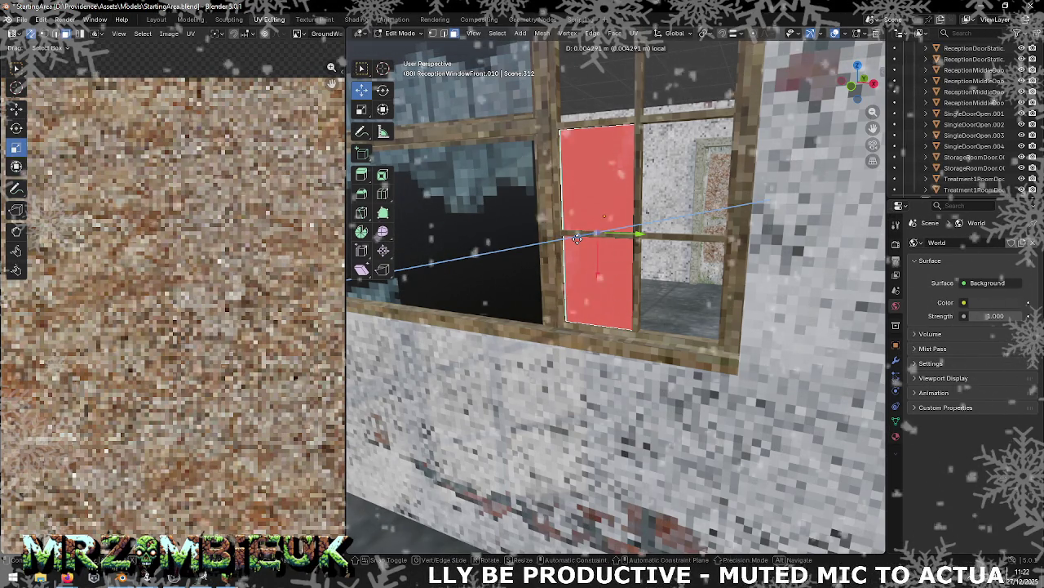
click(577, 237)
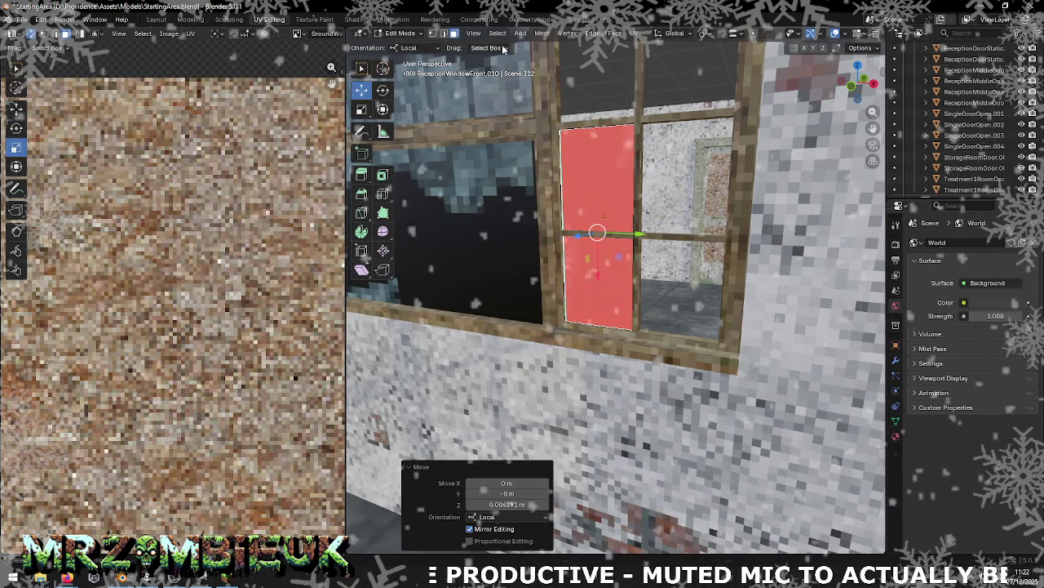
Step: Flip the duplicate face's normals and save StartingArea.blend
click(541, 33)
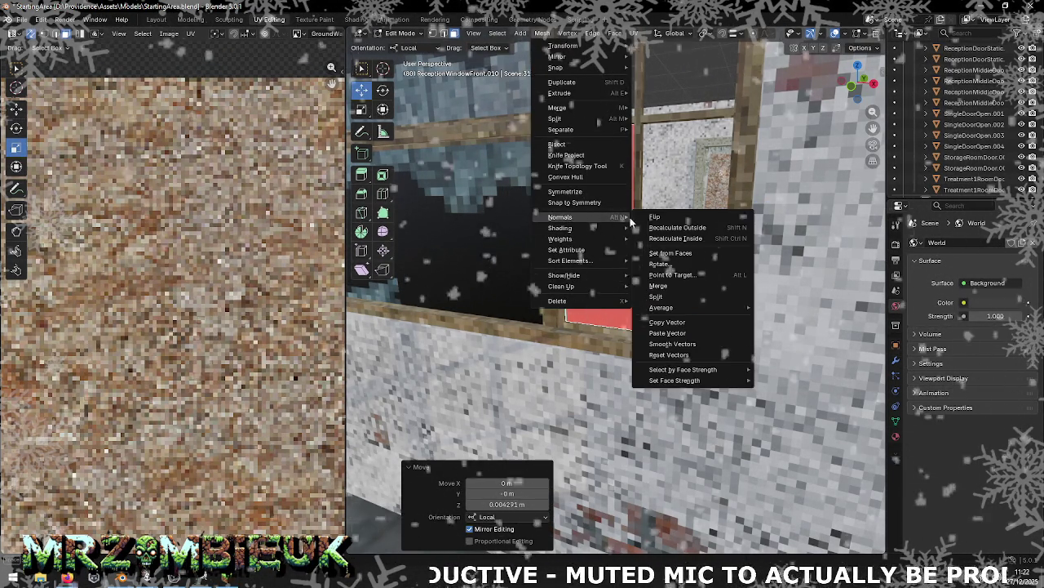
click(655, 217)
middle_drag(675, 214, 530, 245)
scroll(481, 253, down, 5)
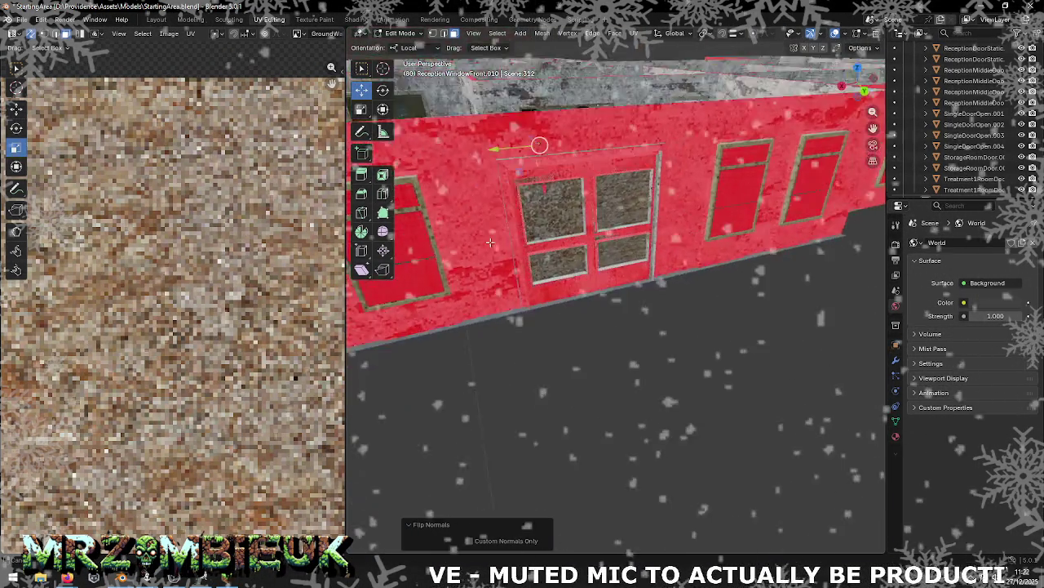
key(ctrl+s)
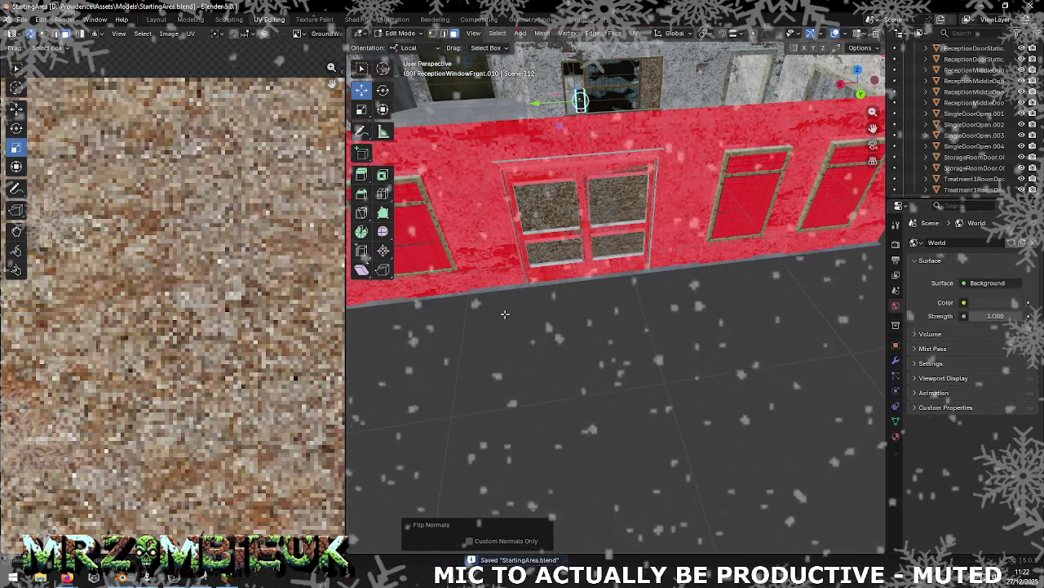
click(541, 334)
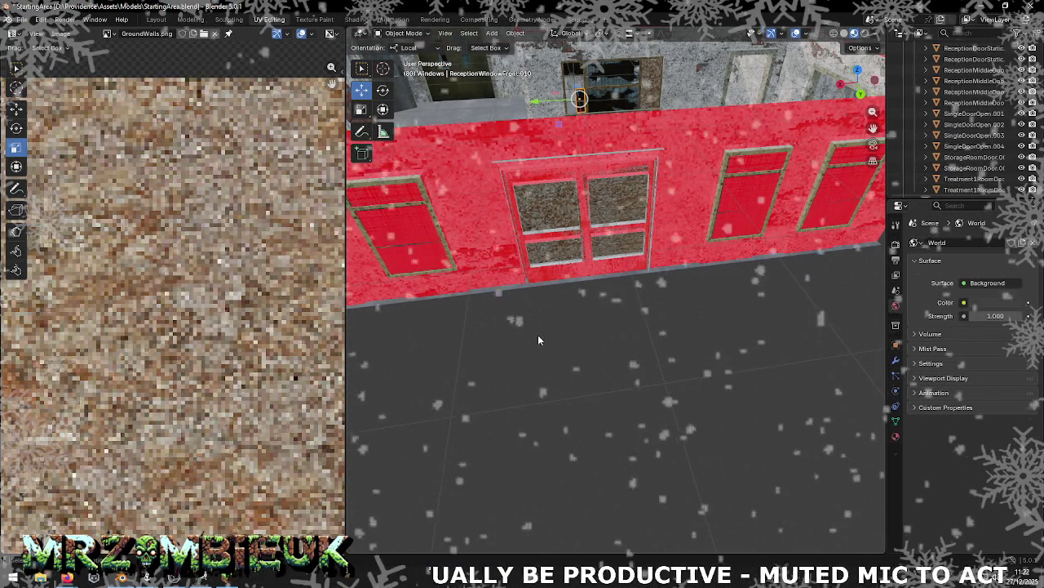
Step: Re-export the model as Wavefront OBJ StartingArea.obj into the Maps folder and return to Unity
key(Tab)
click(22, 18)
mouse_move(40, 185)
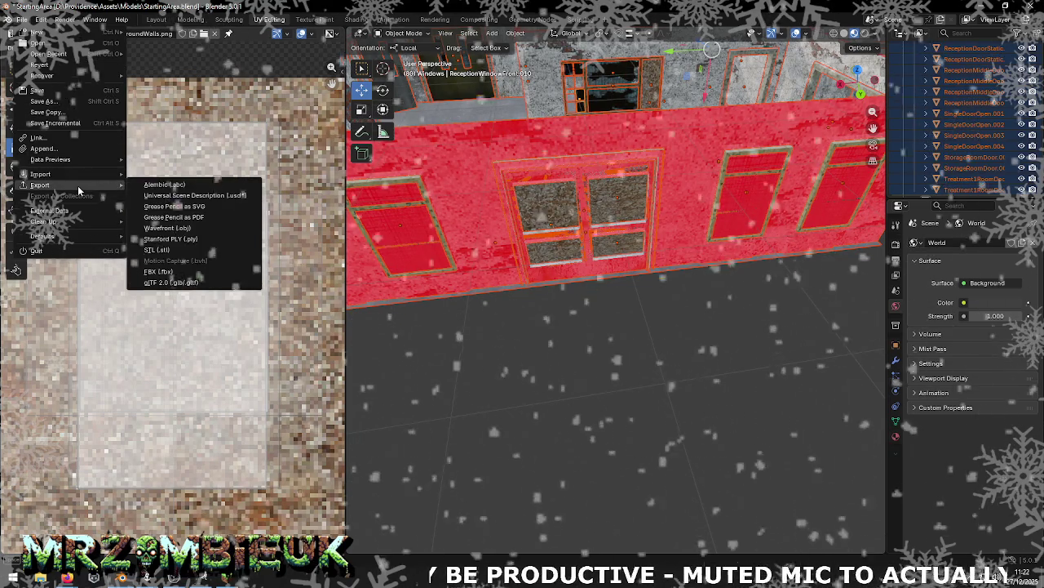
click(178, 228)
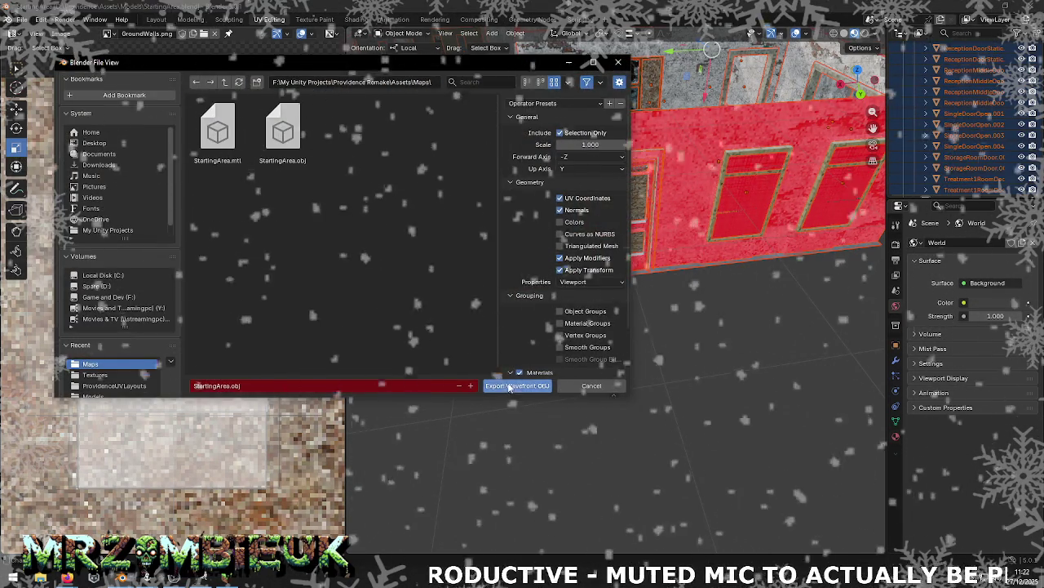
click(510, 387)
key(alt+Tab)
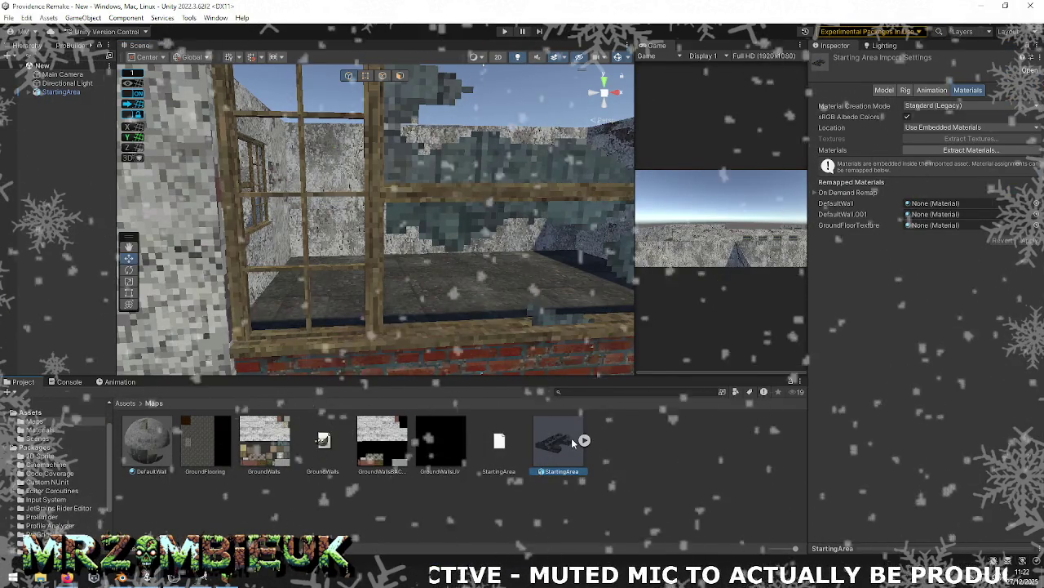
Step: Reimport StartingArea and select its window mesh to inspect the broken-glass panes
right_click(559, 445)
click(604, 327)
mouse_move(571, 269)
right_down()
mouse_move(547, 242)
mouse_move(38, 251)
mouse_move(720, 238)
mouse_move(849, 255)
mouse_move(451, 329)
mouse_move(460, 304)
right_up()
click(437, 314)
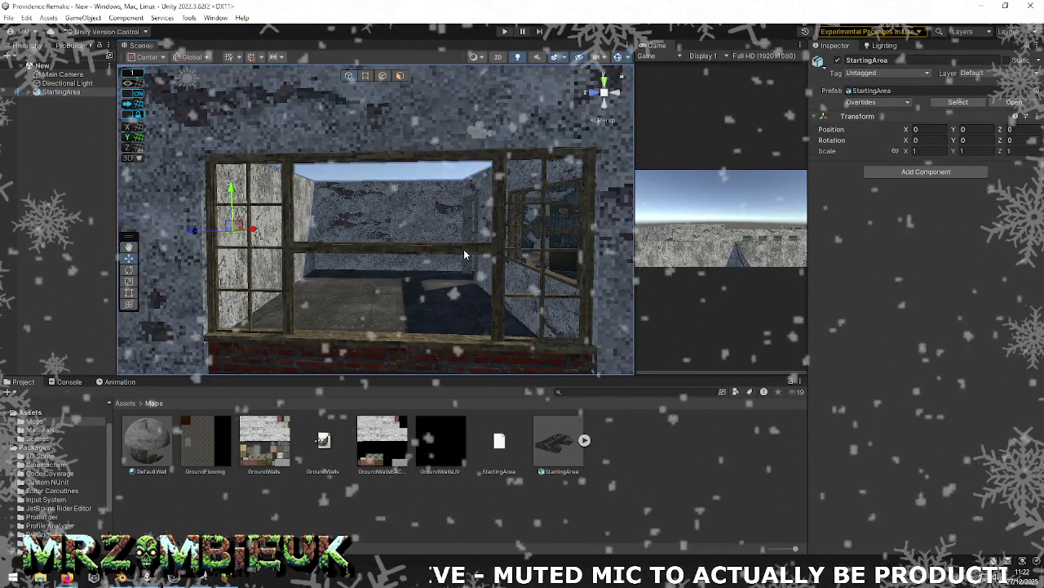
click(465, 255)
Step: Frame the reception front window in Blender and save StartingArea.blend
key(f)
key(alt+Tab)
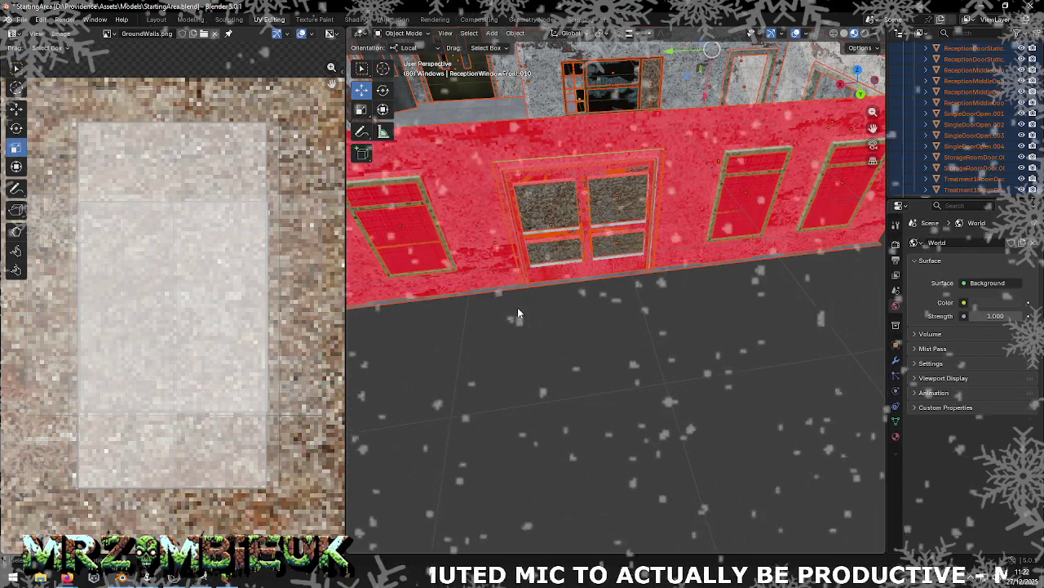
mouse_move(544, 301)
middle_down()
mouse_move(499, 262)
mouse_move(670, 279)
mouse_move(552, 240)
middle_up()
click(670, 279)
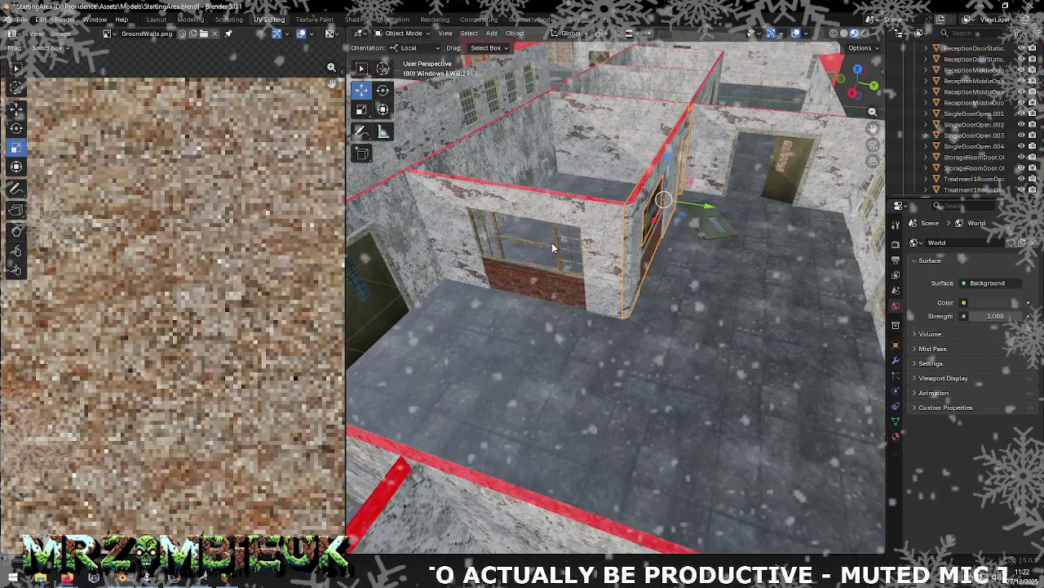
click(557, 246)
key(KP_Decimal)
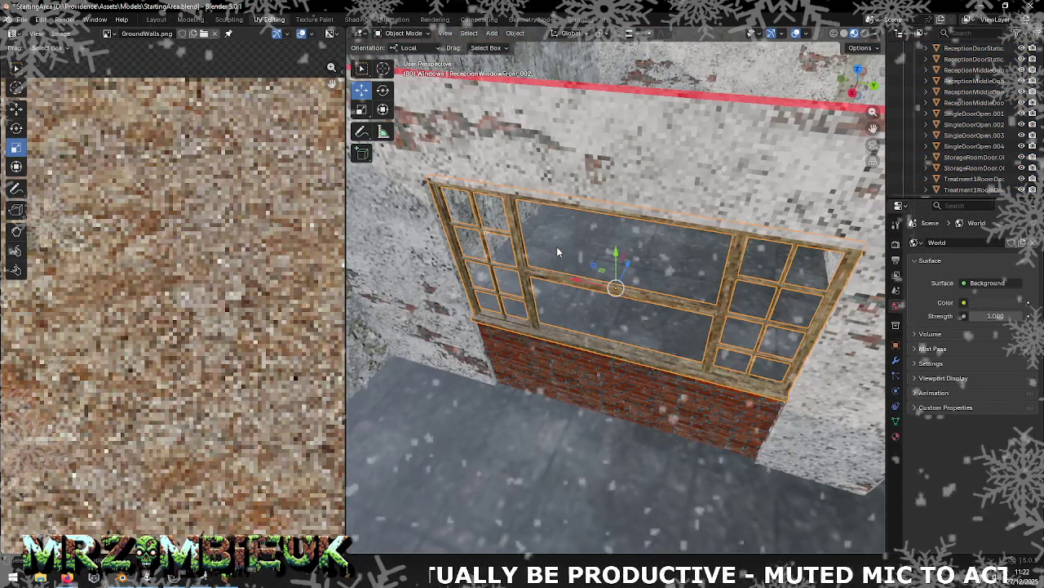
key(ctrl+s)
Step: Orbit around the reception window, then compare against the chipboard board in Unity
mouse_move(560, 251)
middle_down()
mouse_move(588, 314)
mouse_move(617, 243)
middle_up()
scroll(588, 314, up, 4)
scroll(617, 243, down, 2)
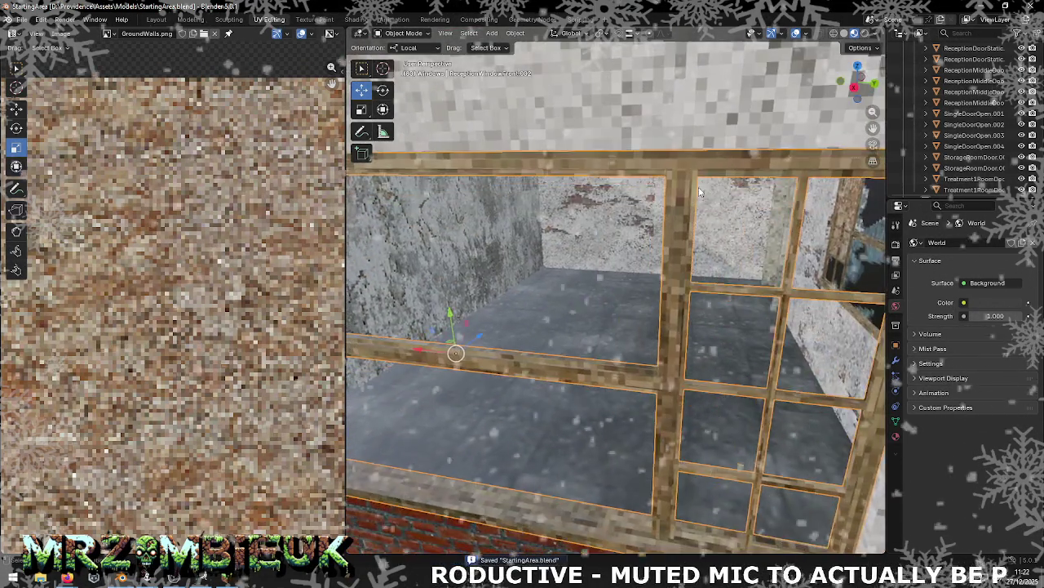
scroll(676, 228, down, 2)
middle_drag(675, 228, 619, 284)
key(alt+Tab)
key(alt+Tab)
mouse_move(619, 287)
alt+mouse_down()
mouse_move(523, 289)
mouse_move(530, 265)
mouse_move(753, 298)
mouse_move(981, 296)
alt+mouse_up()
click(529, 265)
key(alt+Tab)
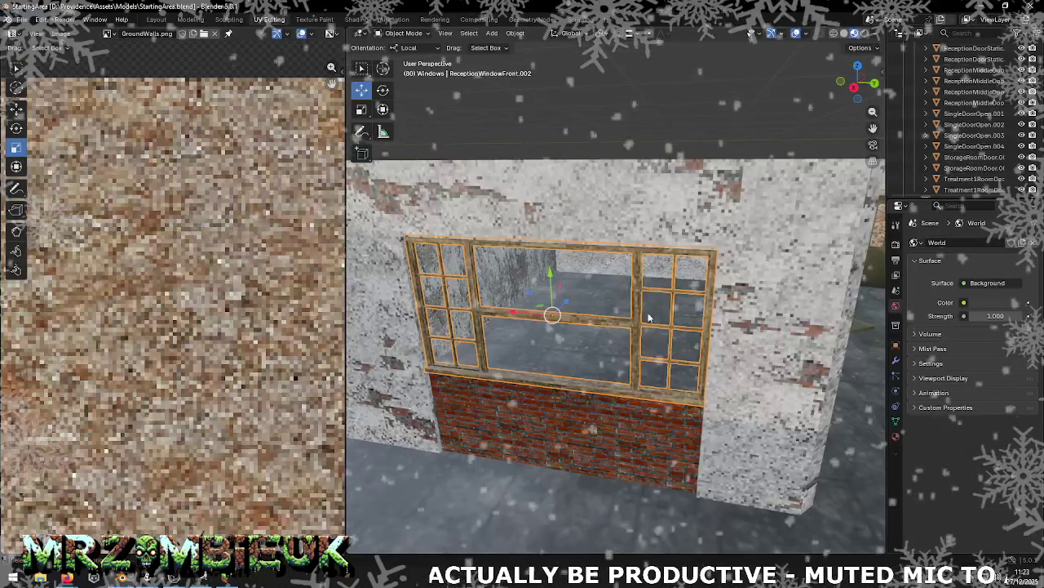
Step: Select the chipboard panel on the far window in Blender and duplicate it
right_click(696, 334)
mouse_move(710, 302)
middle_down()
mouse_move(722, 272)
mouse_move(696, 259)
mouse_move(722, 258)
middle_up()
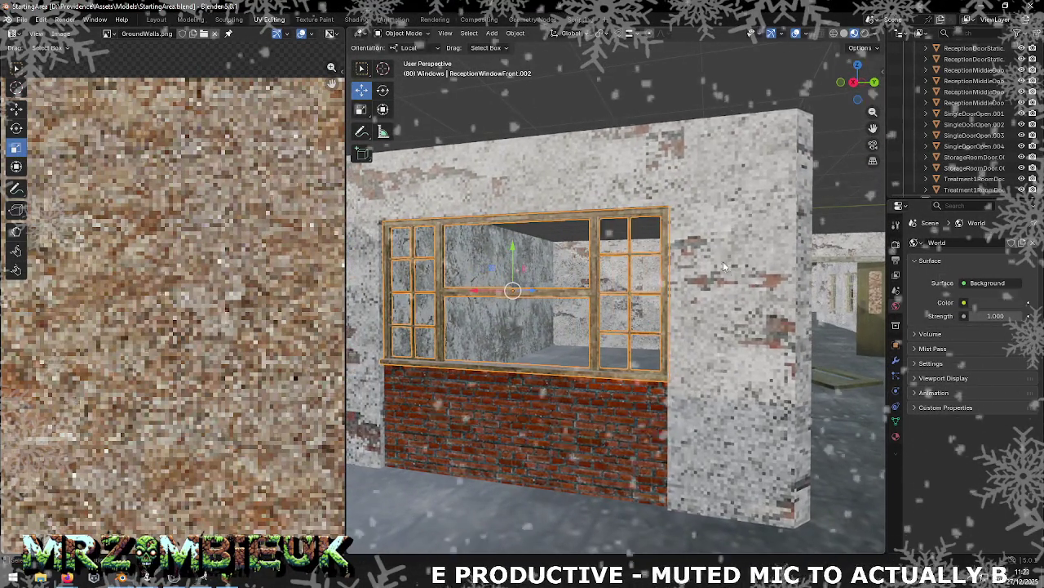
mouse_move(696, 300)
middle_down()
mouse_move(811, 299)
mouse_move(792, 300)
middle_up()
click(793, 299)
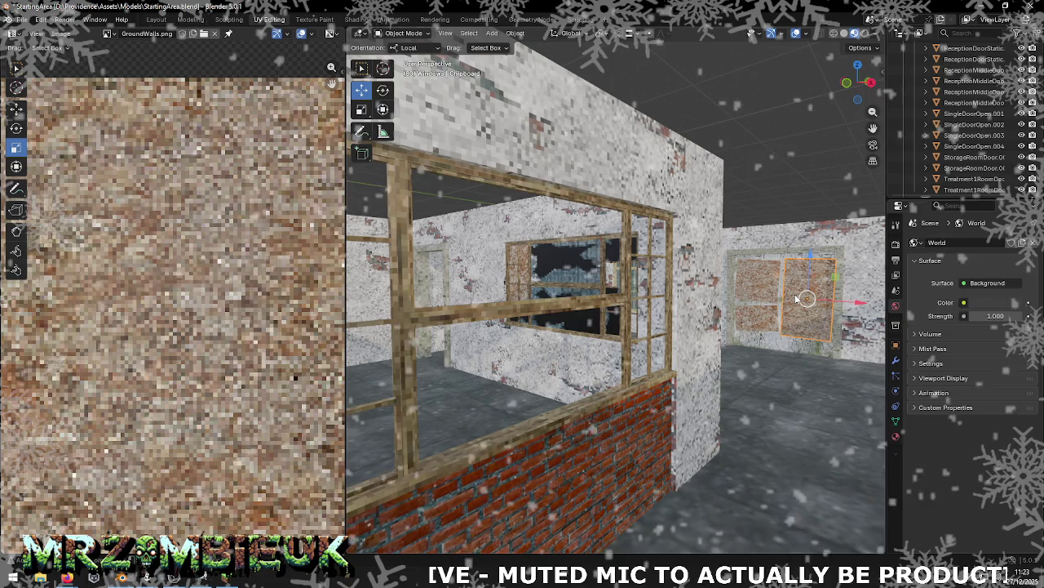
key(shift+d)
Step: Slide the chipboard copy along X to the reception window and zero its Y rotation
key(x)
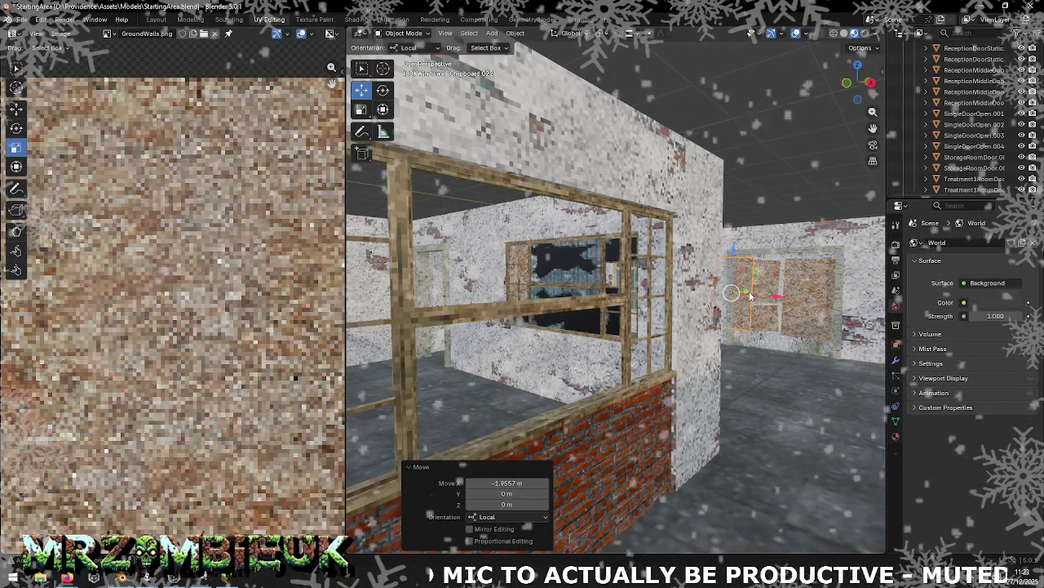
click(453, 347)
drag(454, 336, 627, 395)
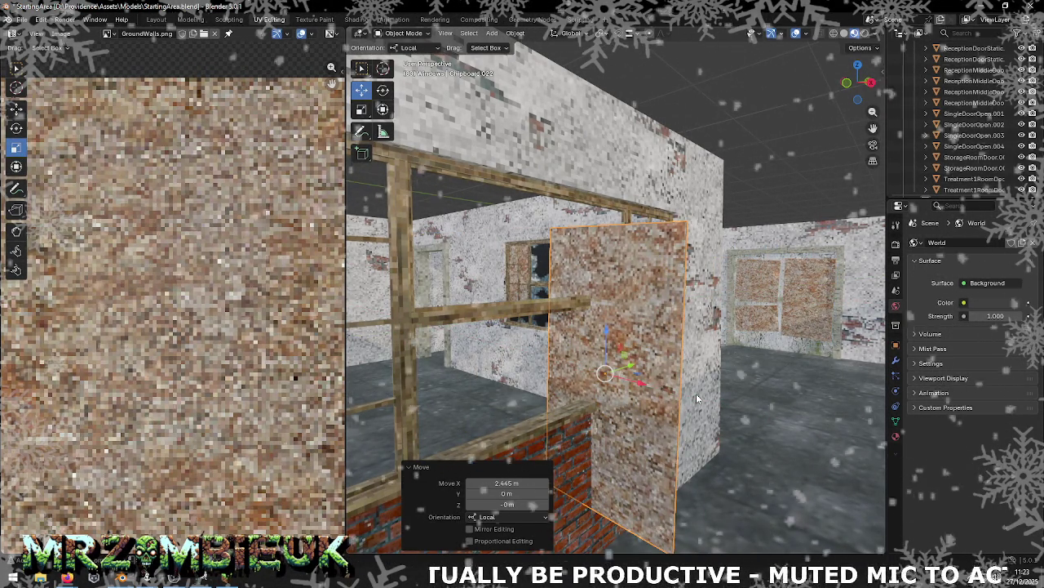
key(n)
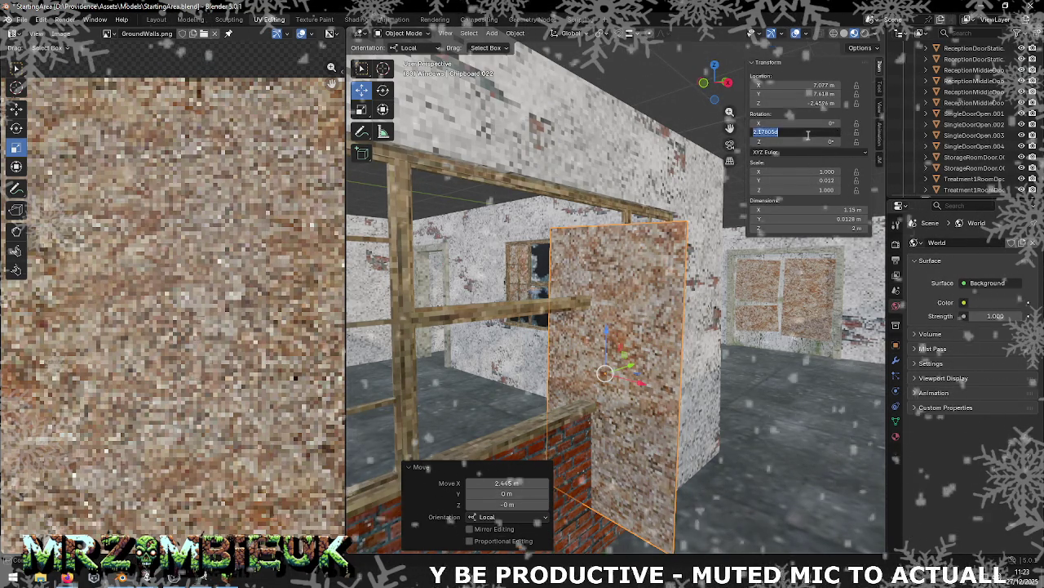
text(0)
key(Return)
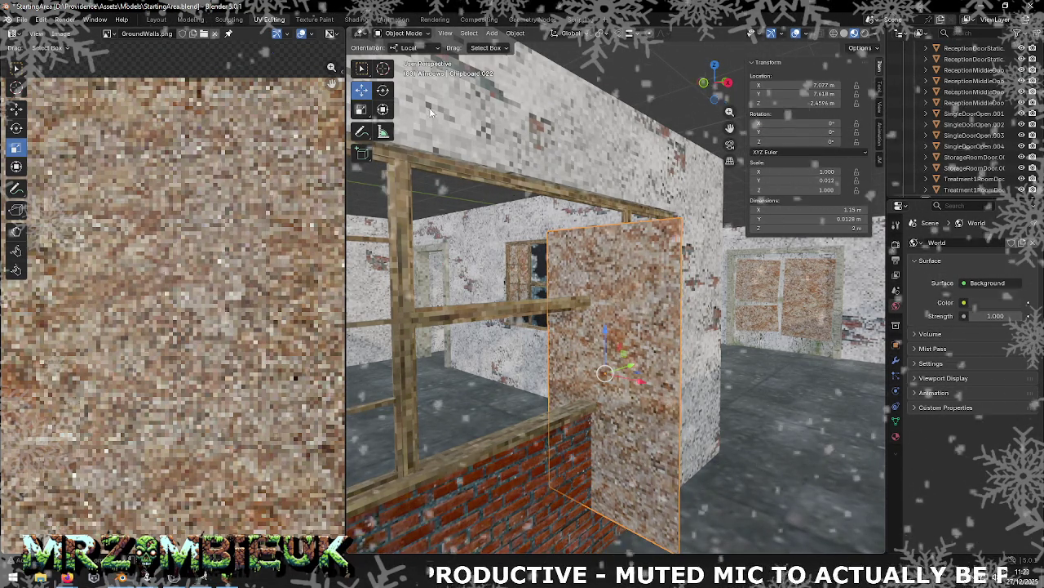
Step: Rotate the panel 90° about Z and tilt it about its local Y axis
click(383, 89)
mouse_move(610, 366)
mouse_down()
mouse_move(624, 383)
mouse_move(610, 400)
mouse_up()
click(529, 496)
text(9)
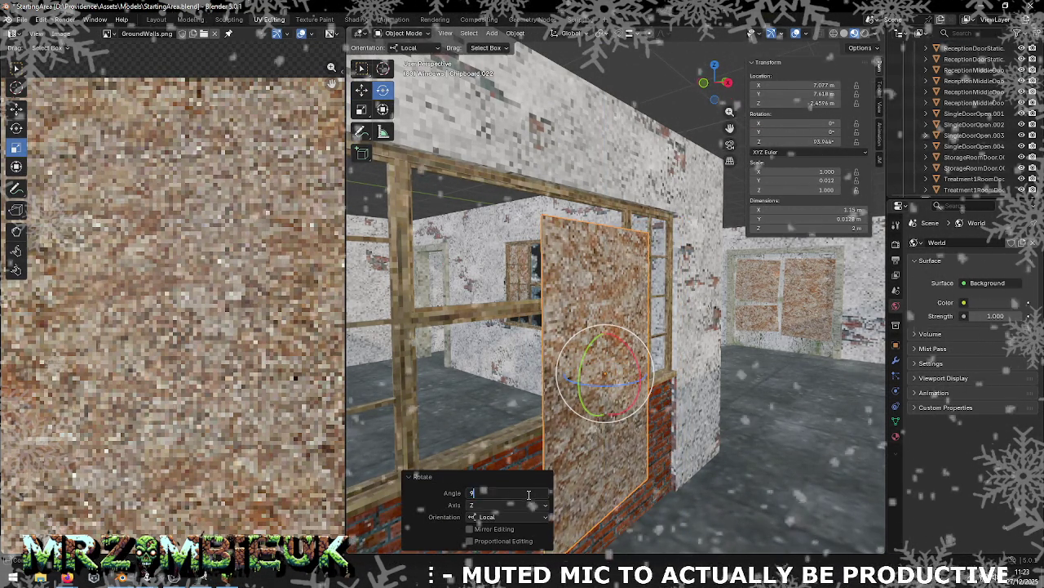
text(0)
key(Return)
drag(594, 341, 608, 384)
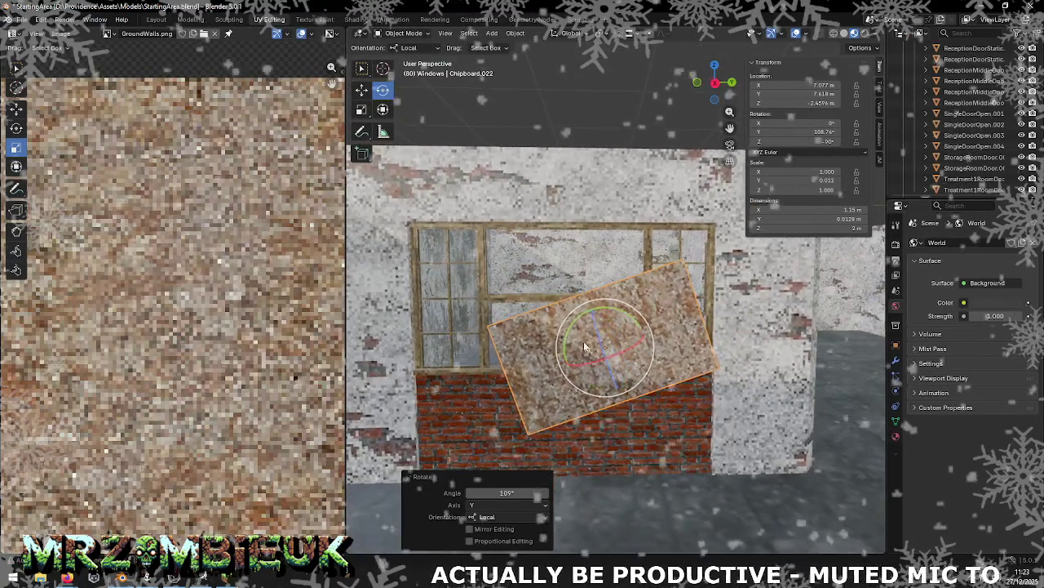
drag(569, 368, 623, 314)
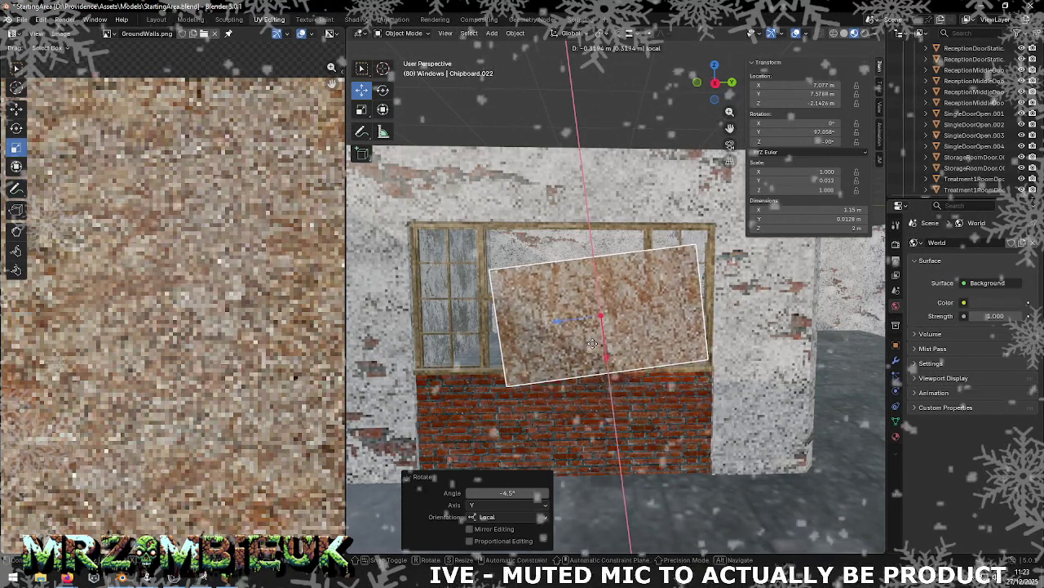
Step: Compare the tilted panel with the chipboard board in the Unity scene
key(alt+Tab)
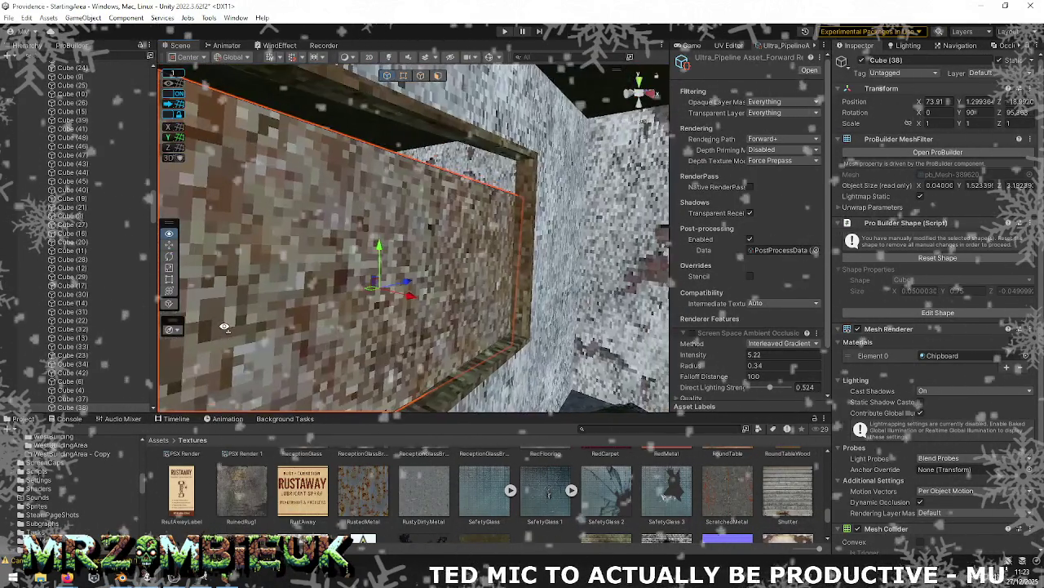
right_drag(546, 329, 143, 368)
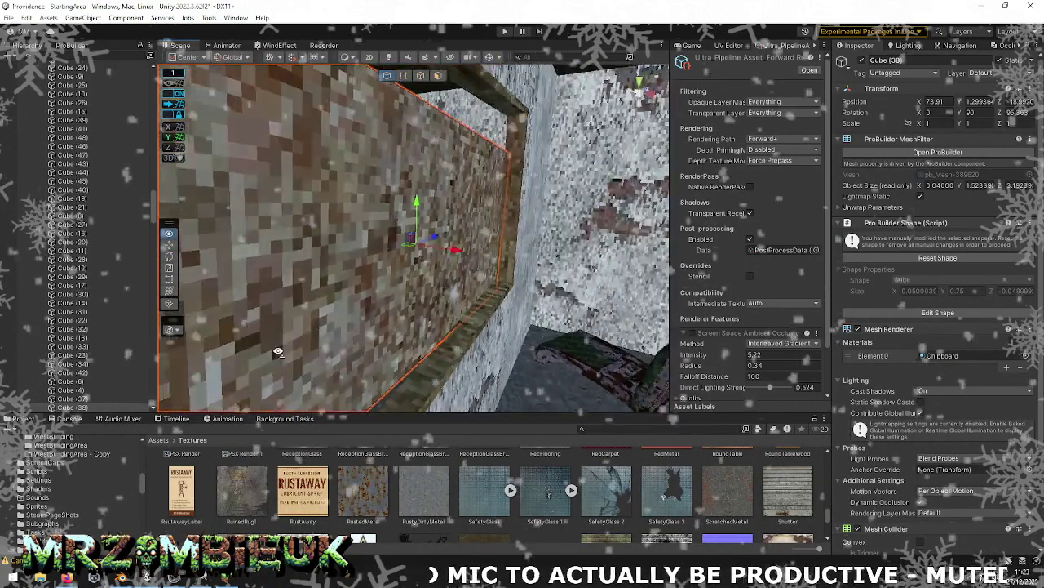
key(alt+Tab)
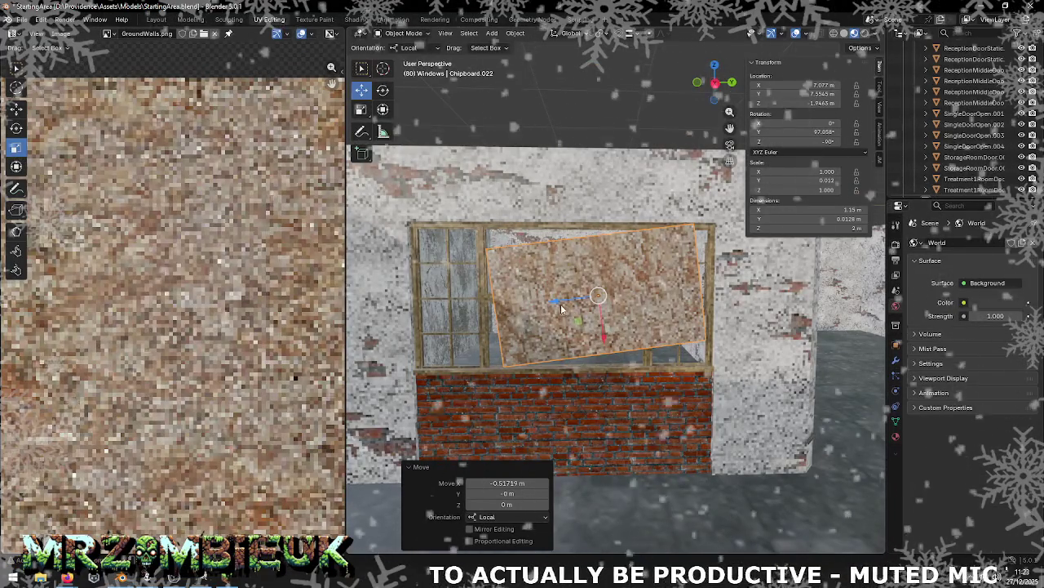
Step: Nudge the chipboard twice along its local Y axis toward the window frame
drag(569, 308, 535, 313)
middle_drag(536, 313, 582, 322)
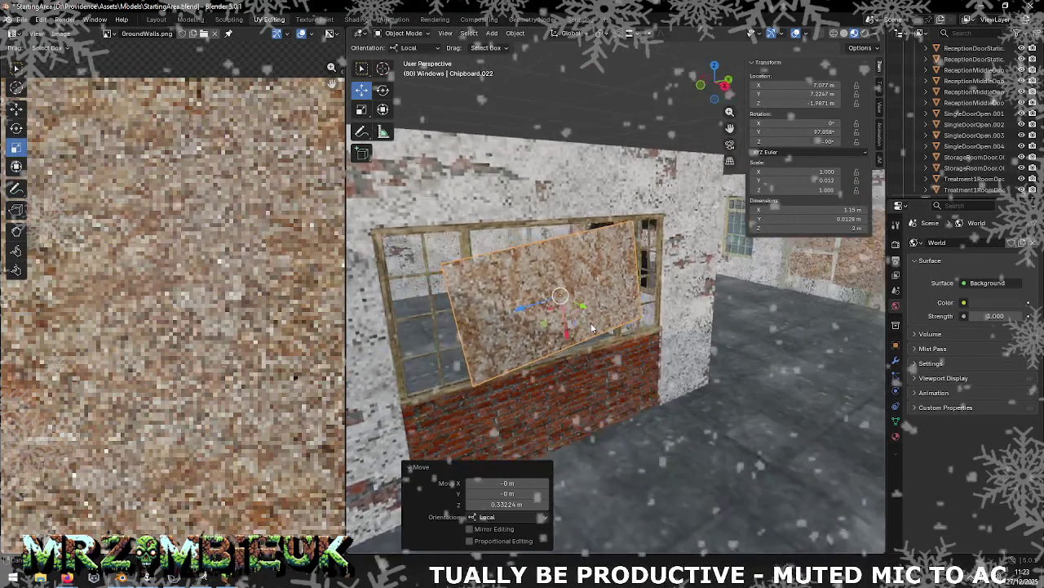
scroll(582, 323, up, 5)
scroll(610, 343, down, 3)
scroll(610, 343, down, 3)
key(g)
key(y)
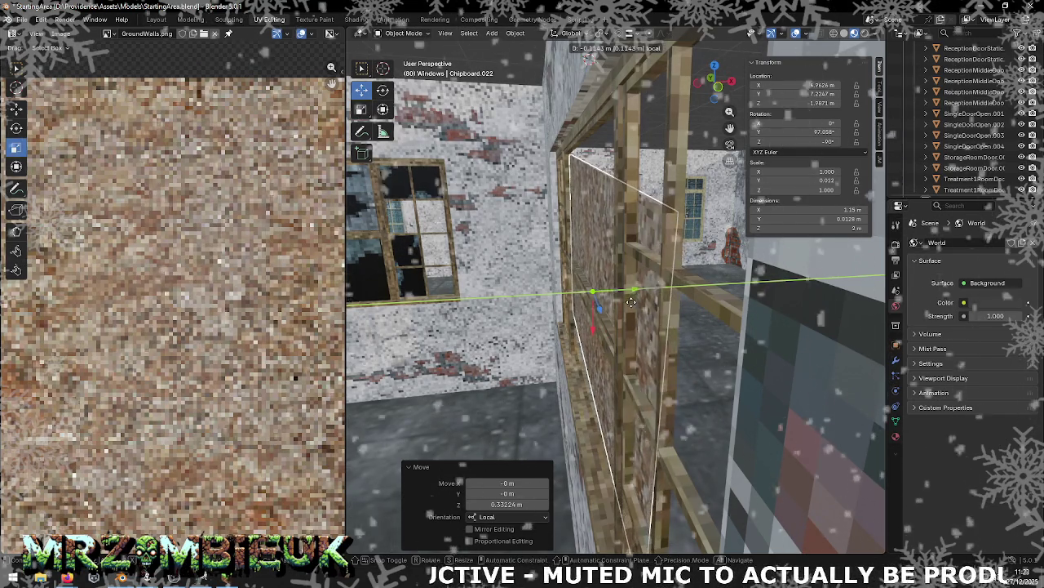
click(630, 304)
middle_drag(630, 304, 700, 302)
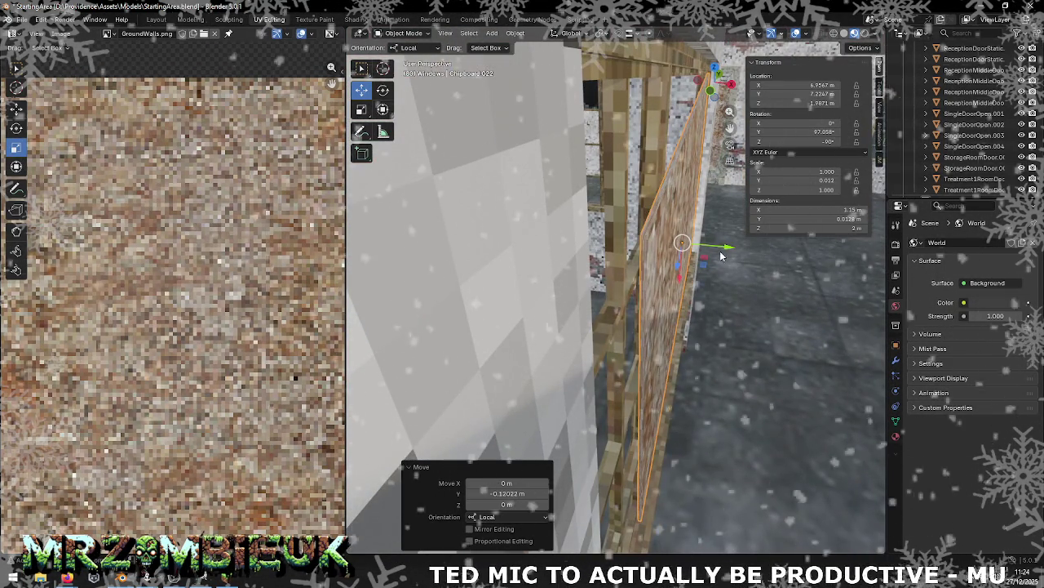
key(g)
key(y)
click(731, 248)
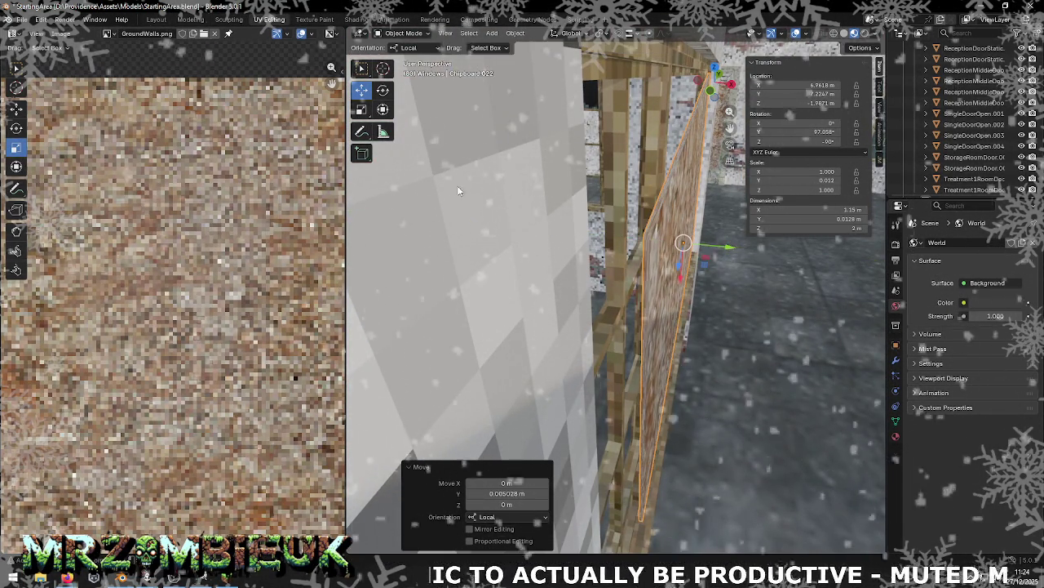
Step: Shift all of the chipboard's mesh geometry along Y in Edit Mode
key(Tab)
key(a)
key(g)
key(y)
click(734, 249)
key(Tab)
Step: Push the board along local Y until it sits flush against the frame
mouse_move(734, 249)
middle_down()
mouse_move(699, 239)
mouse_move(731, 250)
mouse_move(718, 249)
middle_up()
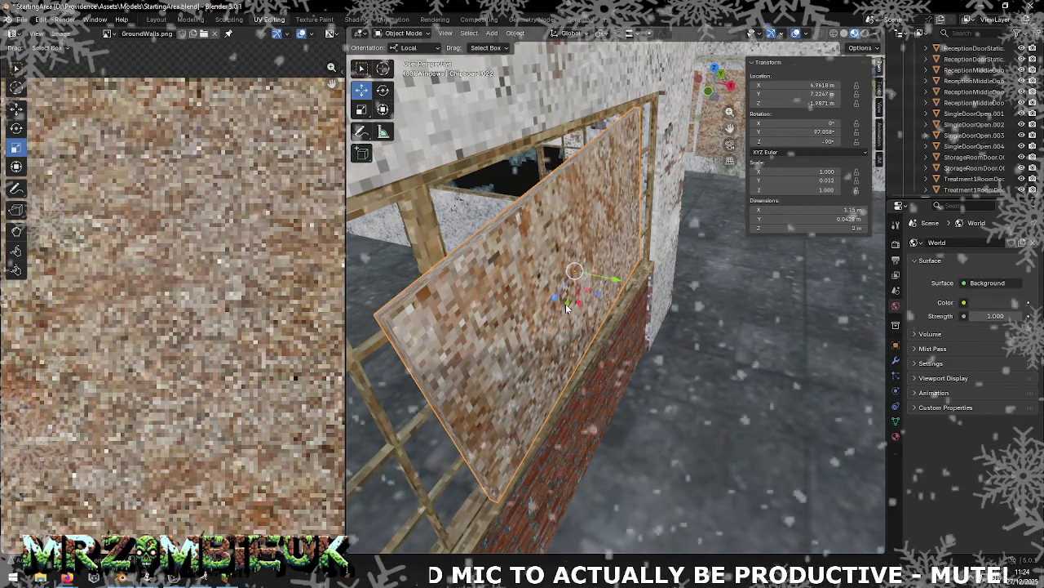
middle_drag(559, 302, 700, 243)
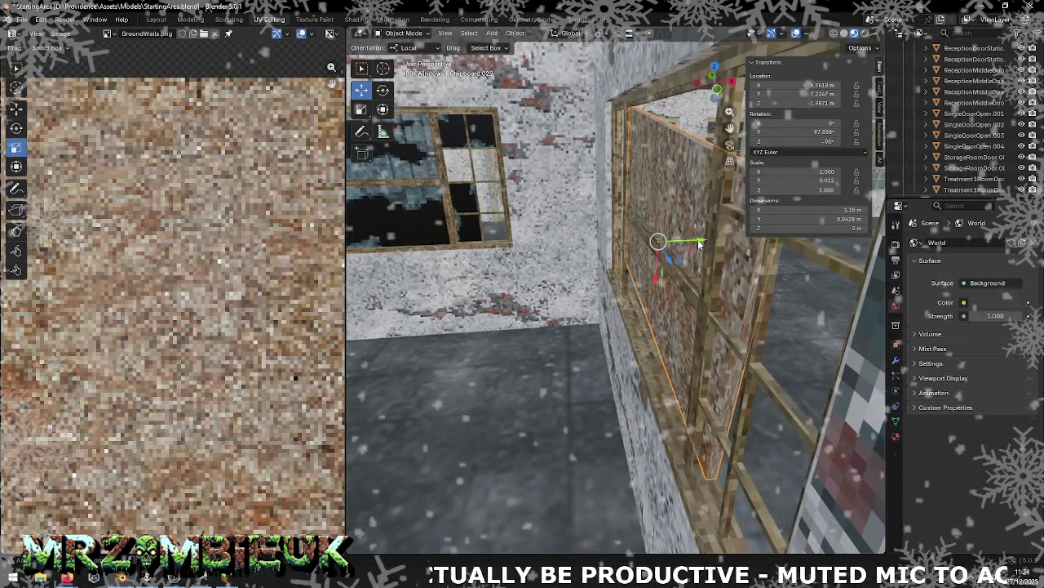
key(Tab)
key(Tab)
key(g)
key(y)
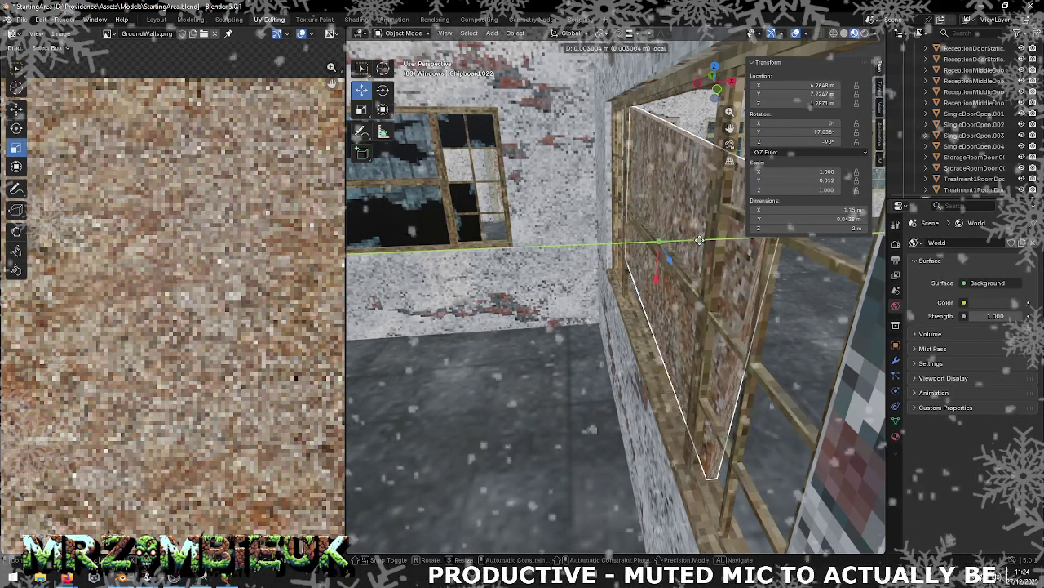
click(698, 240)
mouse_move(698, 240)
middle_down()
mouse_move(565, 242)
mouse_move(699, 245)
mouse_move(632, 243)
mouse_move(612, 269)
middle_up()
Step: Scale the board to 1.504 on Z and 1.175 on X over the opening
key(shift+space)
key(s)
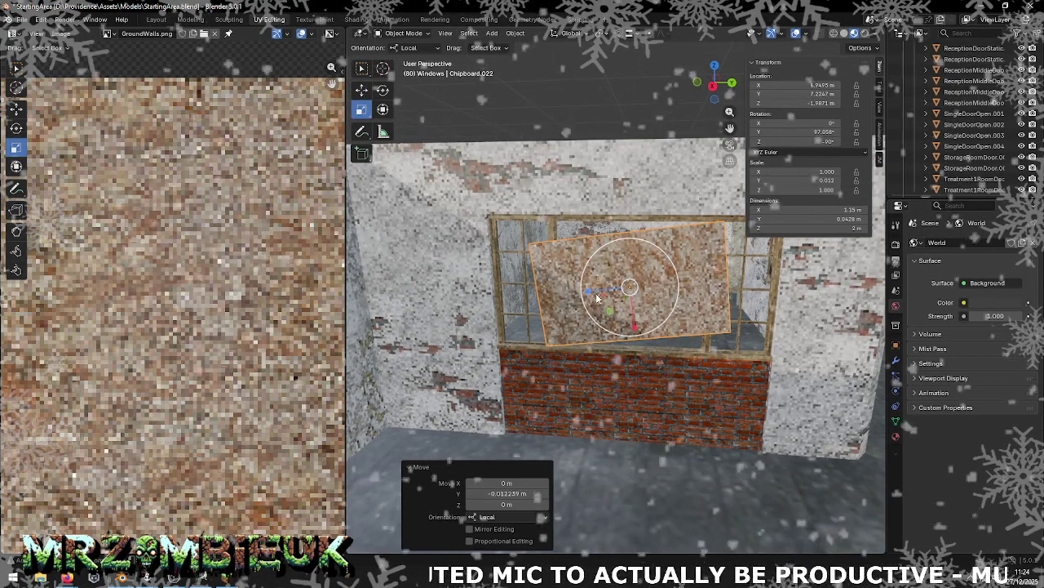
drag(588, 288, 566, 294)
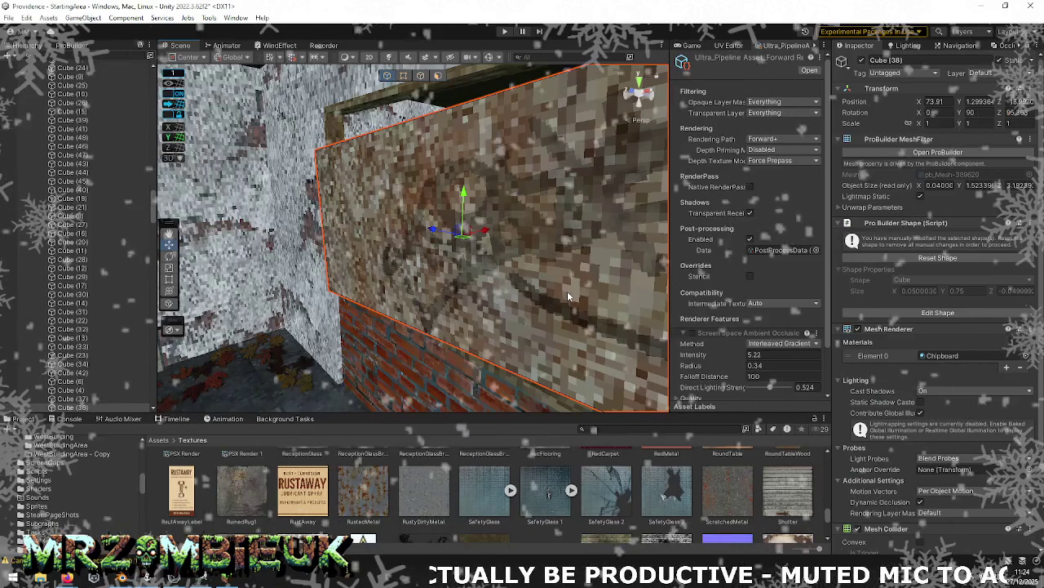
alt+drag(604, 277, 646, 282)
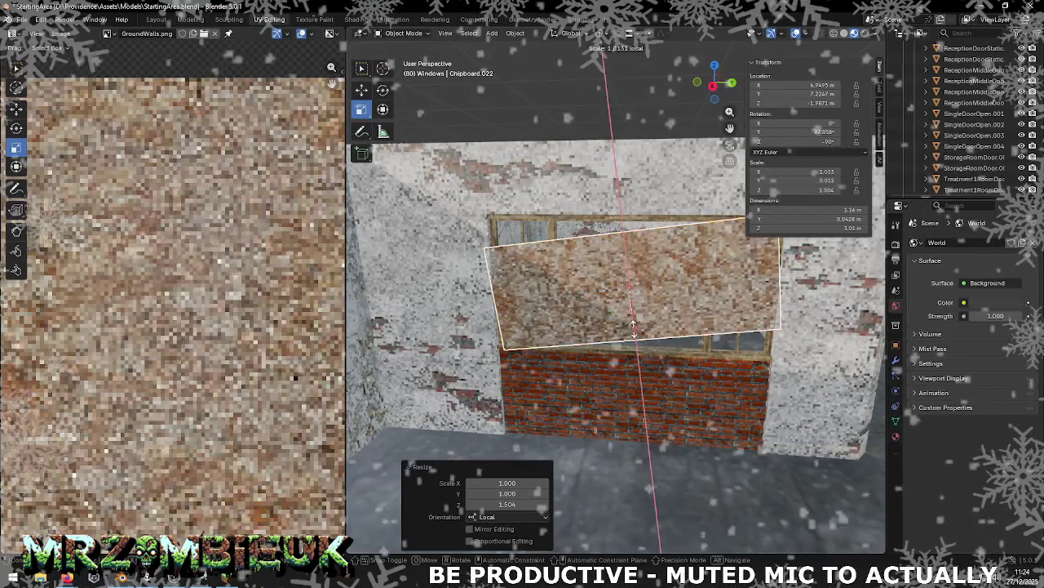
drag(632, 326, 635, 333)
click(635, 333)
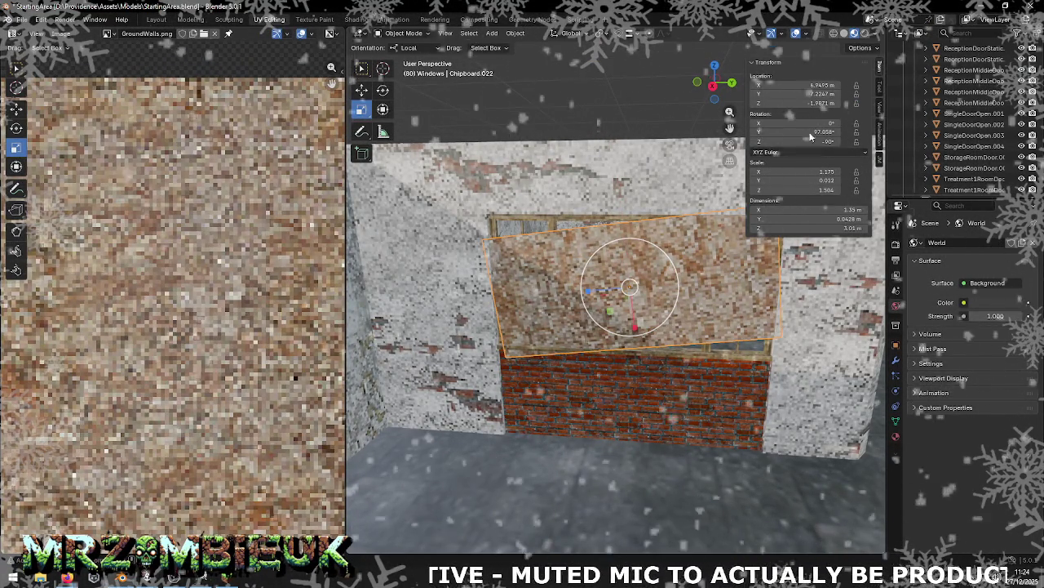
Step: Center the view on the chipboard and set transform orientation to Global
click(795, 131)
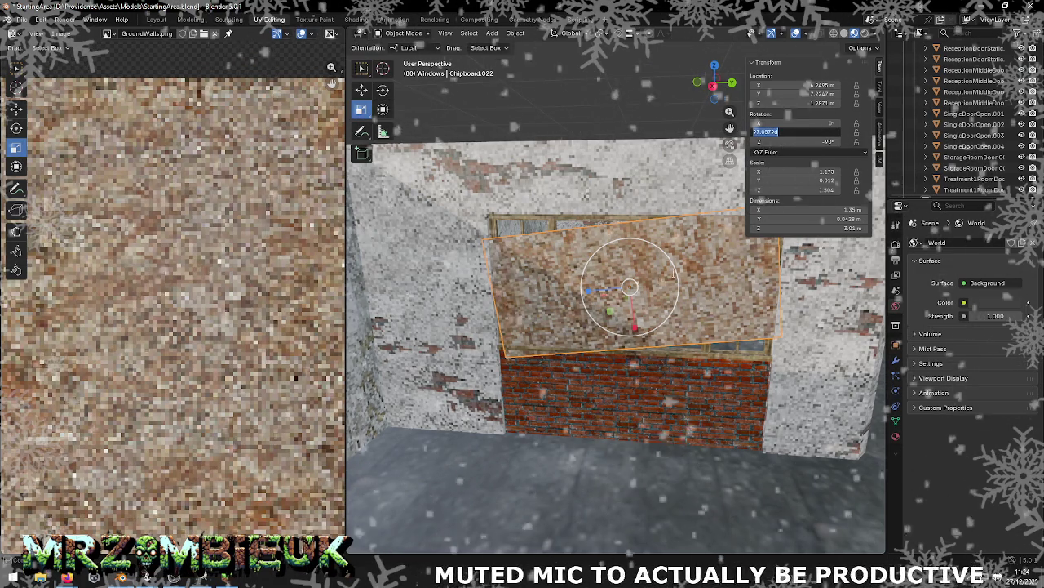
click(362, 89)
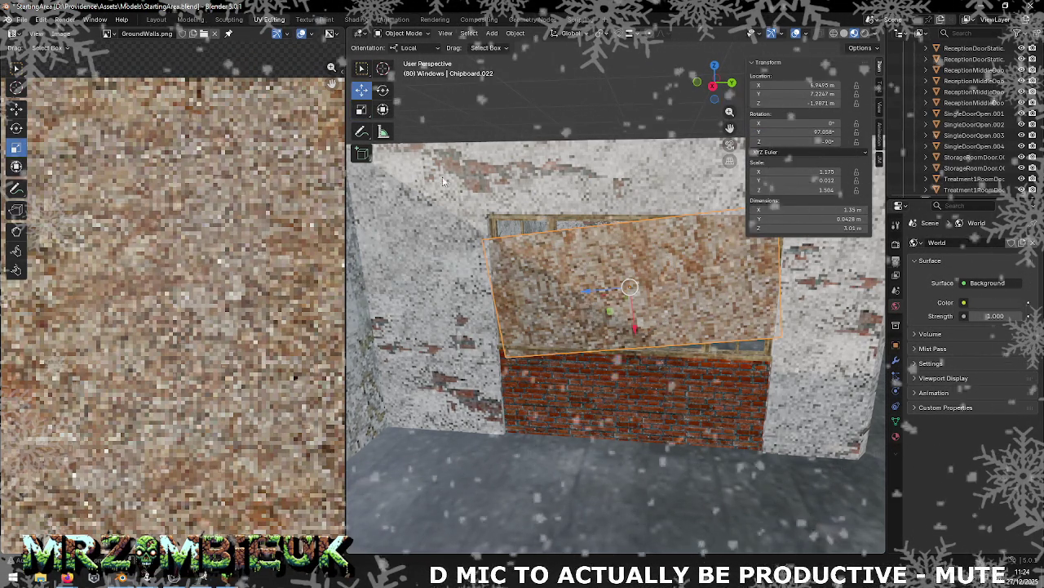
middle_drag(400, 134, 585, 237)
scroll(602, 240, up, 3)
key(KP_Decimal)
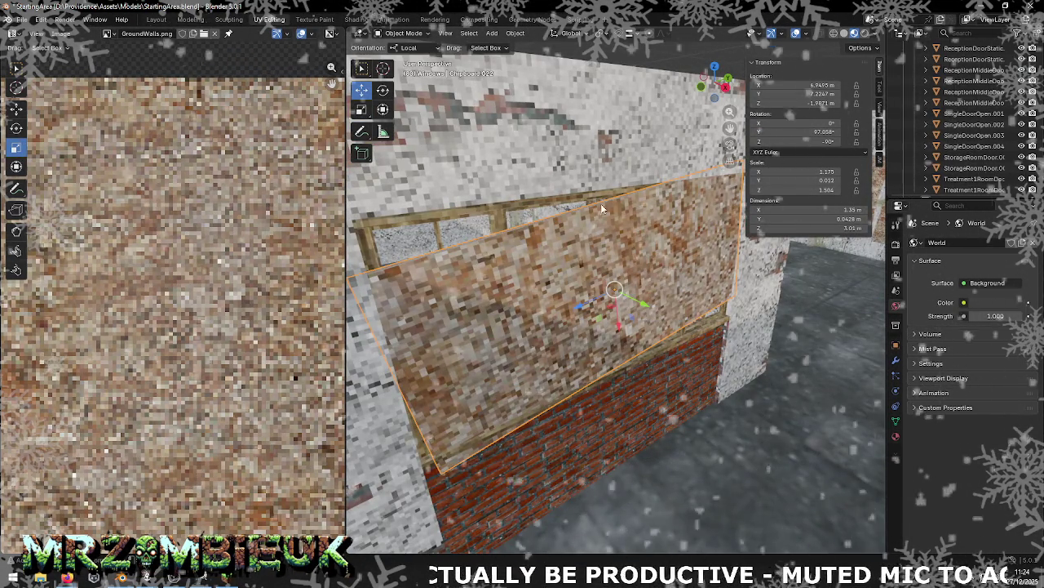
click(411, 47)
click(408, 59)
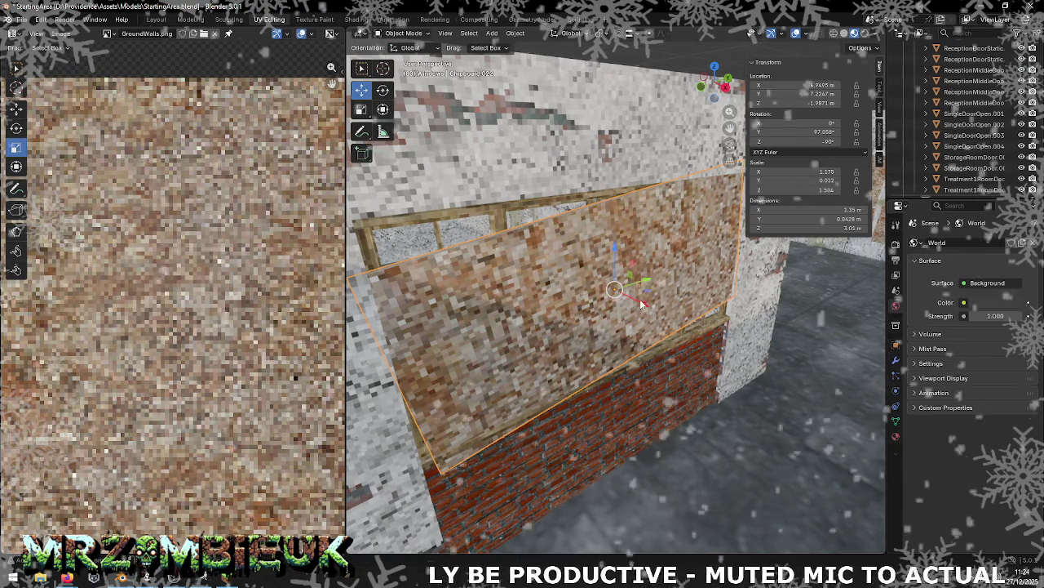
Step: Nudge the chipboard slightly along the global X axis
middle_drag(642, 304, 654, 294)
drag(654, 294, 684, 312)
mouse_move(683, 312)
middle_down()
mouse_move(709, 307)
mouse_move(694, 308)
middle_up()
key(g)
key(x)
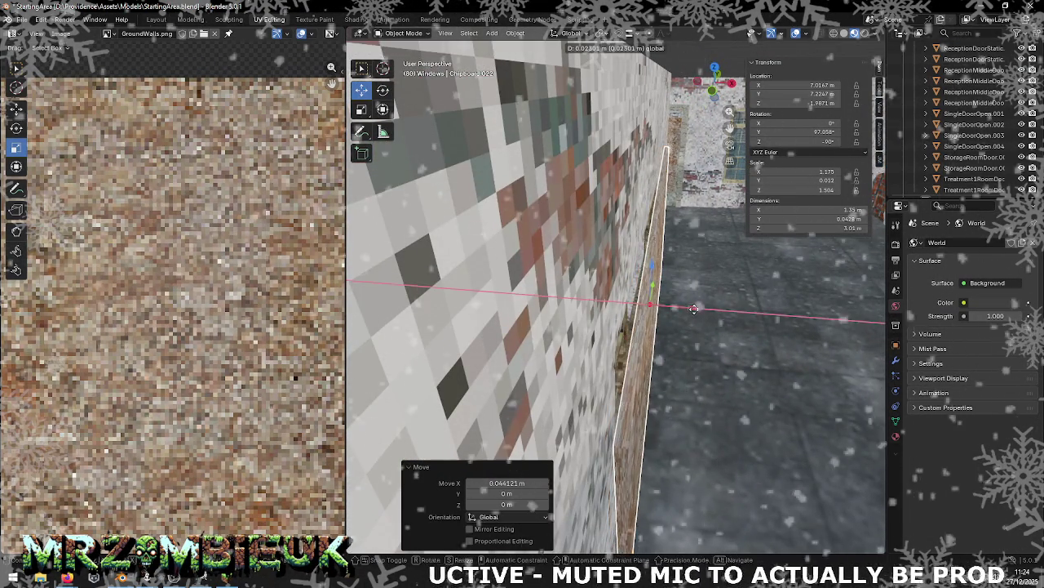
click(688, 307)
middle_drag(687, 306, 590, 289)
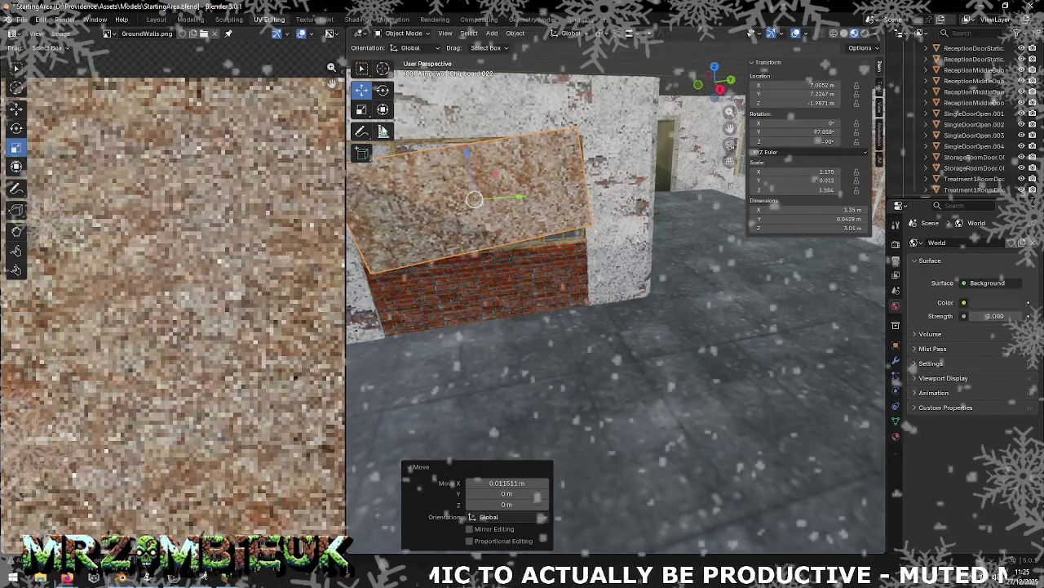
Step: Shrink the chipboard to 1.434 on Z and 1.145 on X
key(s)
key(z)
key(z)
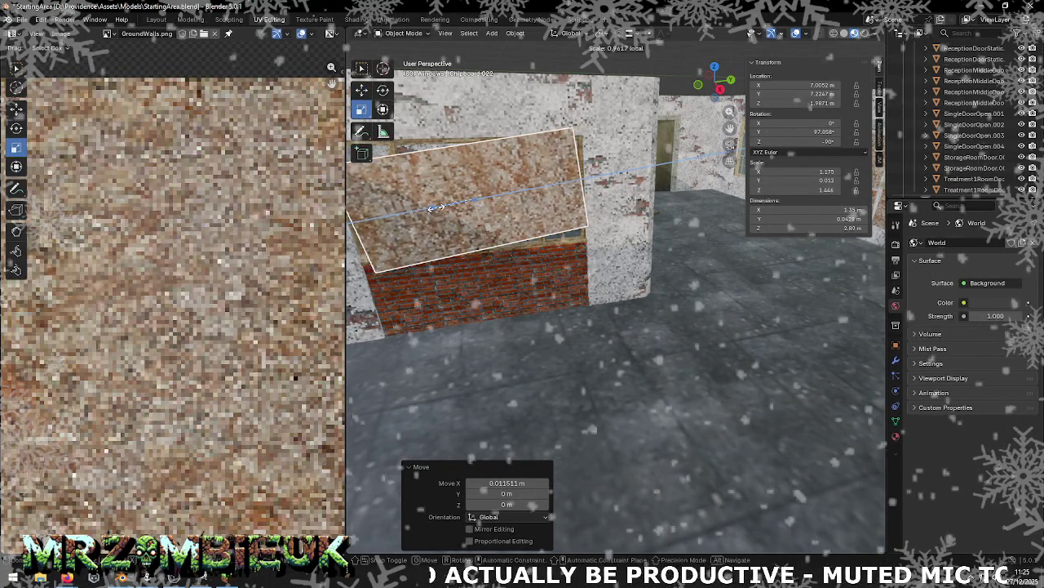
click(490, 245)
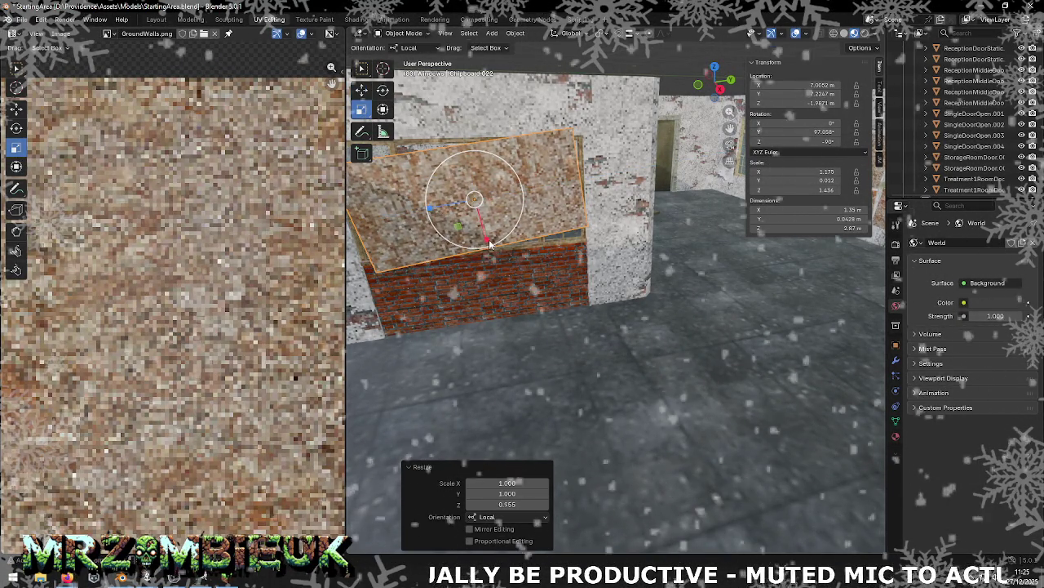
key(s)
key(x)
key(x)
click(488, 235)
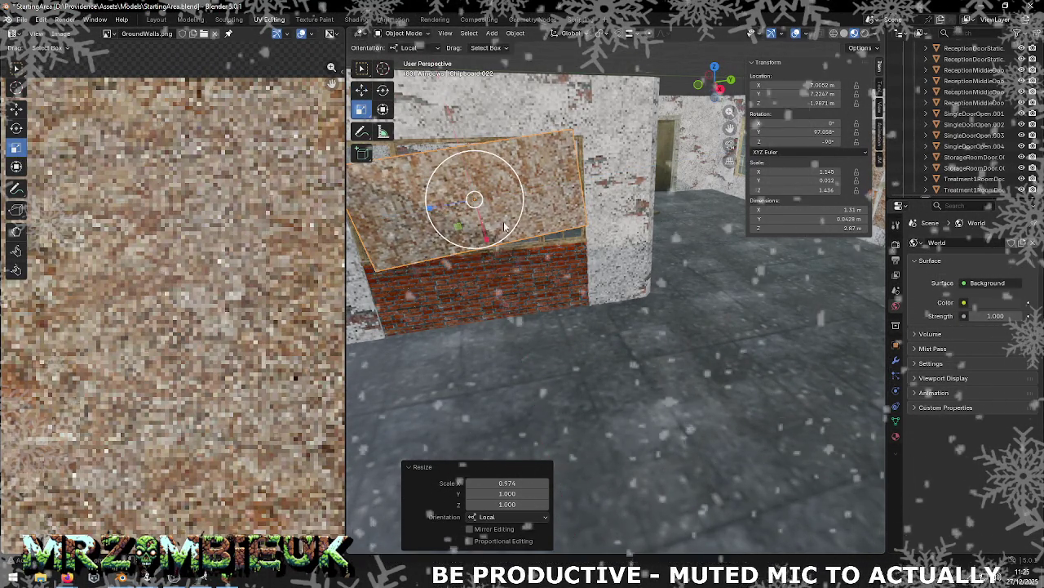
Step: Lower the chipboard 0.021639 m along Z and save StartingArea.blend
drag(469, 155, 487, 163)
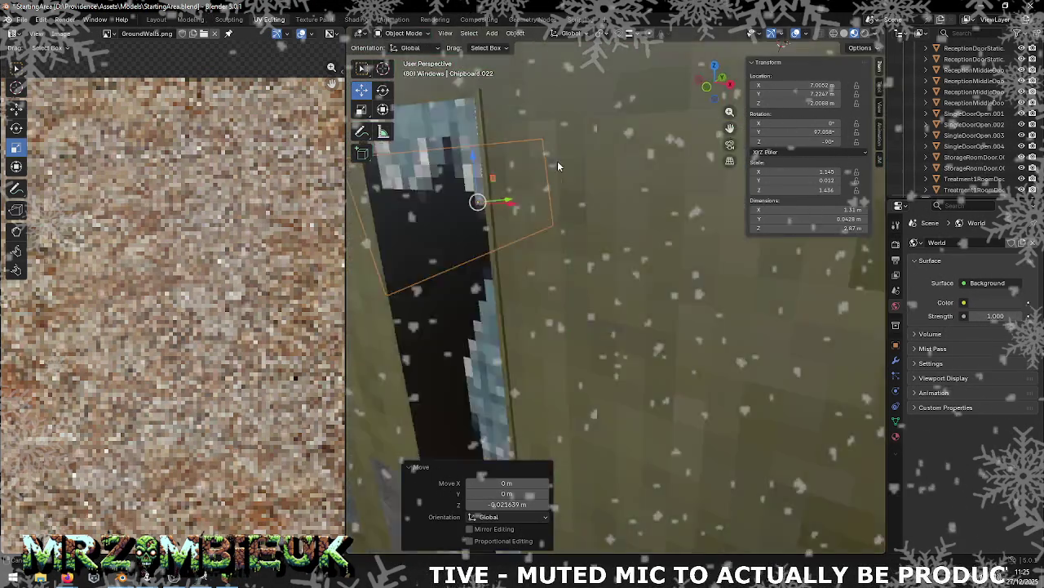
mouse_move(558, 161)
middle_down()
mouse_move(591, 208)
mouse_move(684, 178)
mouse_move(726, 188)
middle_up()
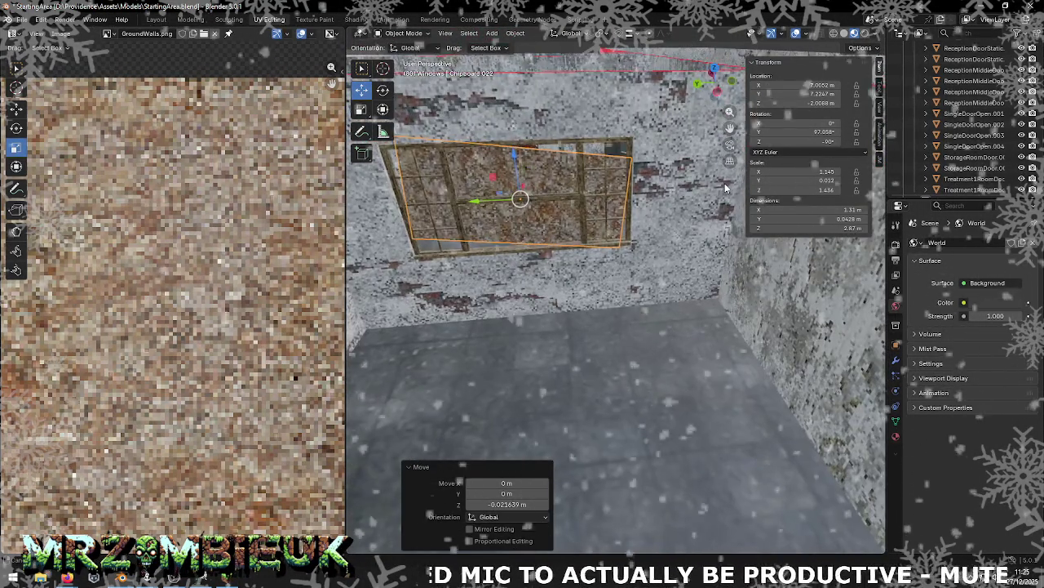
key(ctrl+s)
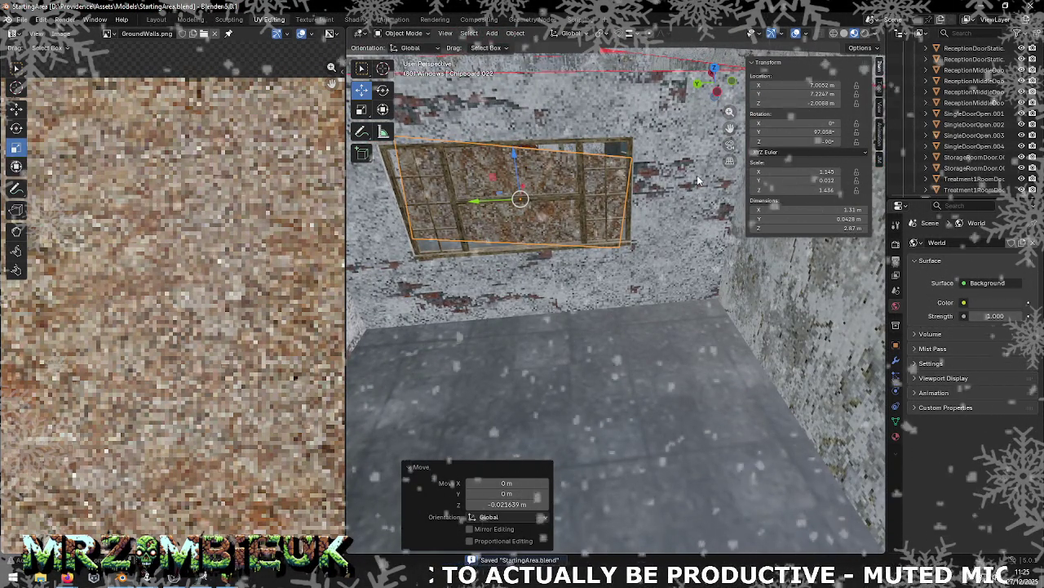
Step: Select all StartingArea objects, export them through File > Export, and return to Unity
key(a)
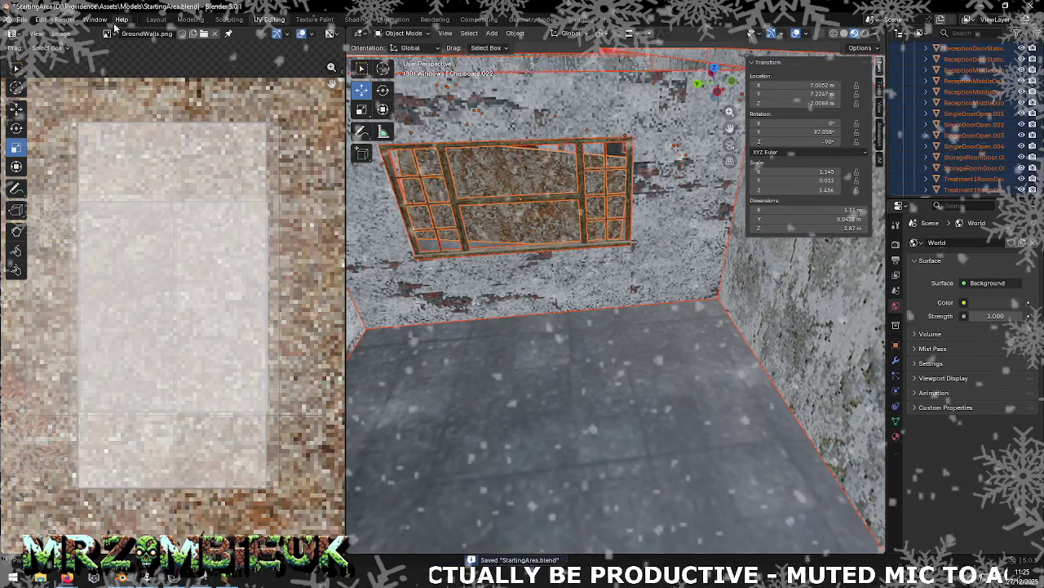
click(21, 19)
mouse_move(40, 185)
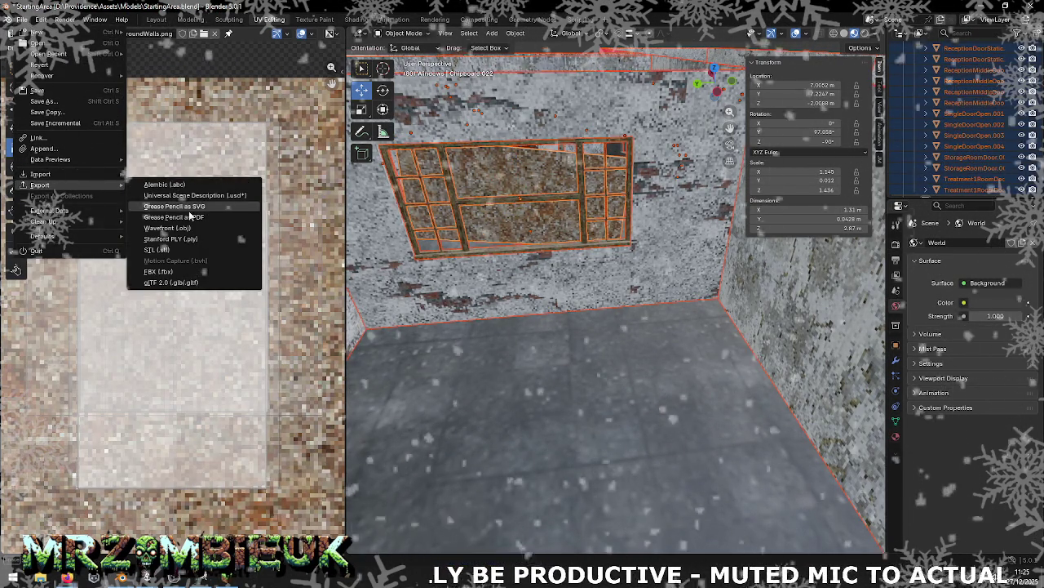
click(159, 271)
click(516, 384)
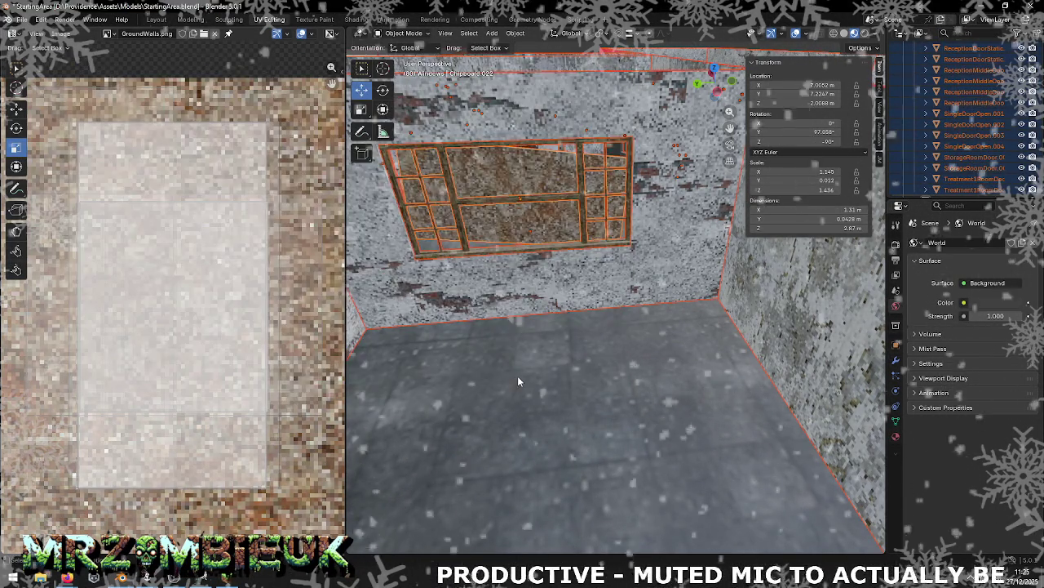
key(alt+Tab)
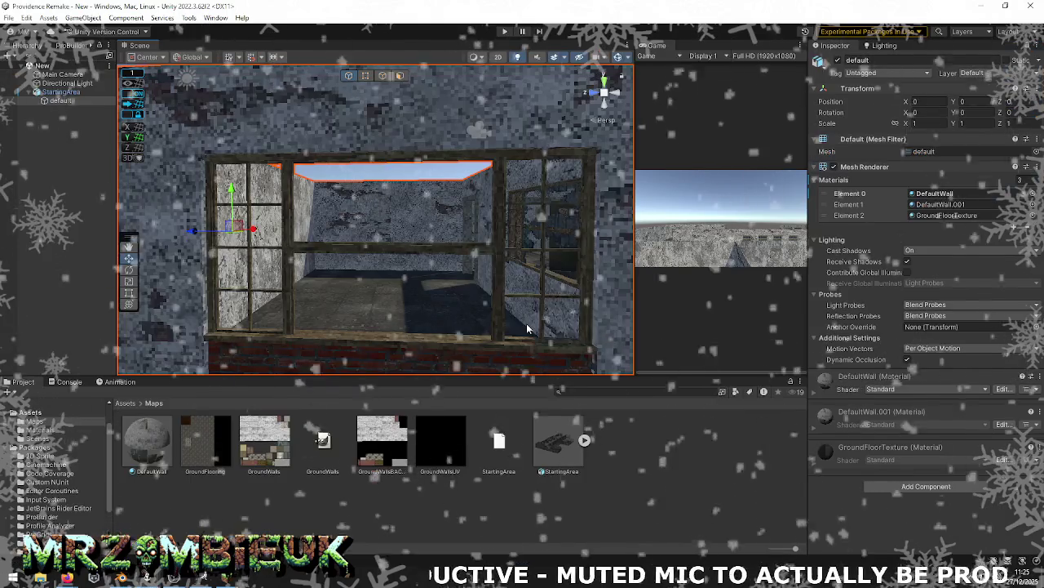
Step: Reimport the StartingArea model asset from the Project window
right_click(584, 439)
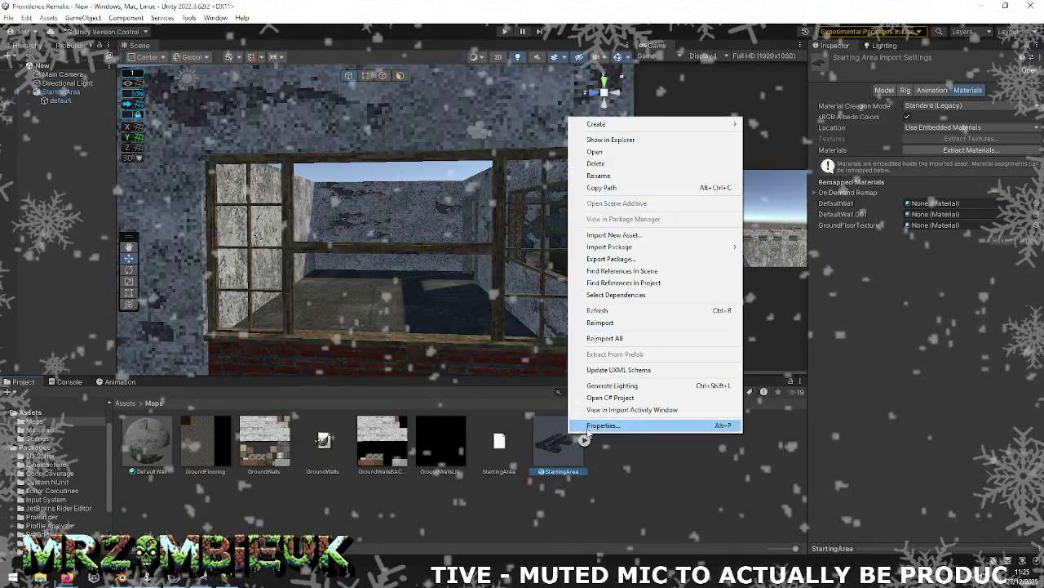
click(614, 323)
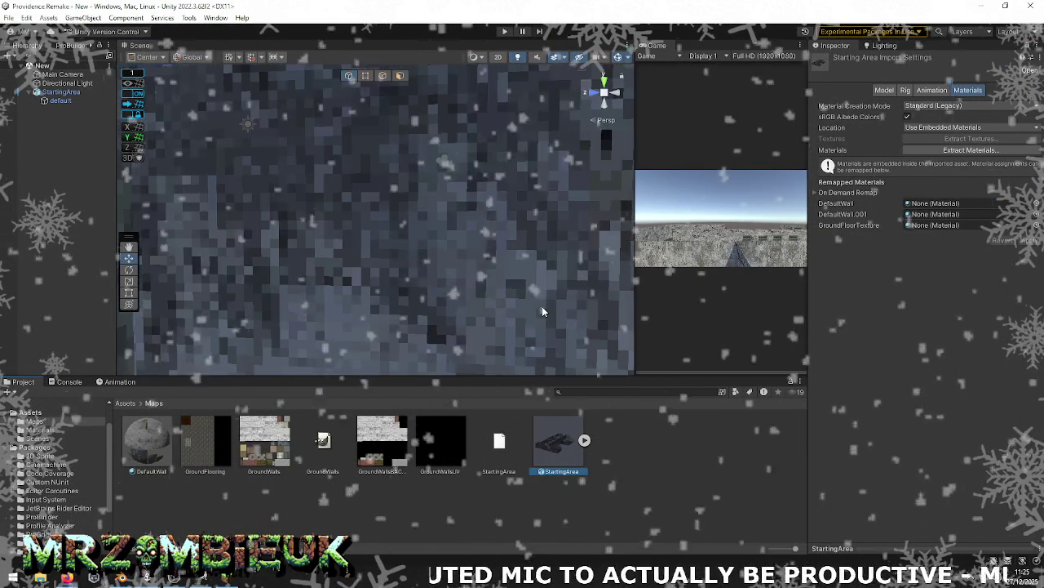
scroll(542, 306, down, 5)
Step: Fly the Scene camera over the building, through the door room into the inner room
mouse_move(542, 307)
right_down()
mouse_move(416, 333)
mouse_move(541, 313)
mouse_move(271, 333)
right_up()
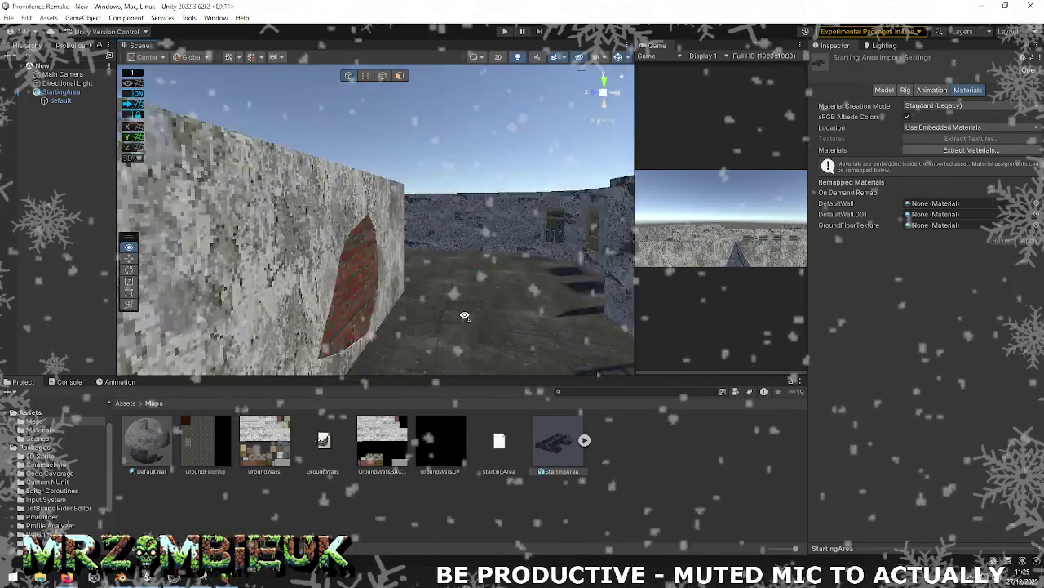
right_drag(271, 333, 944, 315)
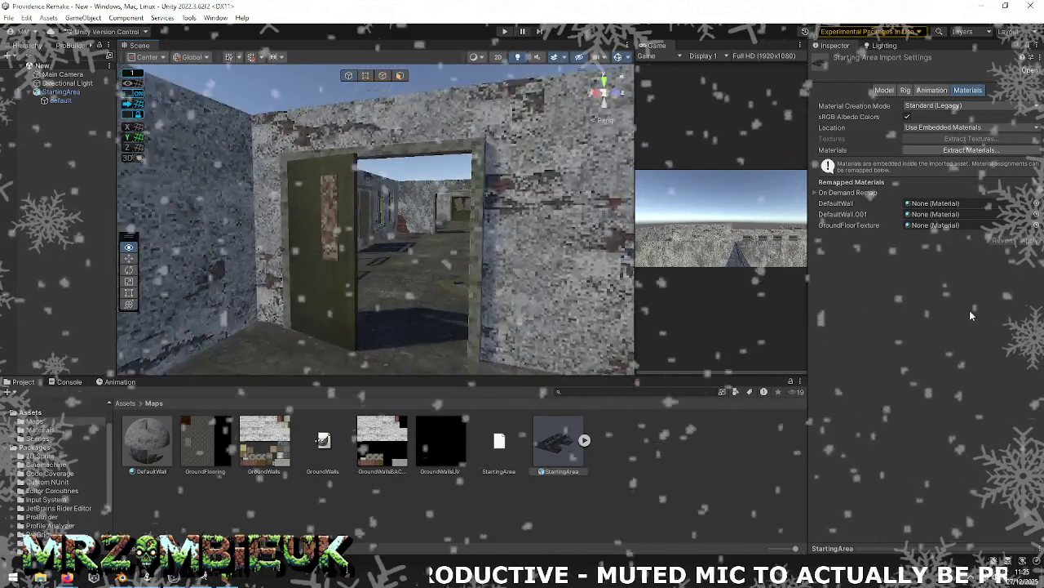
right_drag(1033, 302, 205, 295)
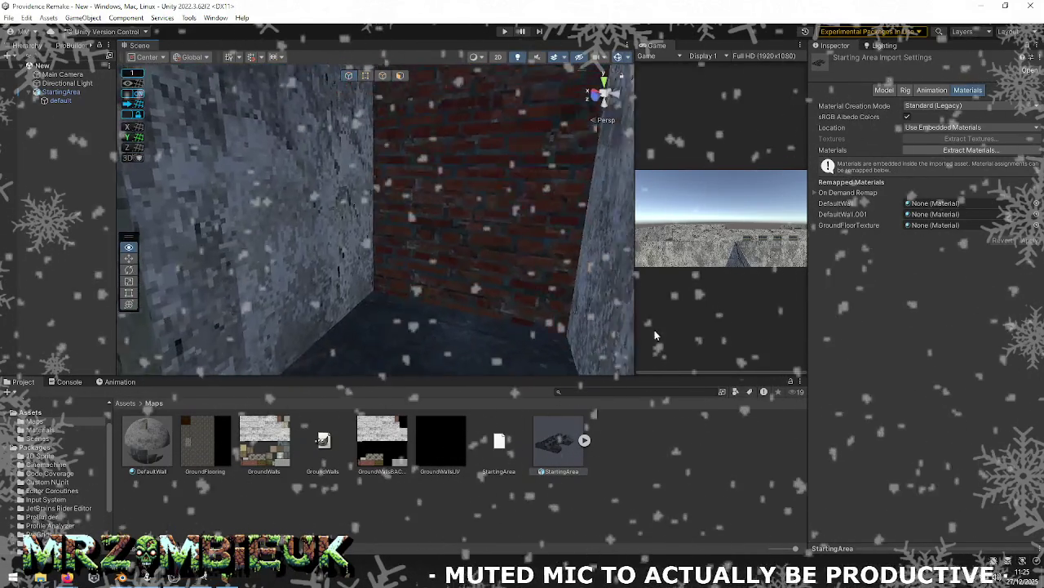
mouse_move(205, 295)
right_down()
mouse_move(693, 272)
mouse_move(607, 300)
right_up()
mouse_move(469, 296)
right_down()
mouse_move(195, 280)
mouse_move(945, 296)
mouse_move(35, 310)
mouse_move(523, 309)
mouse_move(23, 337)
mouse_move(711, 322)
right_up()
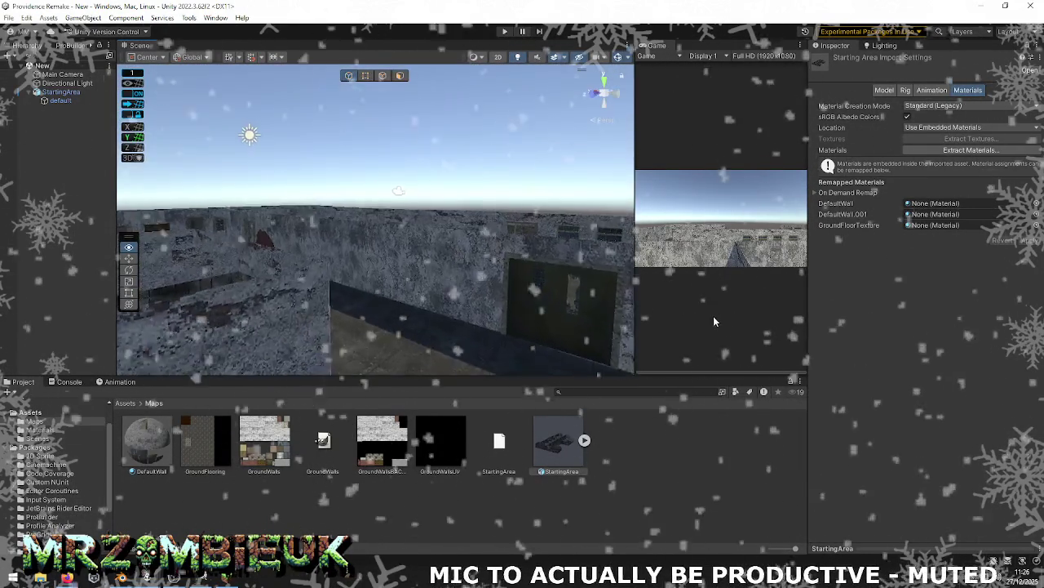
Step: Box-select the whole hospital building in Blender and switch to the Modeling workspace
key(alt+Tab)
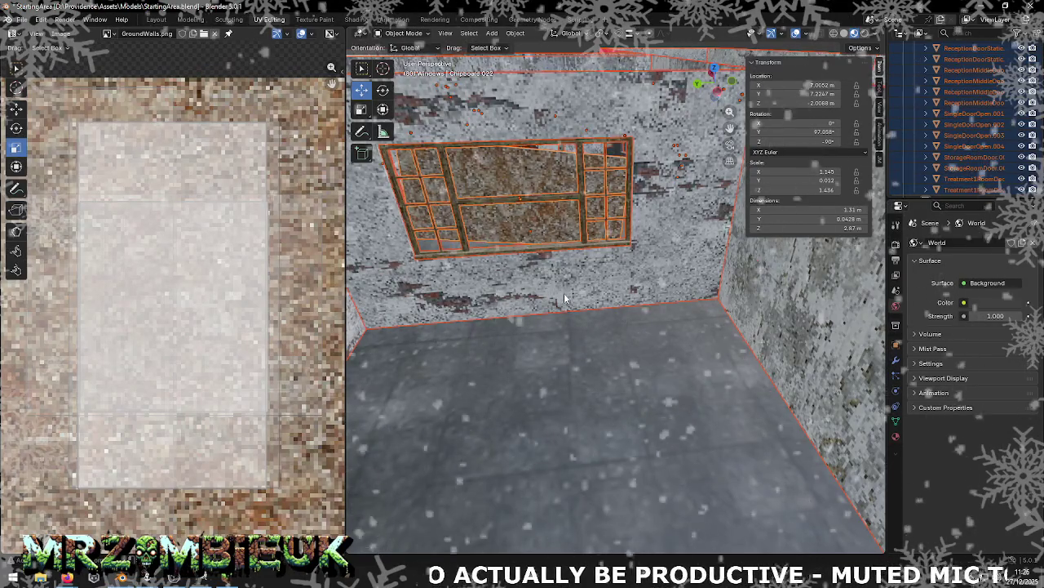
scroll(565, 295, down, 10)
middle_drag(565, 295, 620, 278)
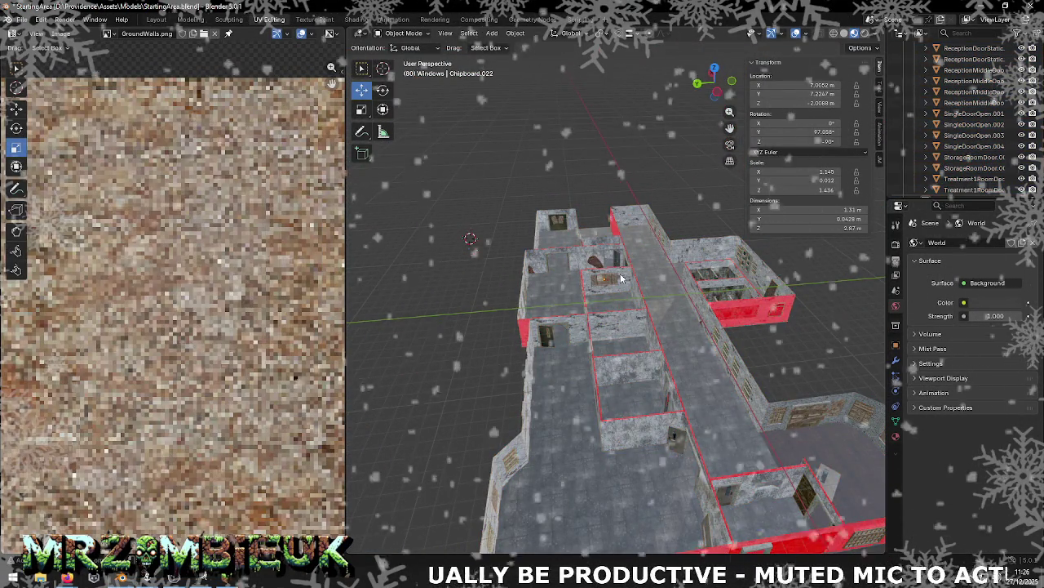
mouse_move(620, 278)
middle_down()
mouse_move(598, 286)
mouse_move(658, 298)
middle_up()
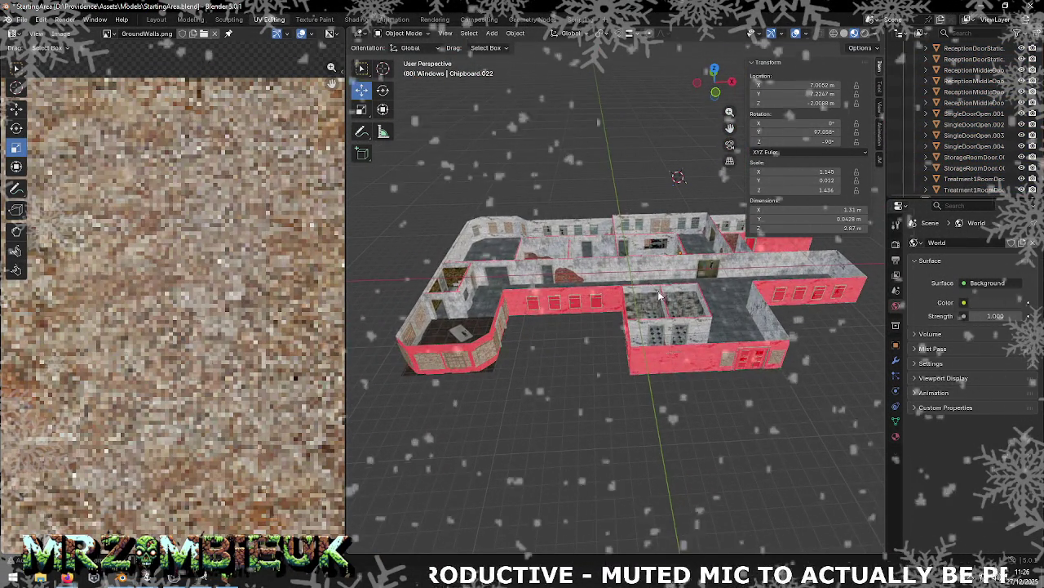
middle_drag(657, 298, 620, 335)
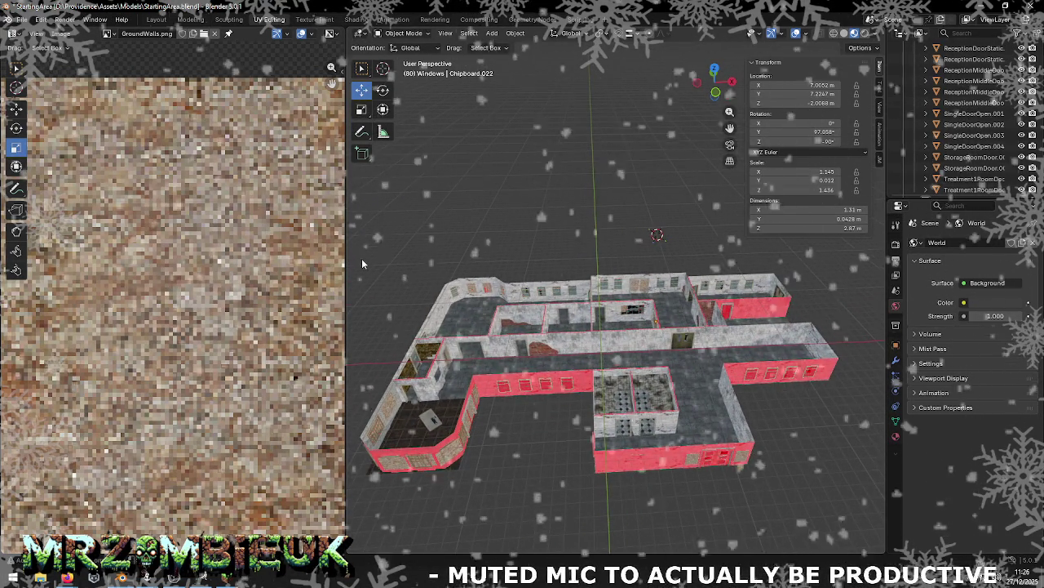
drag(355, 243, 858, 448)
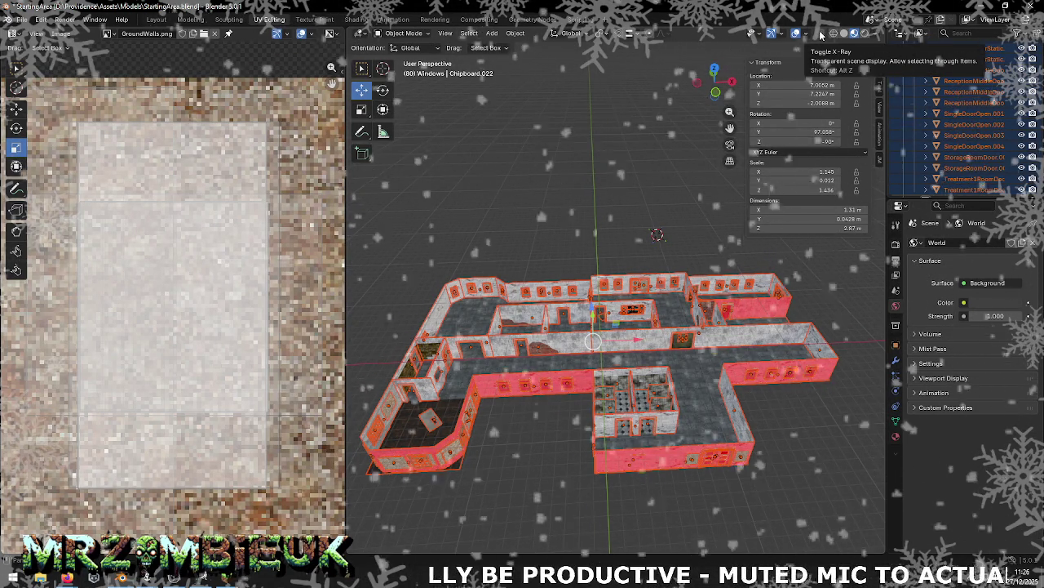
key(ctrl+Page_Up)
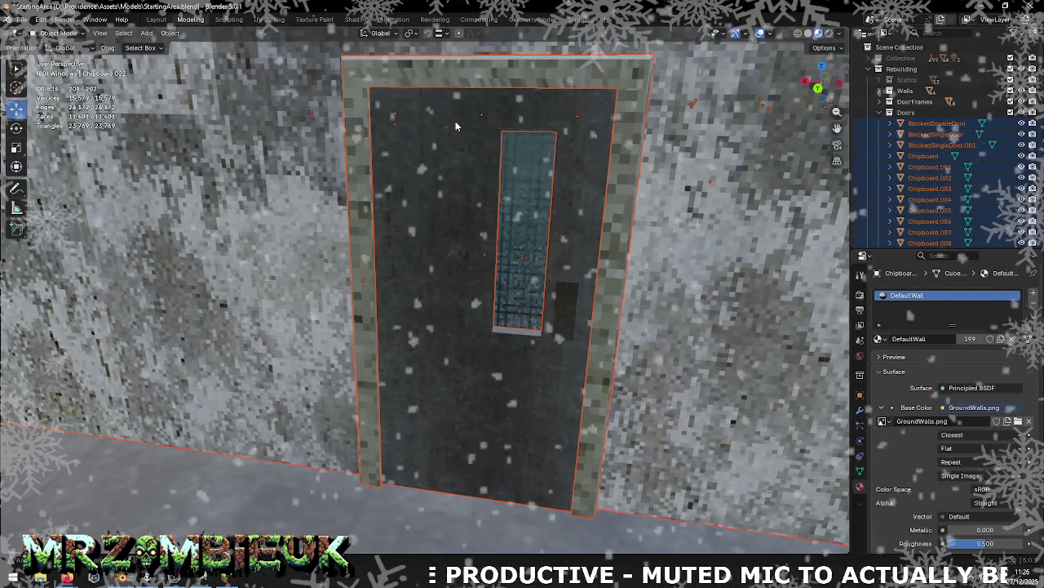
Step: Reselect the building, enter Edit Mode and select all geometry through the walls with X-ray
key(KP_Decimal)
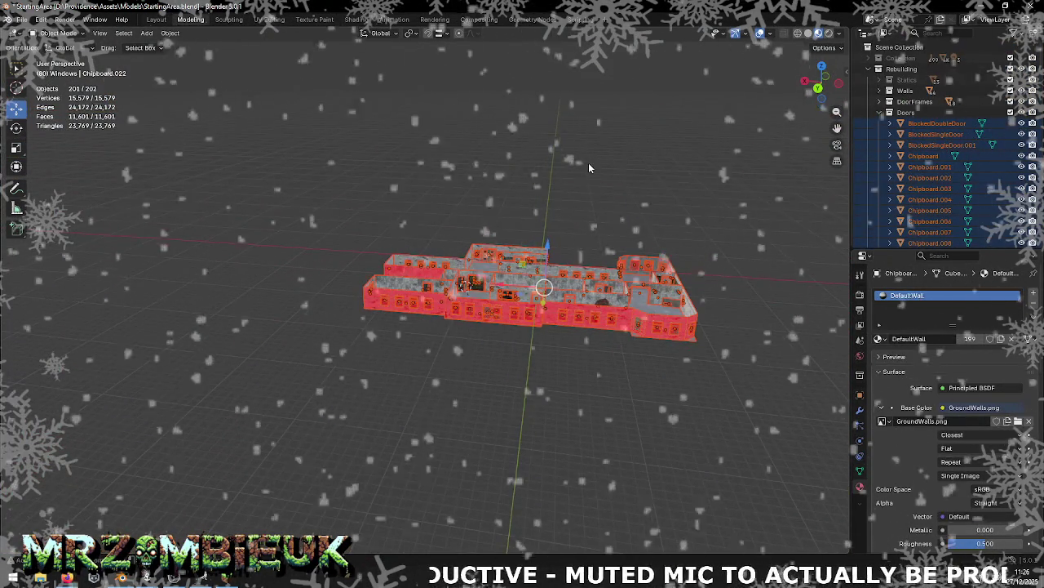
click(443, 193)
drag(312, 167, 734, 408)
key(Tab)
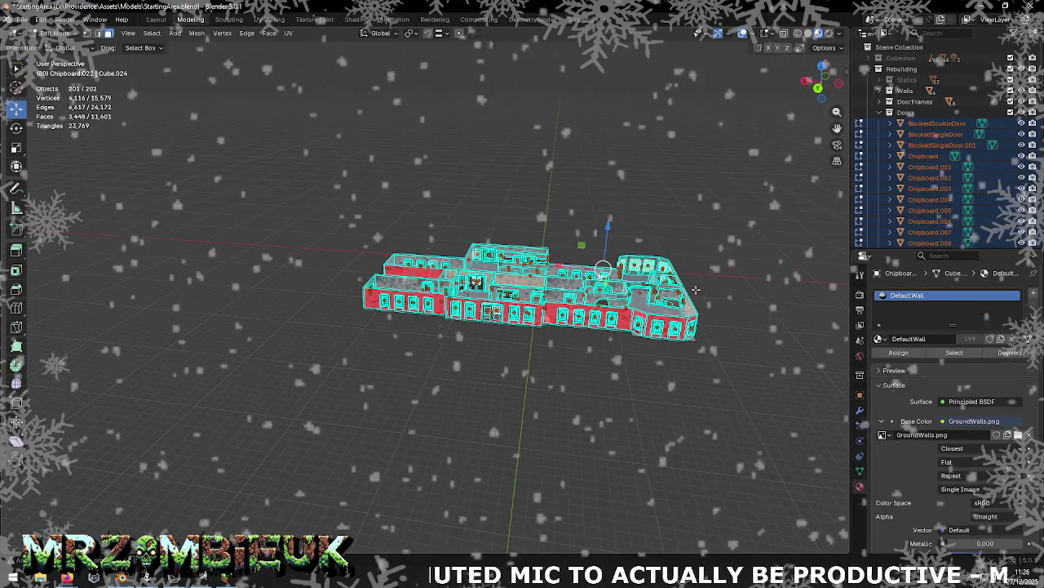
drag(285, 168, 710, 356)
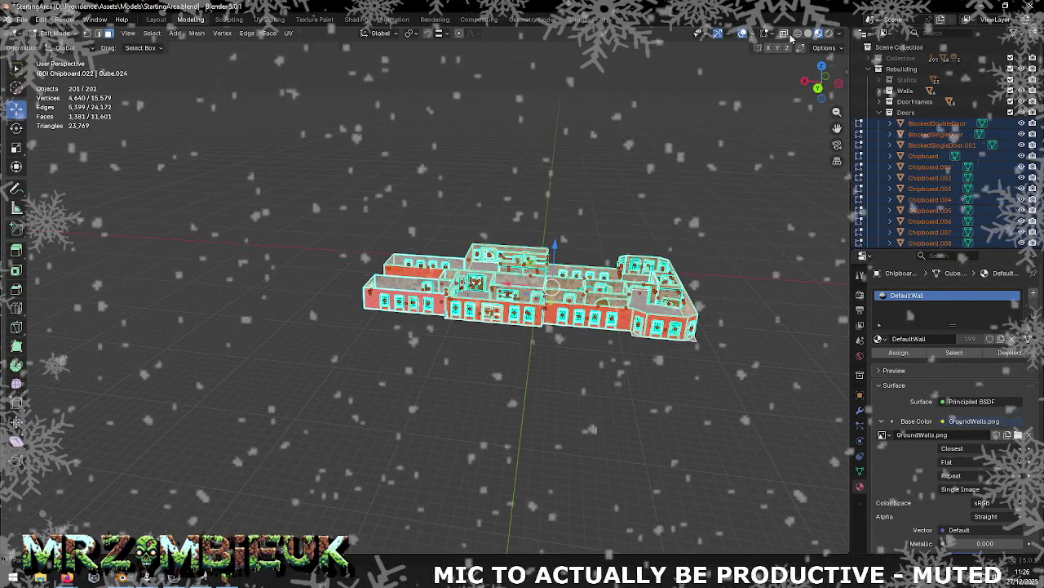
click(783, 33)
mouse_move(286, 129)
mouse_down()
mouse_move(692, 393)
mouse_move(694, 383)
mouse_up()
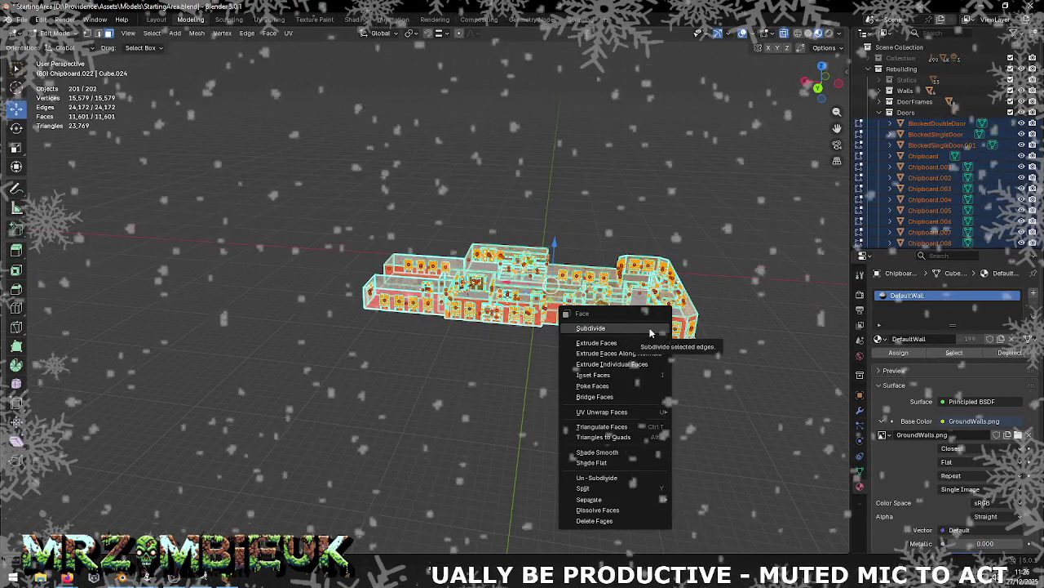
key(Escape)
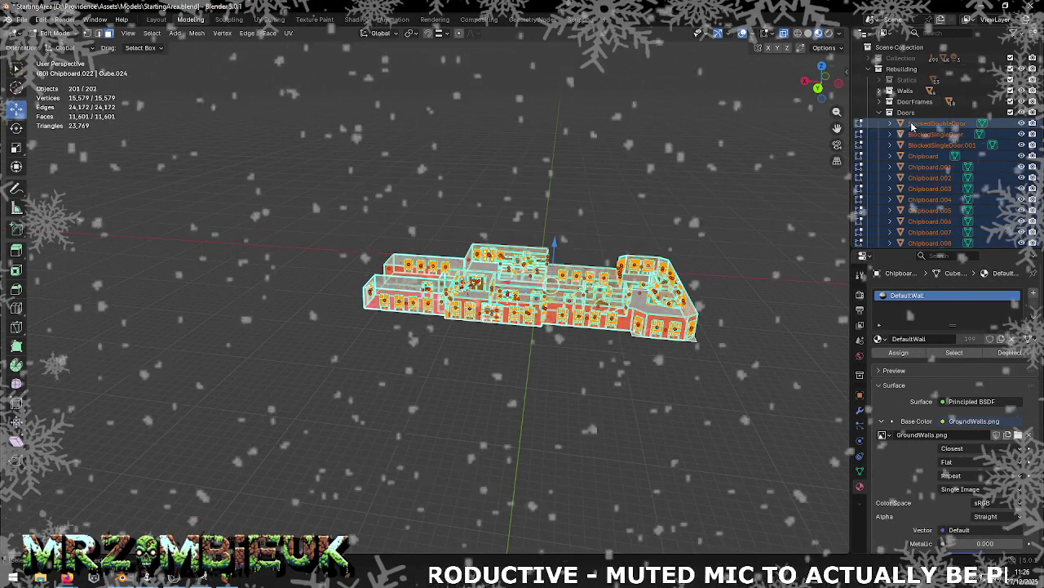
Step: Collapse Doors, deselect everything back in Object Mode, and orbit onto the textured building
click(879, 113)
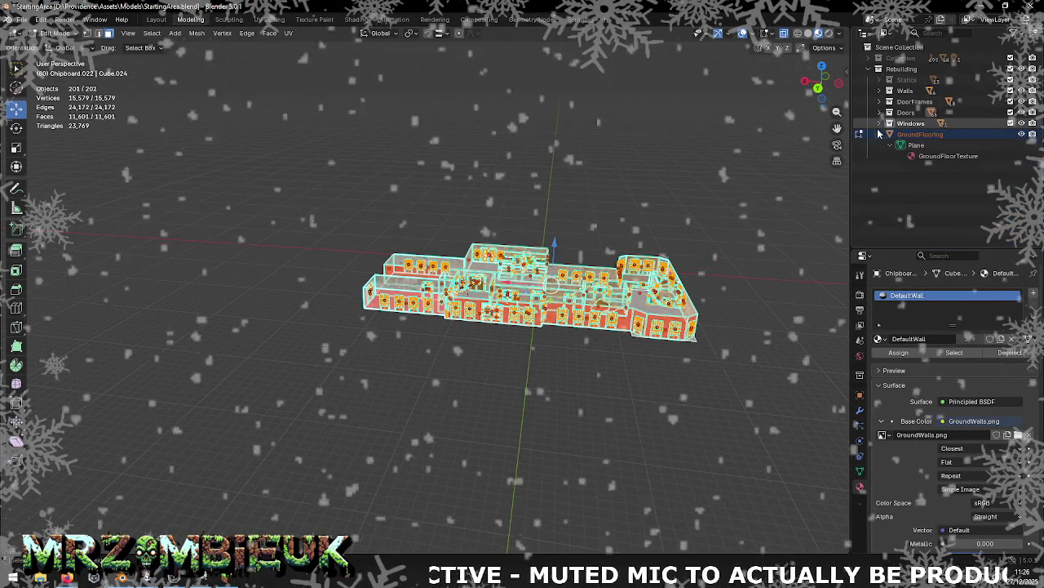
middle_drag(802, 209, 702, 241)
key(alt+a)
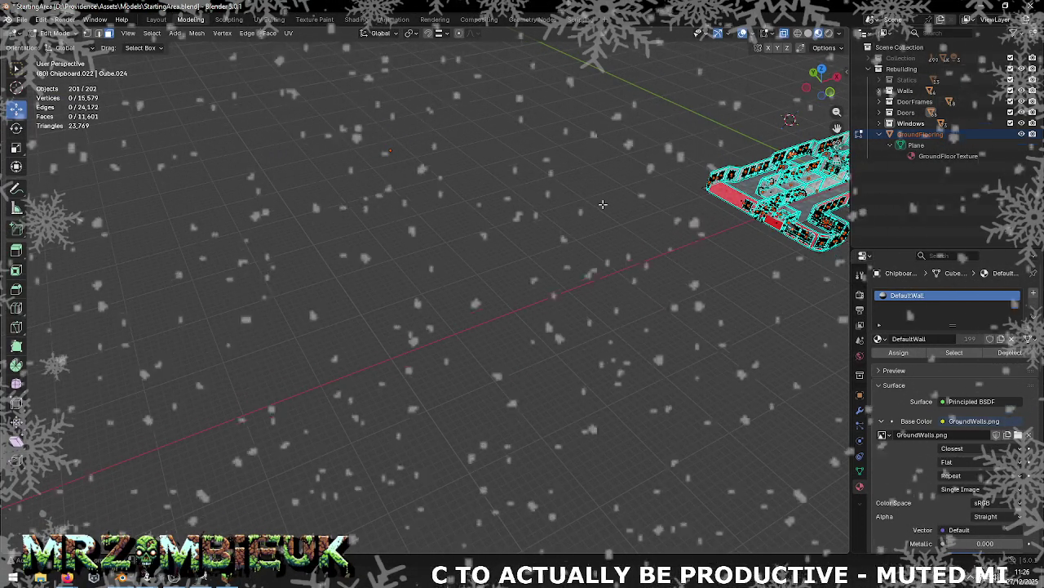
key(Tab)
key(alt+a)
mouse_move(696, 209)
middle_down()
mouse_move(510, 298)
mouse_move(467, 281)
mouse_move(541, 311)
middle_up()
scroll(510, 298, up, 6)
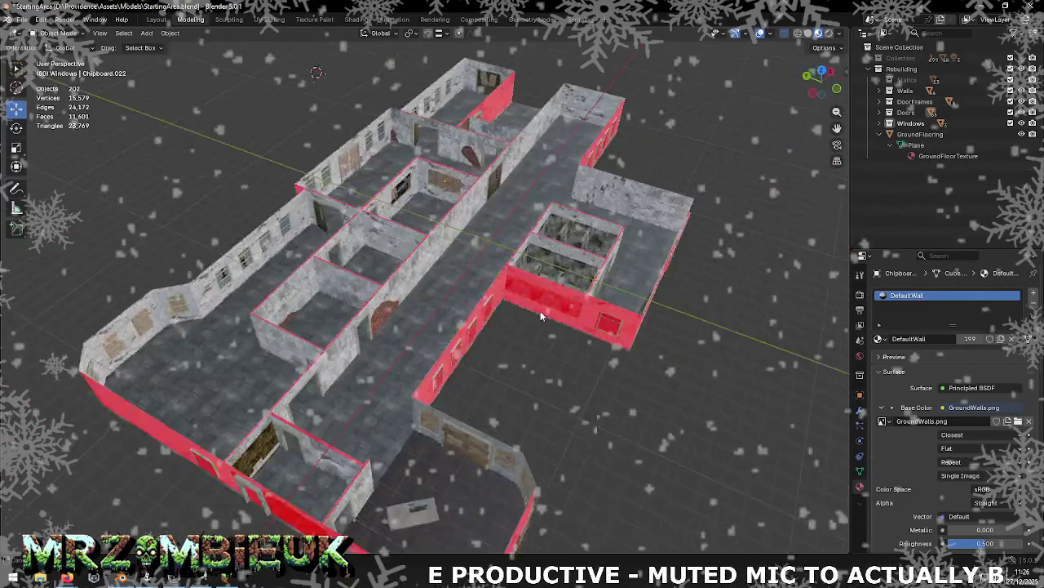
scroll(614, 321, up, 3)
mouse_move(613, 320)
middle_down()
mouse_move(681, 306)
mouse_move(734, 270)
middle_up()
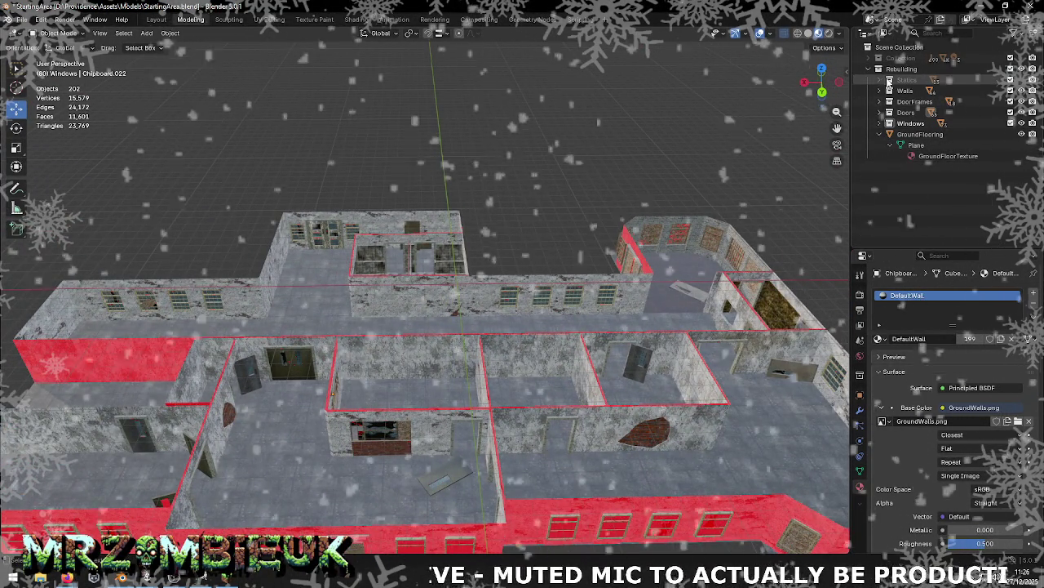
Step: Expand and collapse the Walls, Doors, Windows and GroundFlooring collections in the Outliner
click(880, 90)
click(880, 92)
click(880, 112)
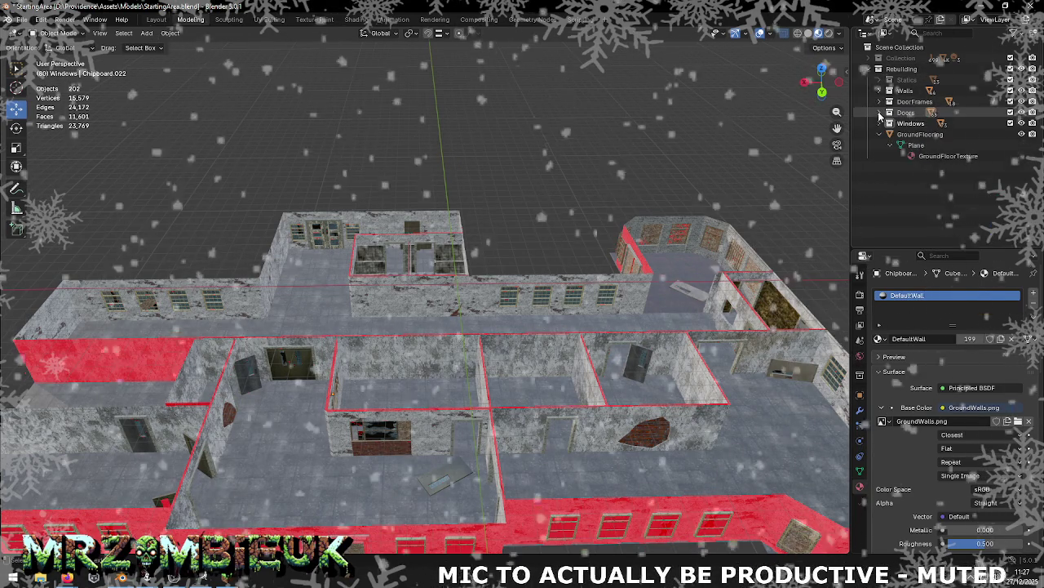
click(879, 112)
click(880, 122)
click(879, 122)
click(879, 133)
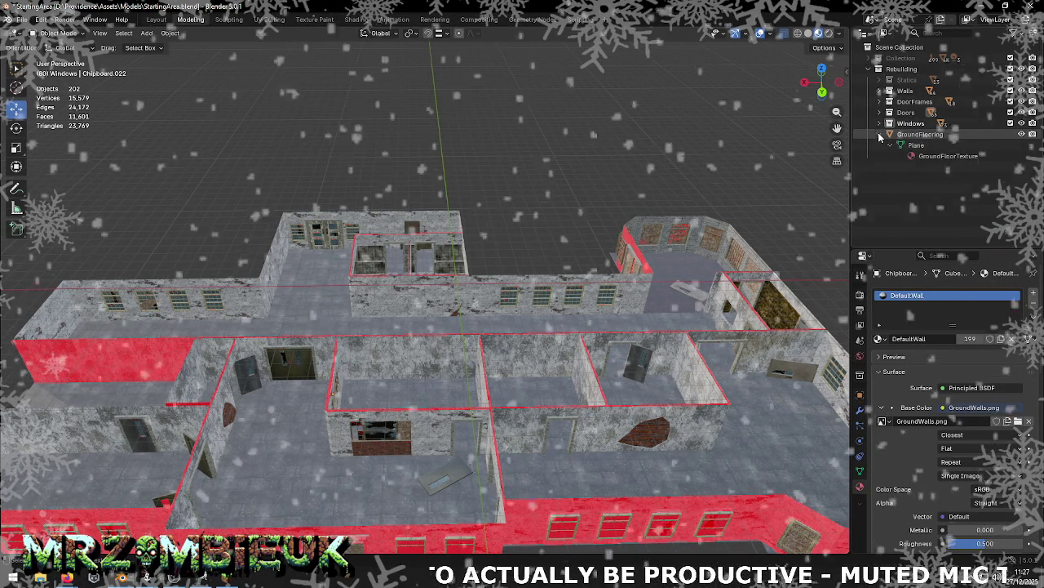
click(880, 134)
Step: Expand Statics, make its furniture visible, and select the DinerWindowMedium.001 window
click(879, 79)
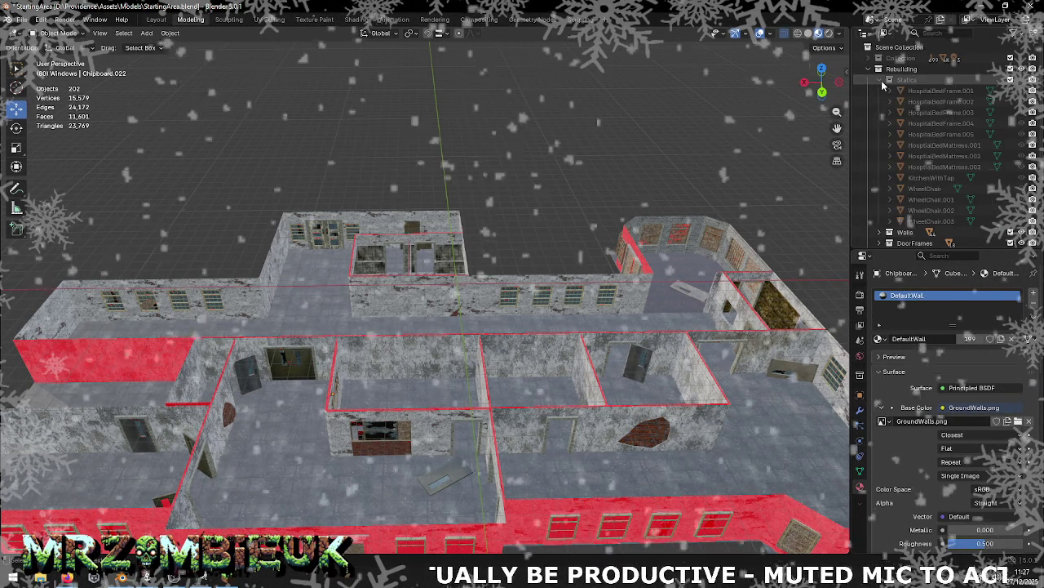
click(1021, 80)
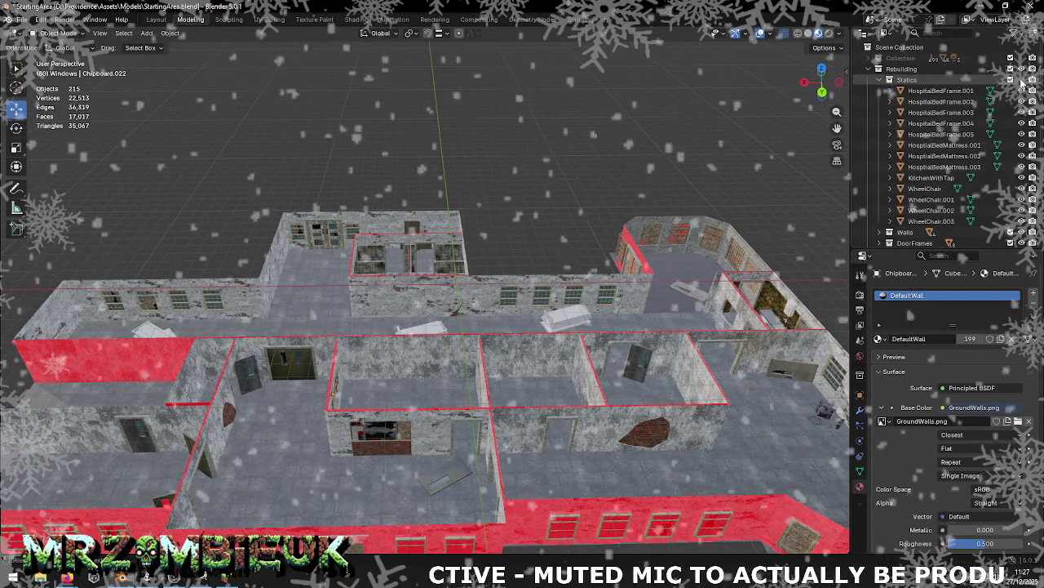
scroll(796, 220, up, 3)
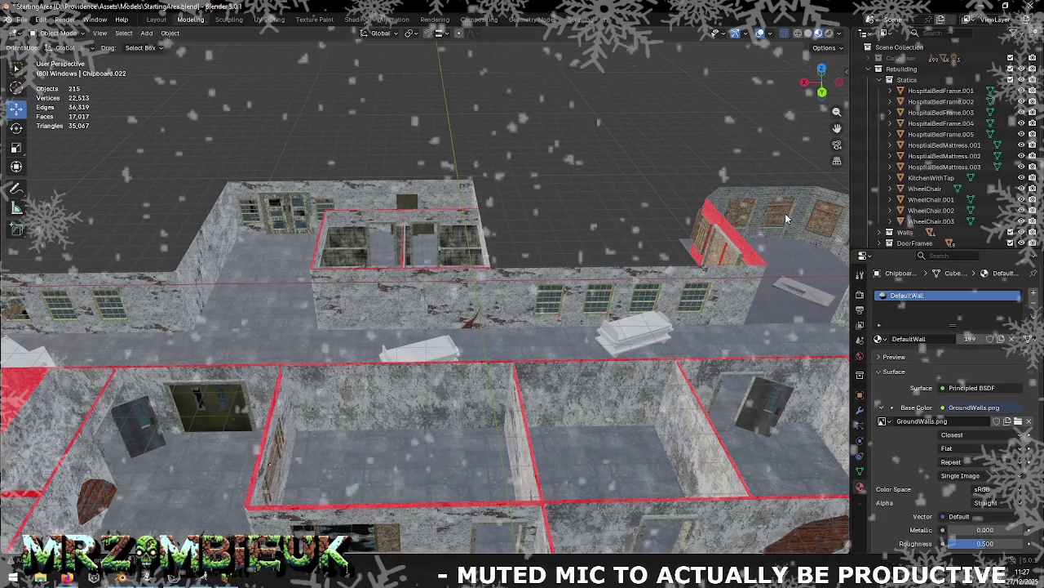
click(786, 210)
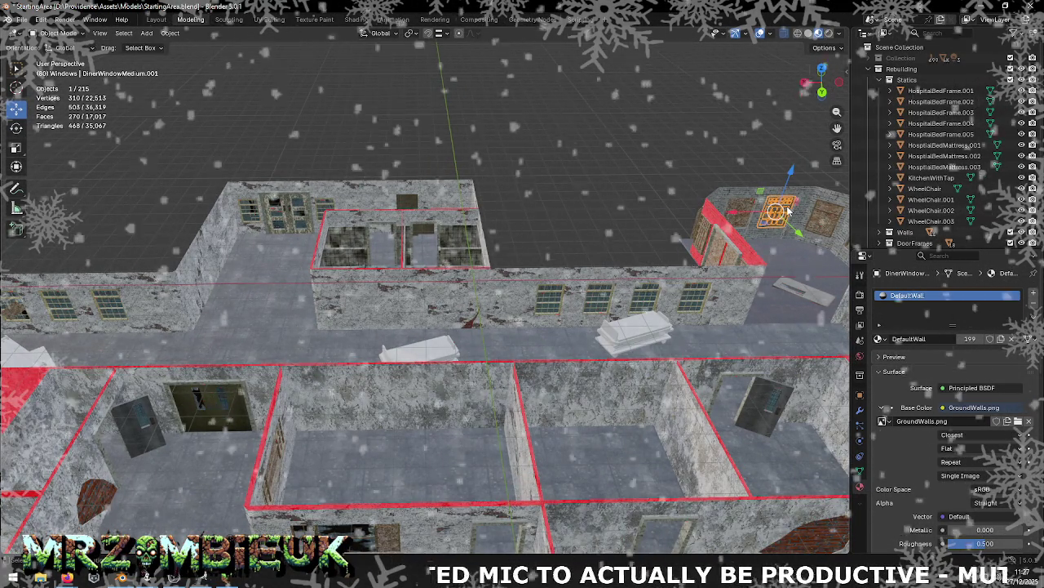
Step: Orbit and zoom through the building, past the bed room and the wheelchair walls
key(KP_Decimal)
mouse_move(774, 212)
middle_down()
mouse_move(627, 239)
mouse_move(570, 212)
middle_up()
scroll(570, 211, down, 5)
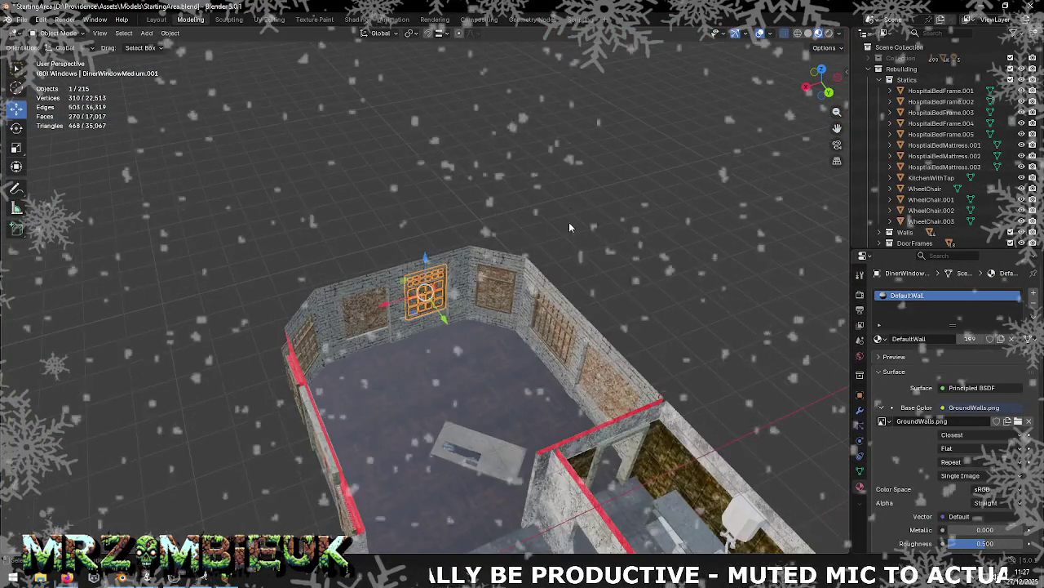
middle_drag(580, 300, 530, 324)
middle_drag(405, 306, 691, 241)
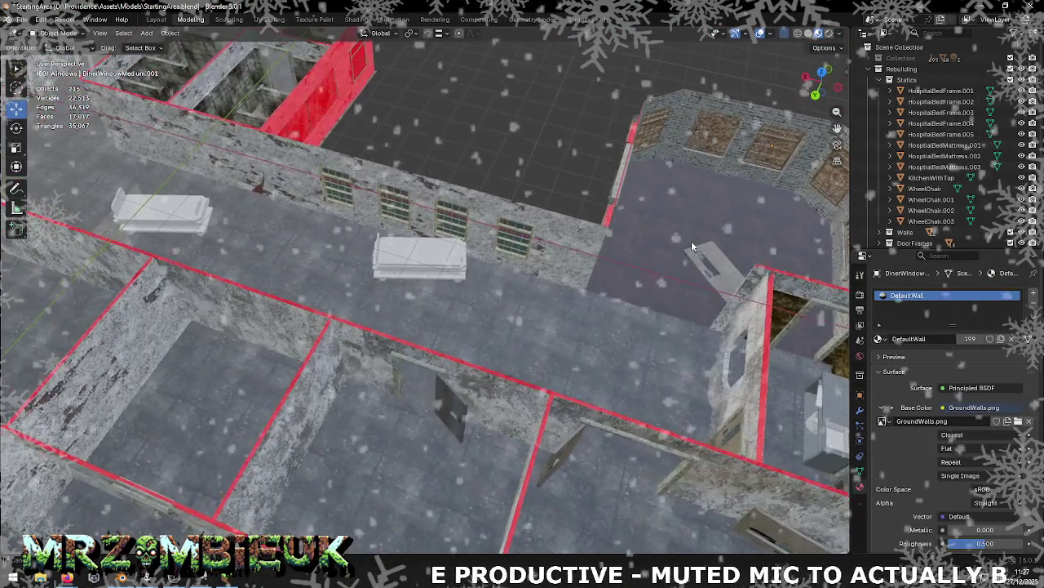
scroll(656, 271, down, 4)
mouse_move(655, 271)
middle_down()
mouse_move(465, 259)
mouse_move(585, 236)
mouse_move(413, 327)
mouse_move(244, 304)
middle_up()
scroll(595, 233, up, 8)
scroll(497, 186, up, 5)
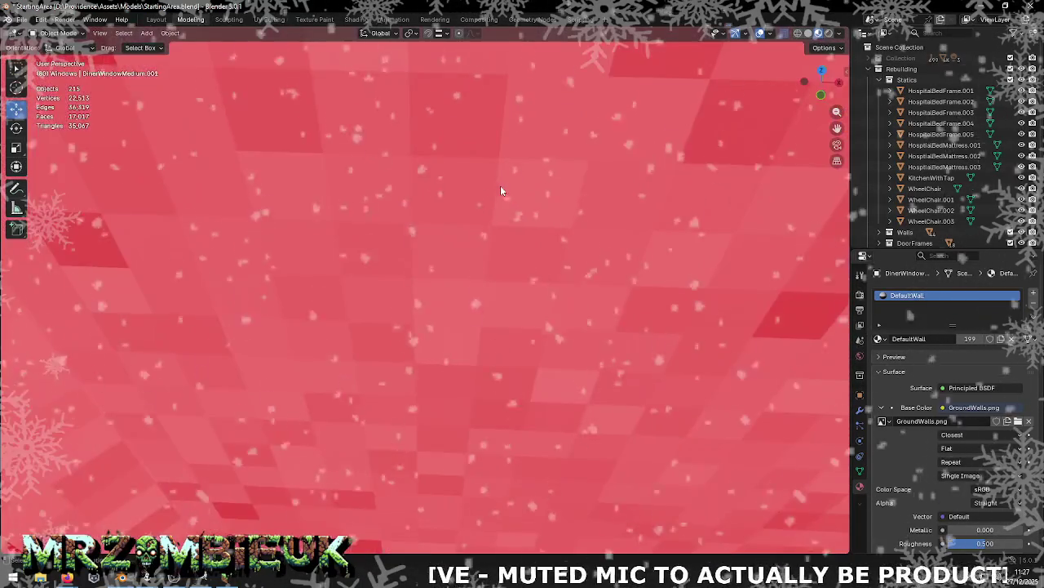
scroll(532, 283, down, 5)
middle_drag(306, 61, 402, 114)
scroll(400, 123, down, 3)
scroll(397, 129, down, 3)
Step: Look down into the kitchen room, select the KitchenWithTap counter and zoom in on it
mouse_move(362, 156)
middle_down()
mouse_move(508, 175)
mouse_move(506, 142)
middle_up()
scroll(509, 175, up, 3)
scroll(493, 202, up, 3)
scroll(617, 174, down, 5)
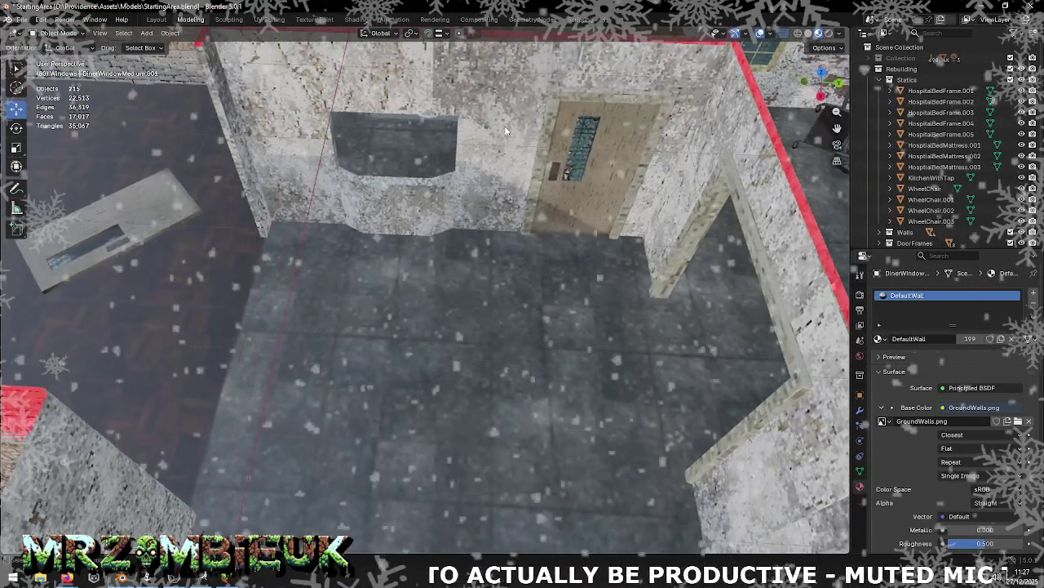
scroll(538, 302, down, 3)
middle_drag(538, 302, 540, 373)
click(485, 293)
scroll(484, 291, up, 3)
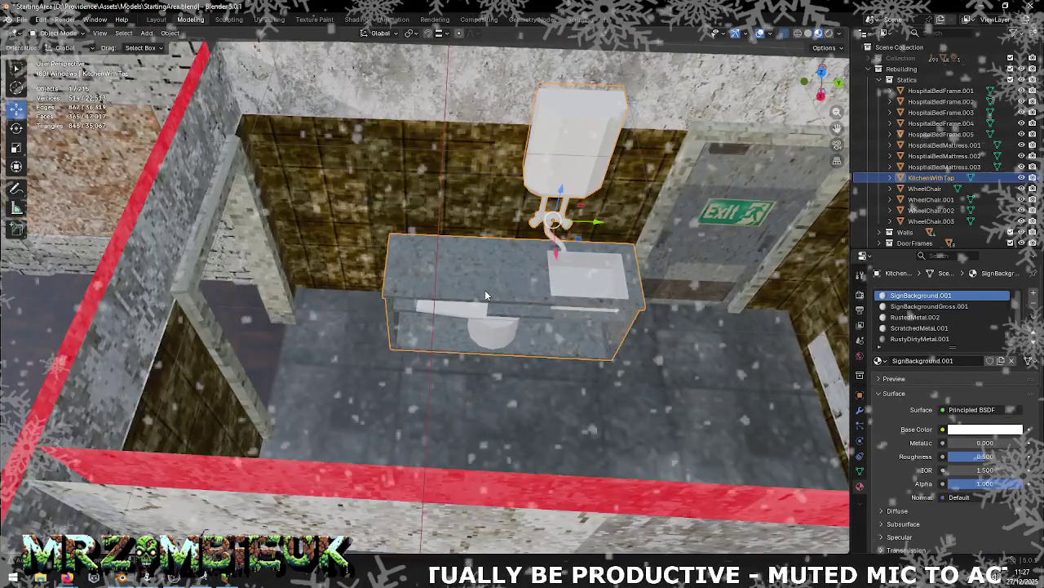
Step: View KitchenWithTap front-on, list its mesh and materials in the Outliner, then switch windows
scroll(490, 291, up, 2)
middle_drag(490, 294, 510, 227)
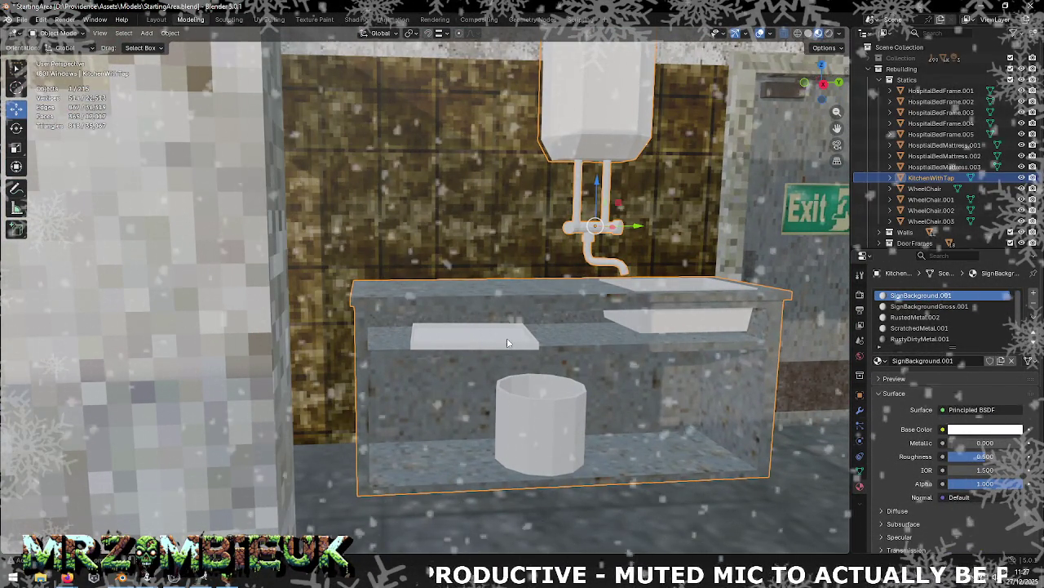
click(890, 177)
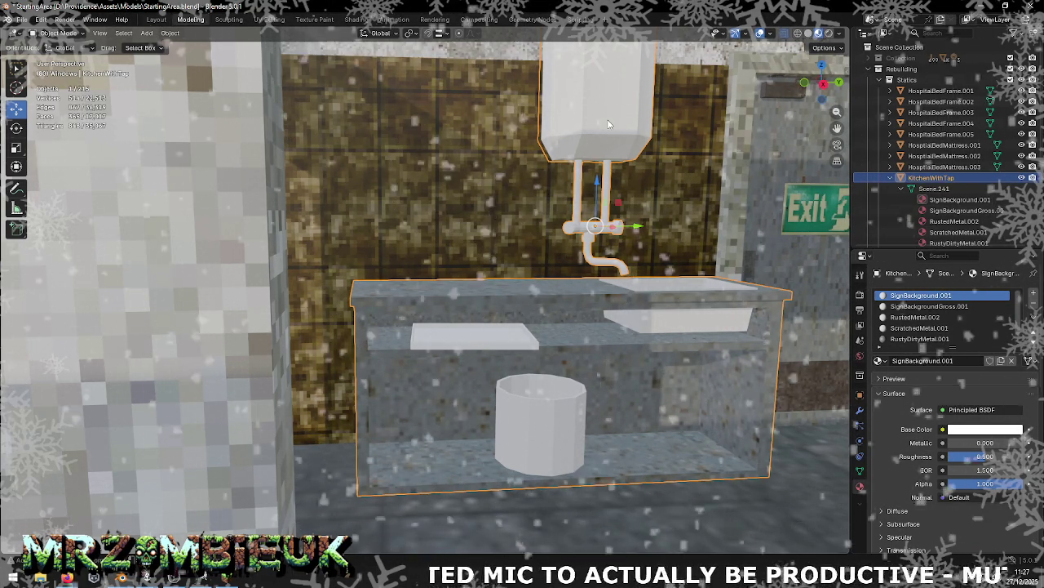
key(alt+Tab)
key(alt+Tab)
Step: Fly Unity's scene camera to the kitchen sink and counter, then return to the Blender tap
right_drag(583, 338, 502, 324)
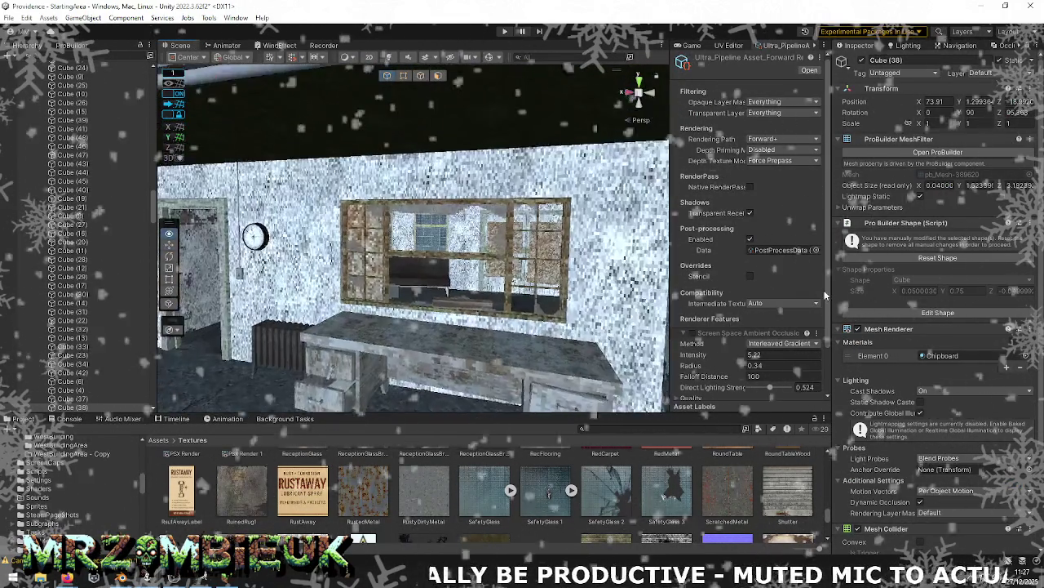
mouse_move(503, 324)
right_down()
mouse_move(838, 303)
mouse_move(270, 274)
mouse_move(767, 283)
mouse_move(442, 283)
mouse_move(780, 302)
mouse_move(462, 327)
right_up()
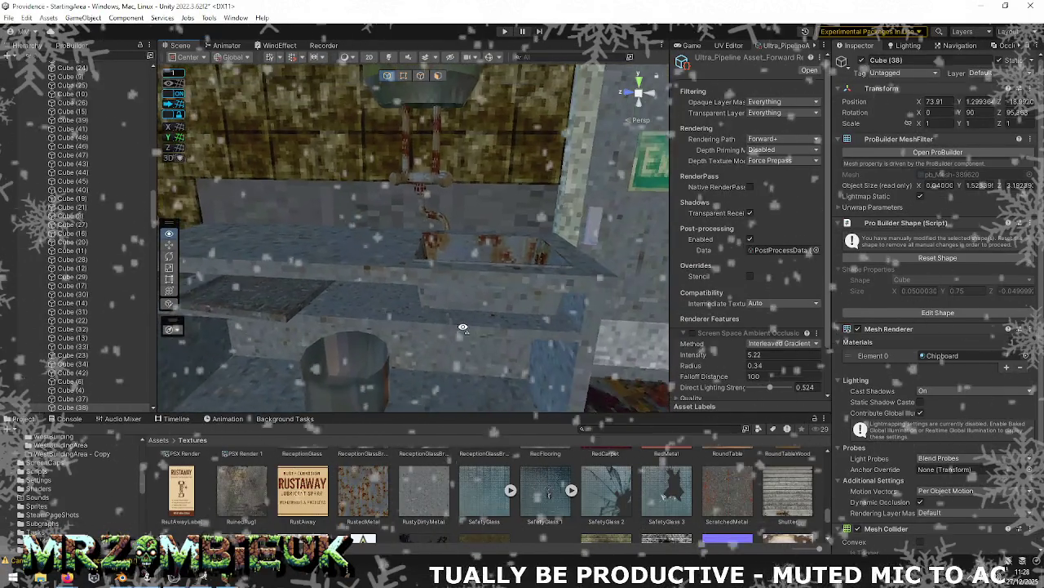
right_drag(462, 327, 438, 327)
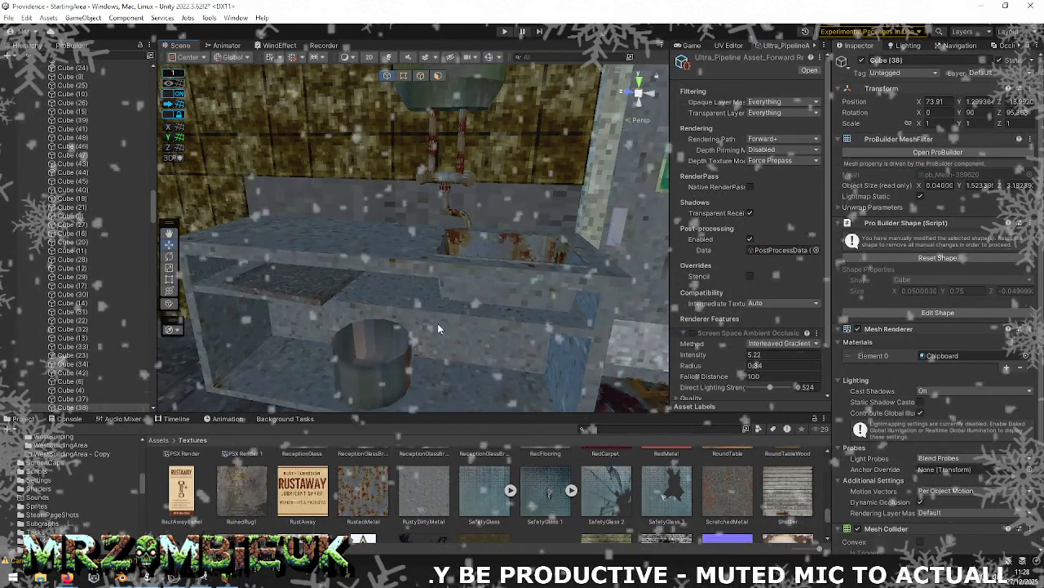
key(alt+Tab)
right_click(578, 246)
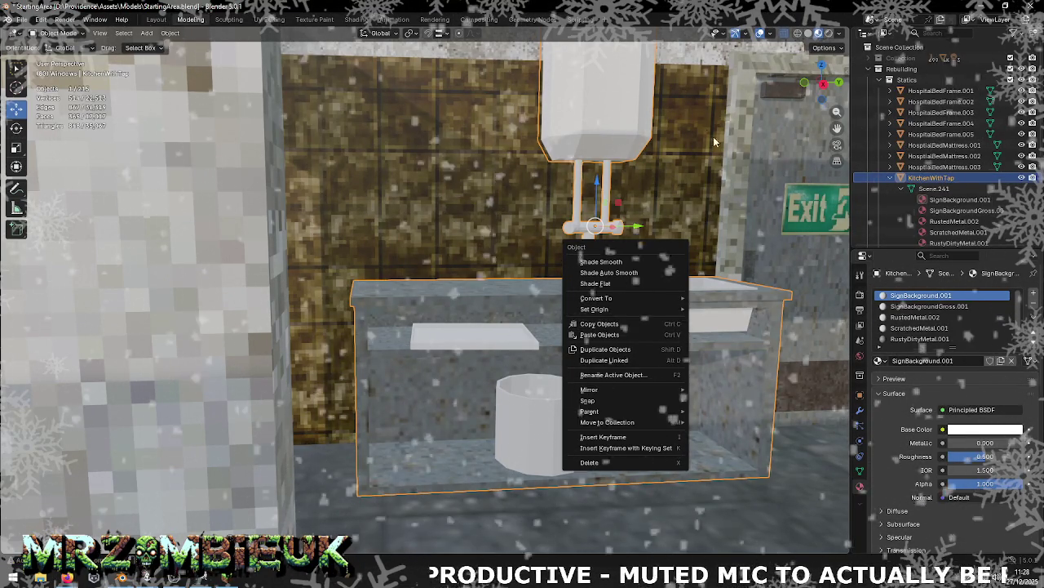
Step: Switch to the UV Editing workspace with only the kitchen tap selected
key(Escape)
key(alt+Tab)
key(alt+Tab)
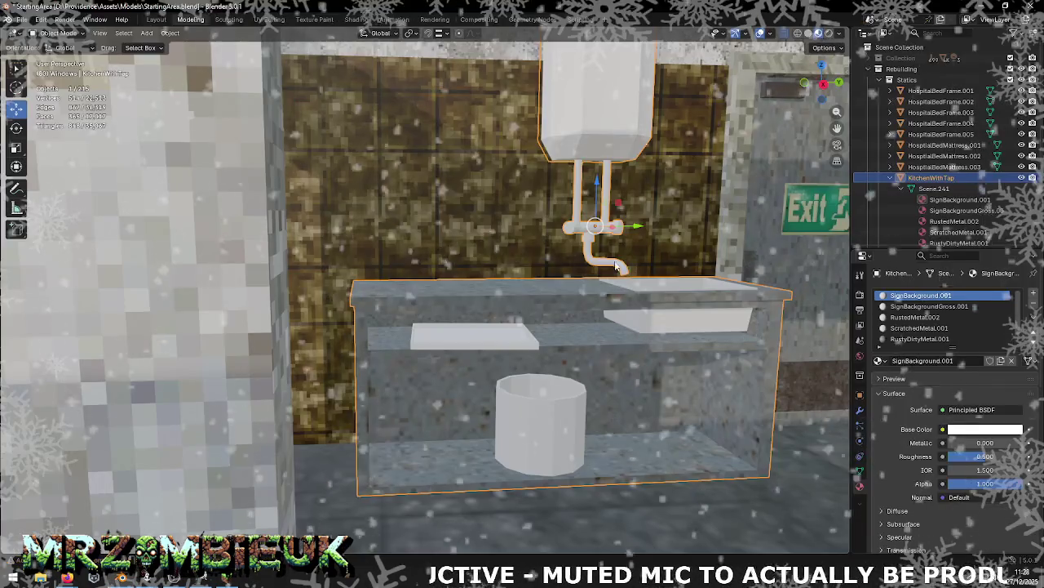
key(a)
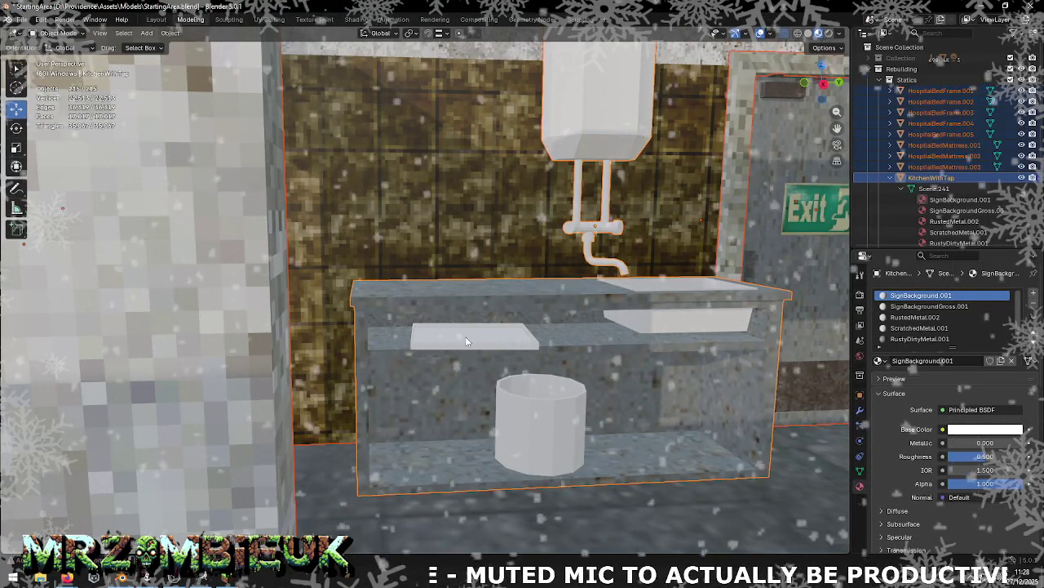
key(ctrl+Page_Down)
key(ctrl+Page_Down)
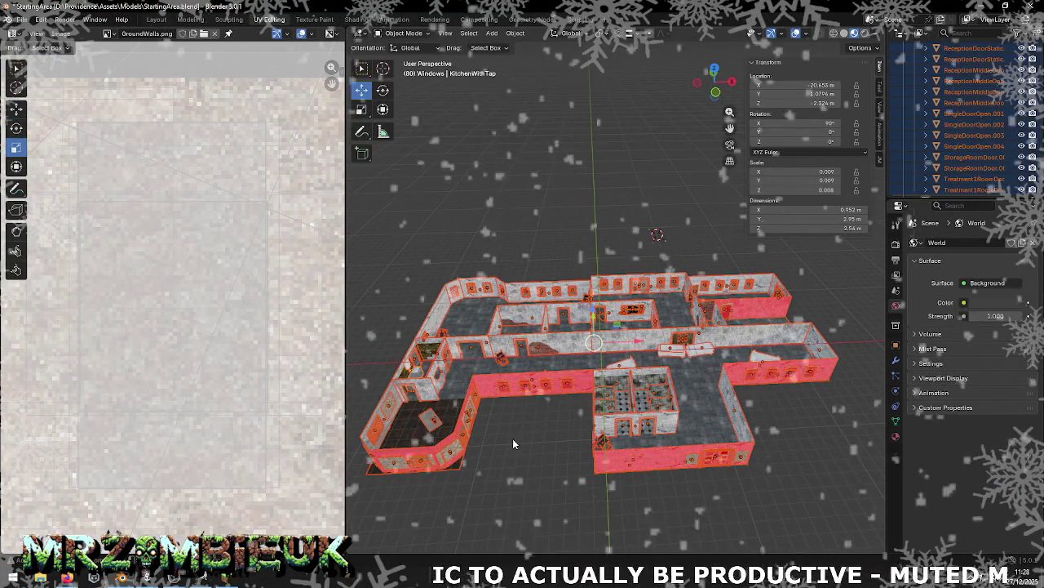
click(419, 368)
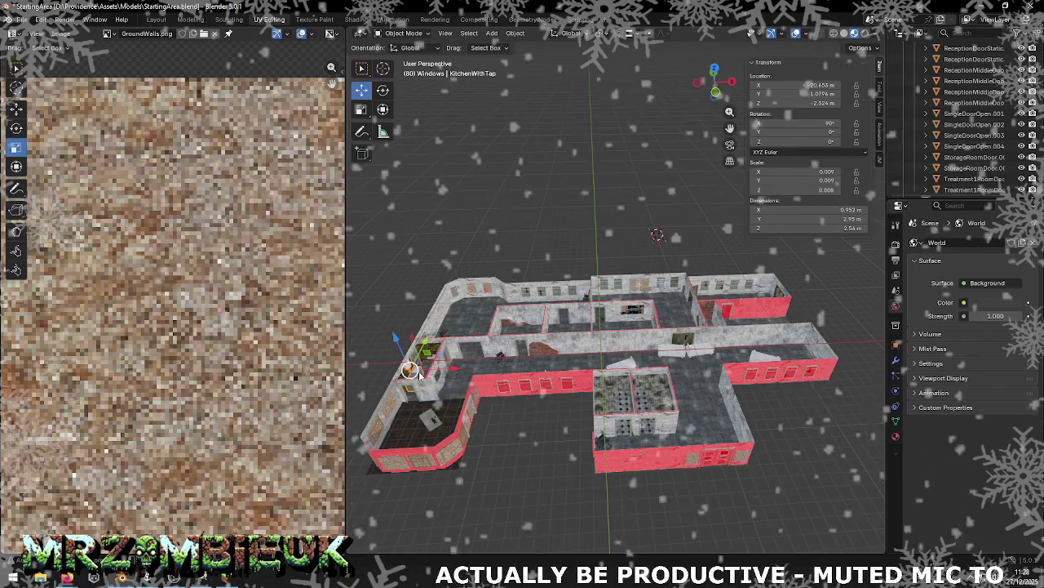
Step: Frame the tap and counter in view and save StartingArea.blend
key(KP_Decimal)
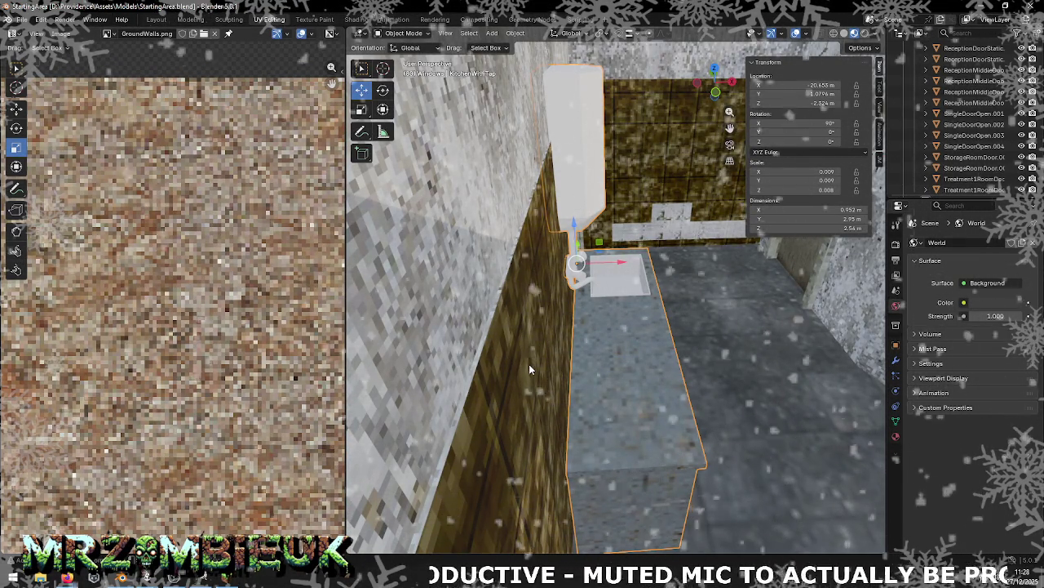
key(ctrl+s)
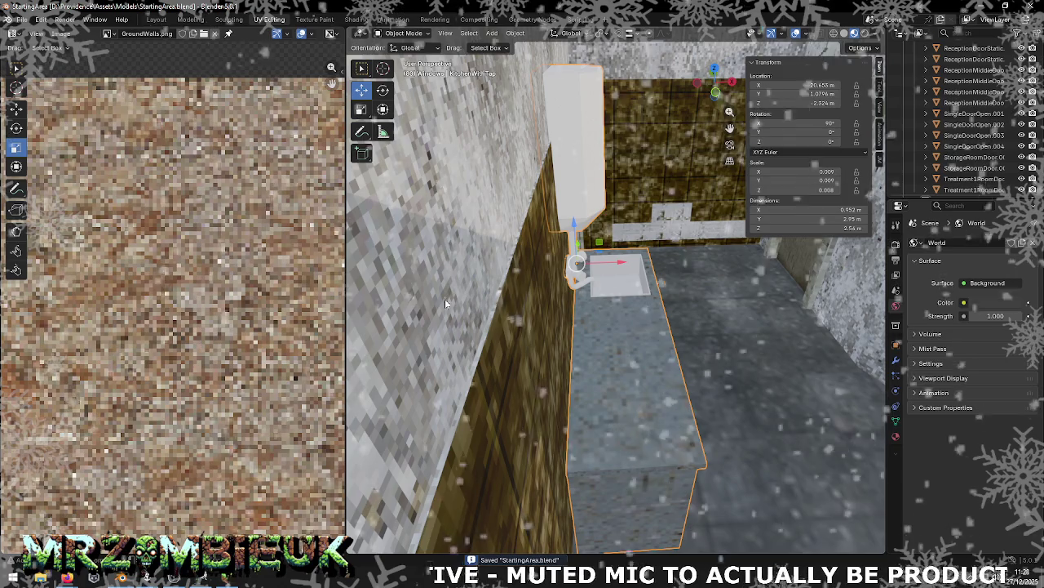
mouse_move(669, 300)
middle_down()
mouse_move(610, 306)
mouse_move(541, 336)
mouse_move(604, 298)
mouse_move(657, 338)
middle_up()
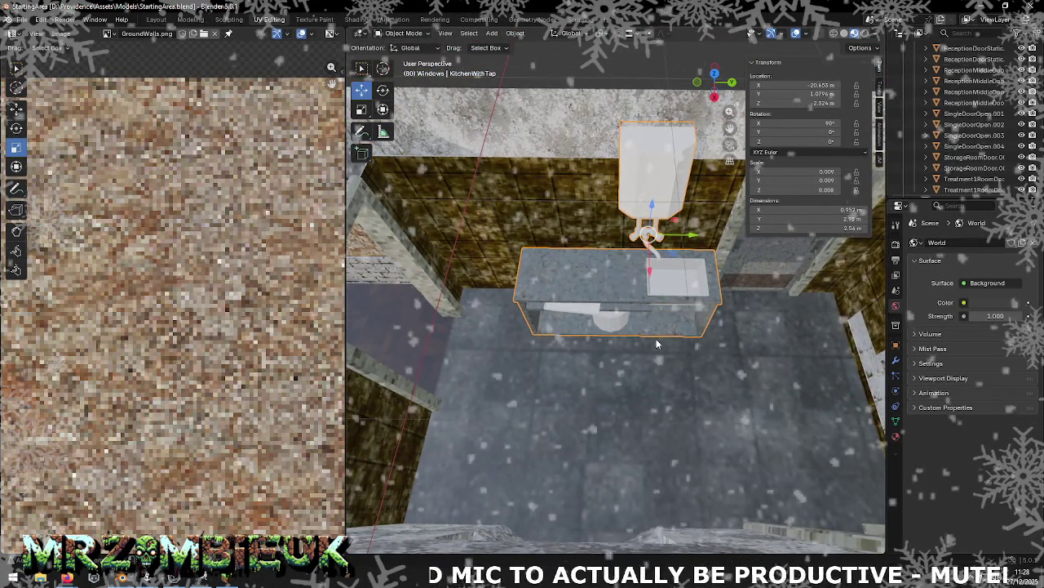
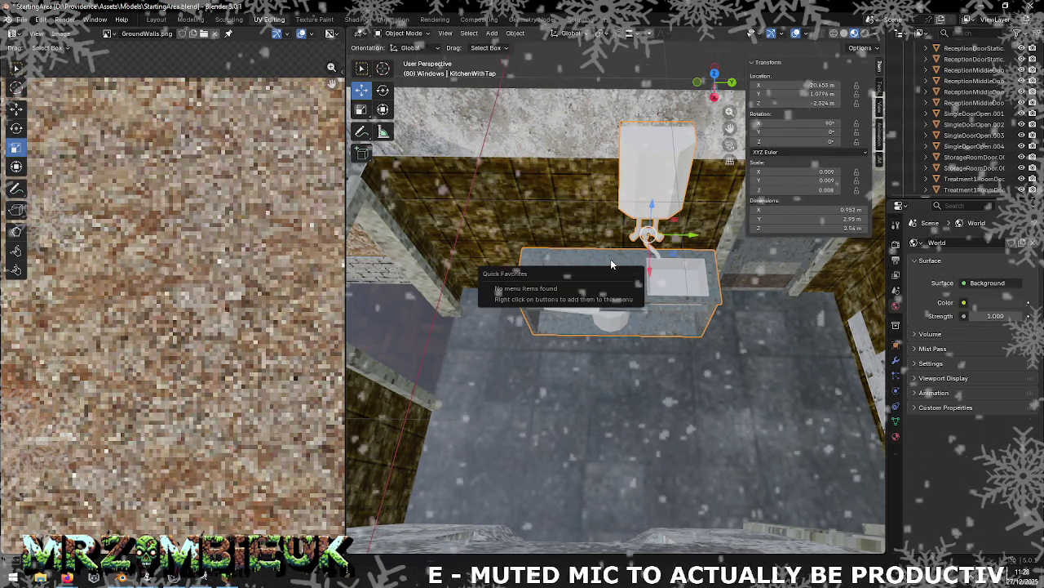
Step: Put the KitchenWithTap sink unit in Edit Mode with all geometry selected, showing its UVs over the atlas
key(Tab)
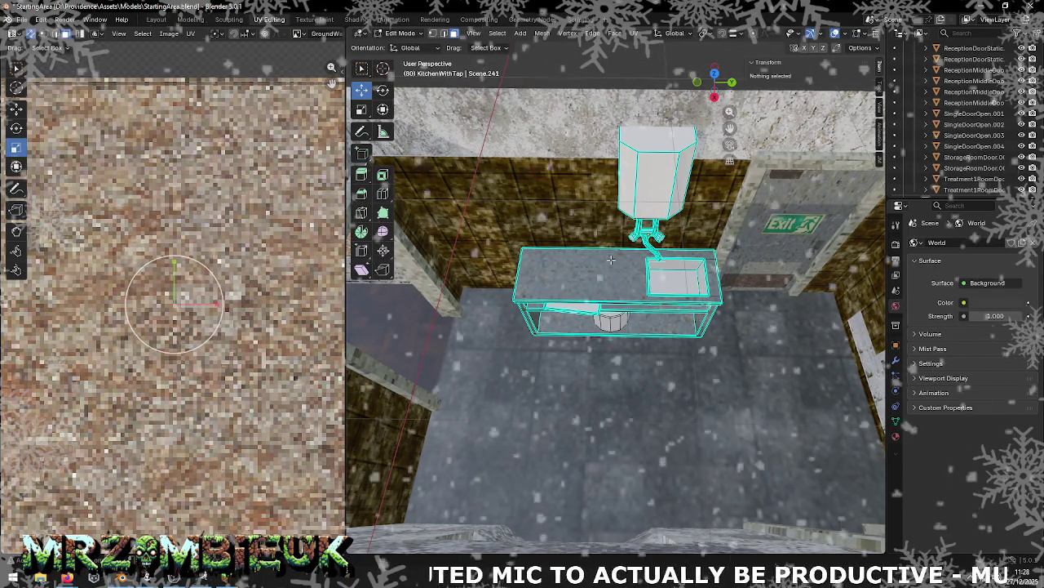
key(a)
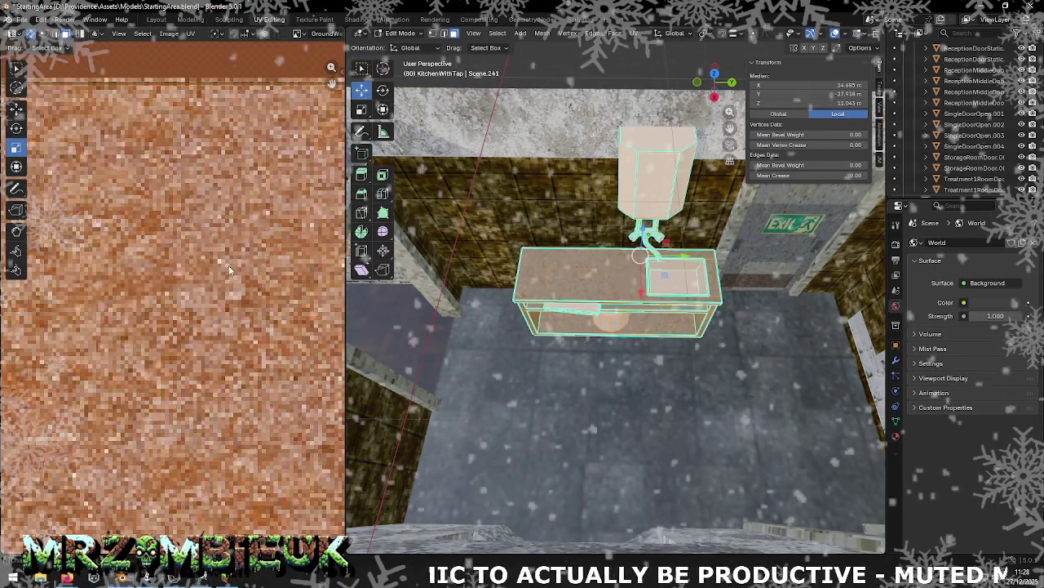
scroll(227, 285, down, 5)
scroll(227, 285, up, 2)
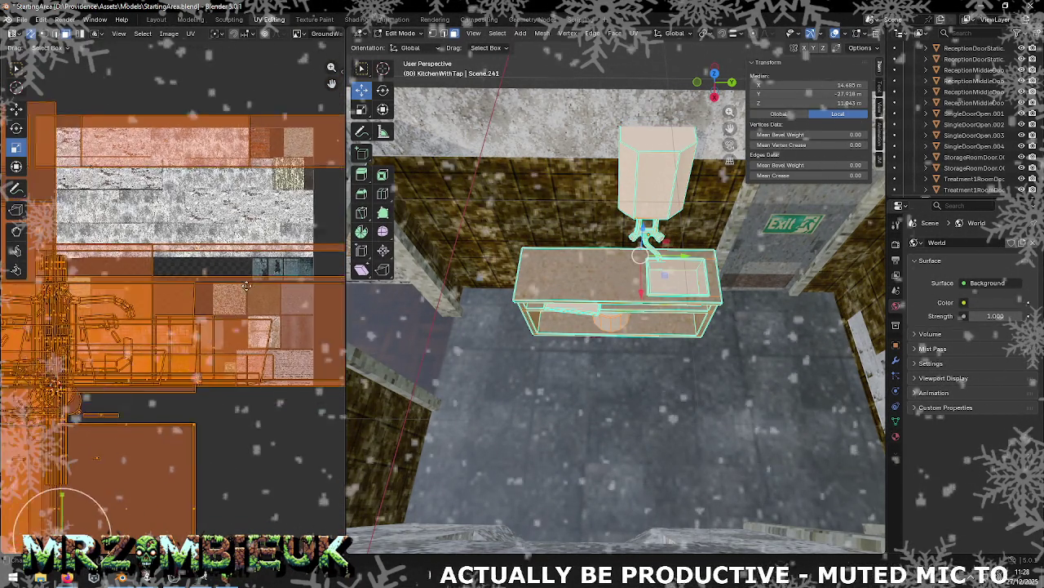
scroll(227, 285, up, 2)
scroll(227, 285, up, 1)
scroll(152, 257, down, 3)
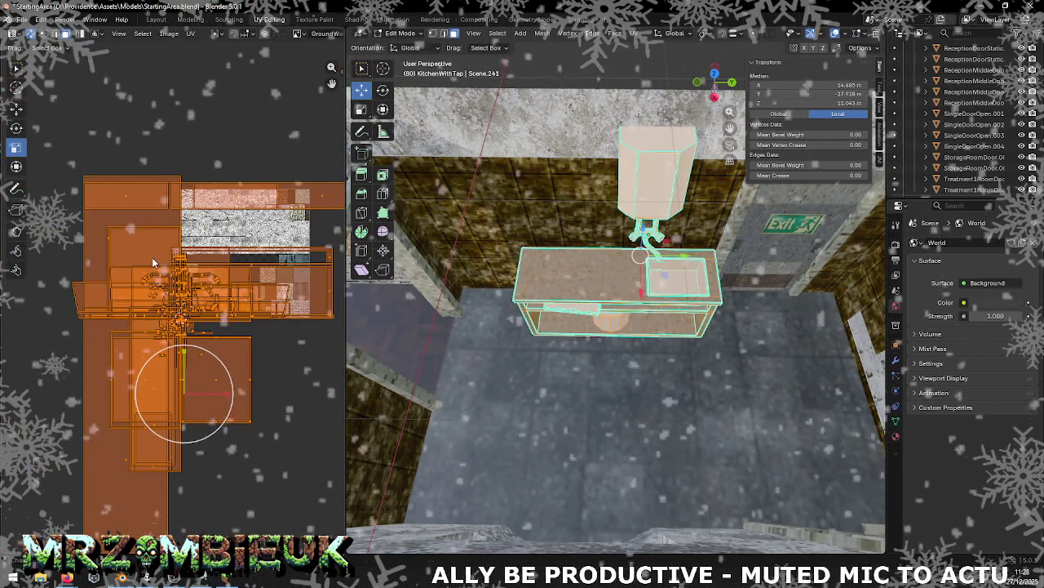
scroll(161, 257, up, 3)
scroll(161, 257, up, 1)
Step: Orbit and zoom the viewport onto the counter's side, then switch to Minecraft
middle_drag(588, 256, 617, 263)
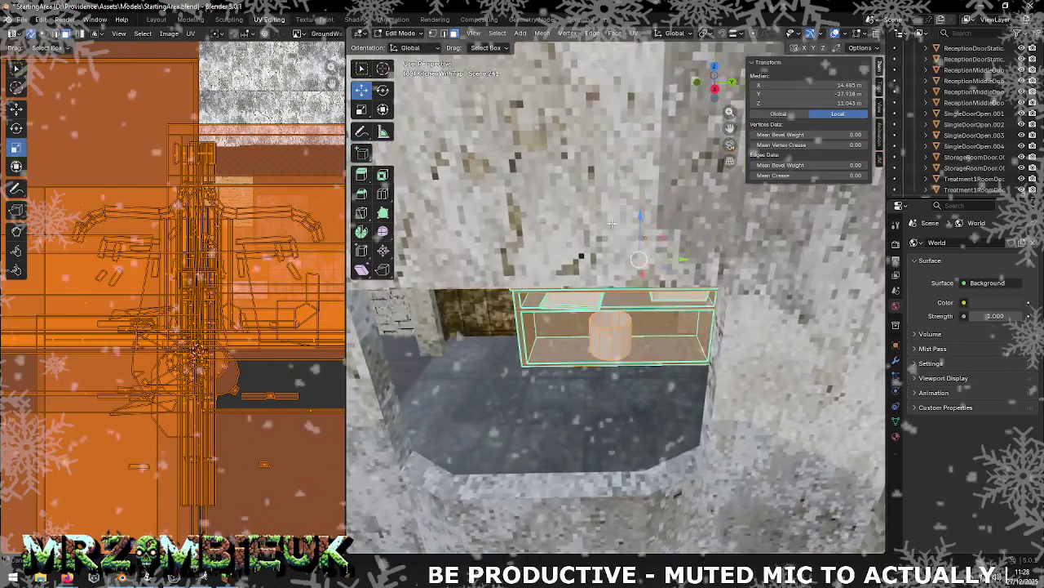
scroll(617, 264, up, 2)
scroll(618, 263, up, 2)
scroll(618, 264, up, 1)
scroll(618, 264, up, 2)
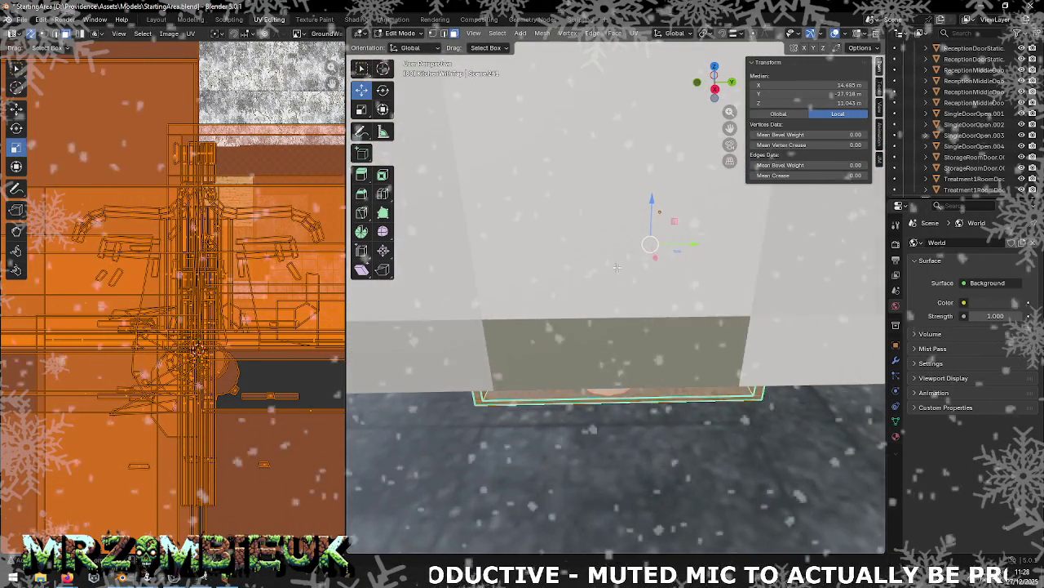
scroll(618, 264, up, 1)
scroll(616, 267, up, 1)
scroll(616, 267, up, 3)
scroll(616, 267, down, 2)
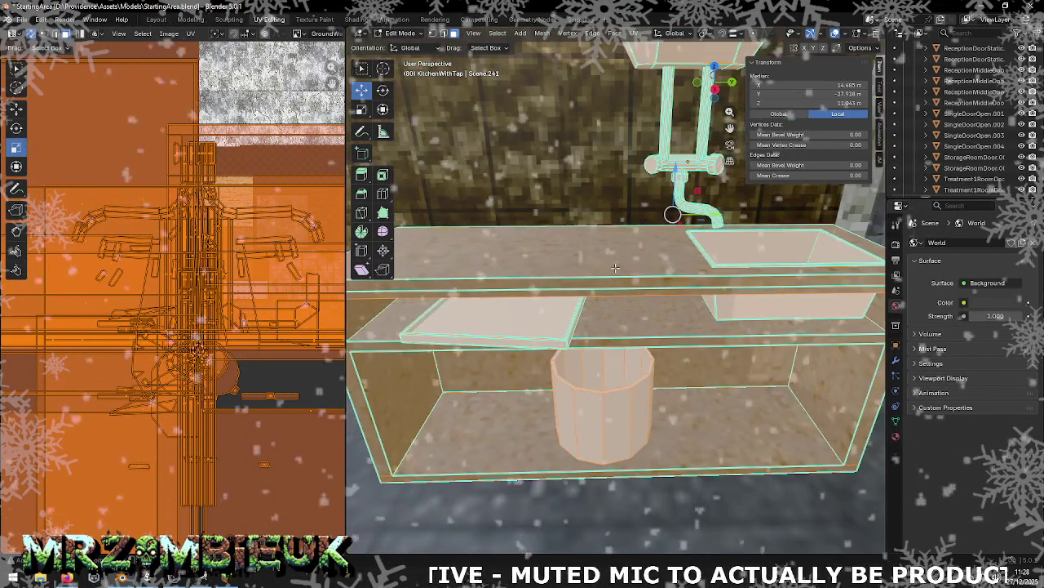
scroll(616, 267, up, 2)
key(alt+Tab)
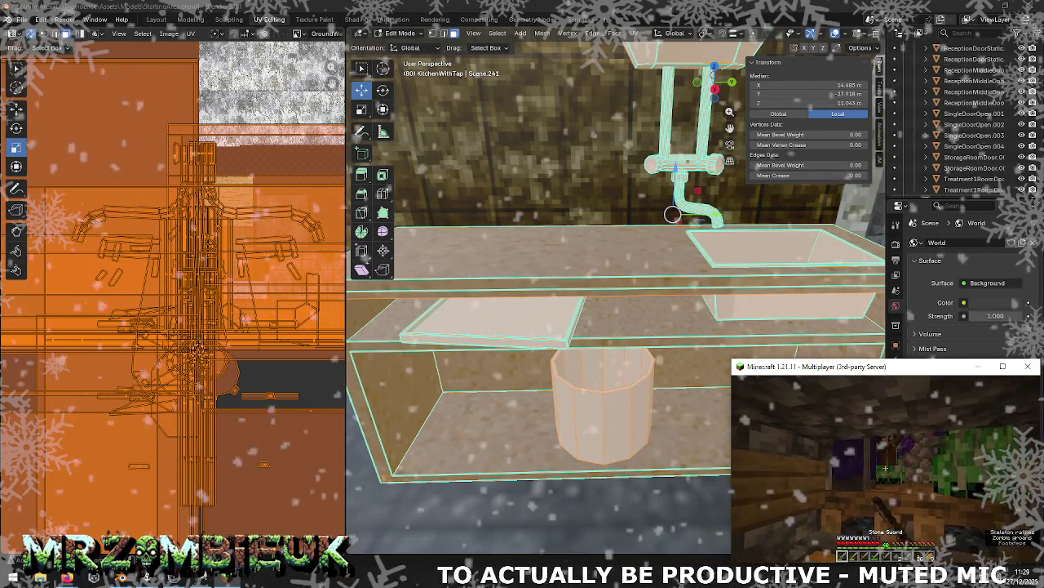
Step: Kill the tunnel creeper, sleep through the night in the bed, and return to Blender
click(885, 469)
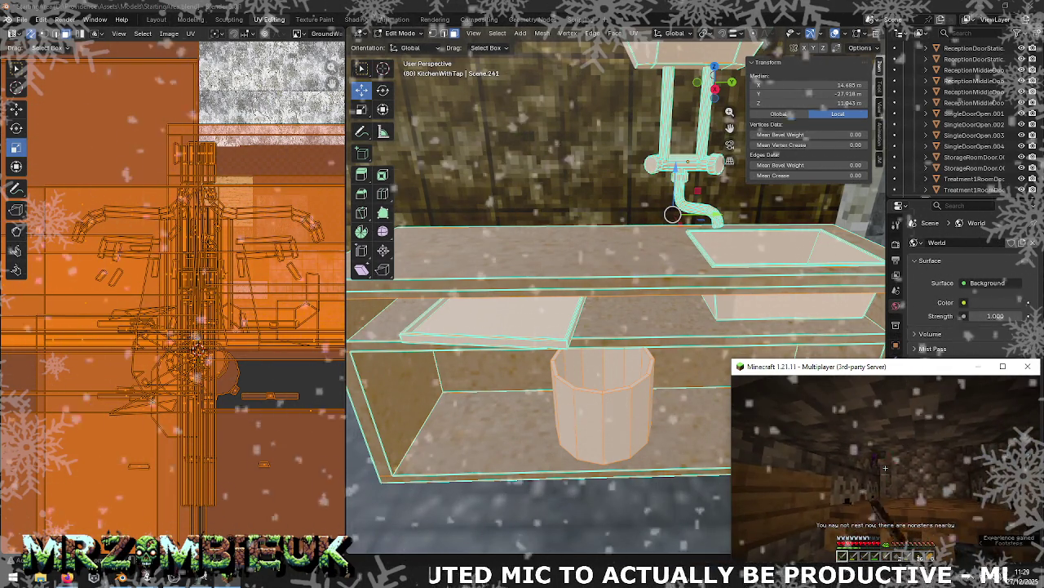
right_click(886, 467)
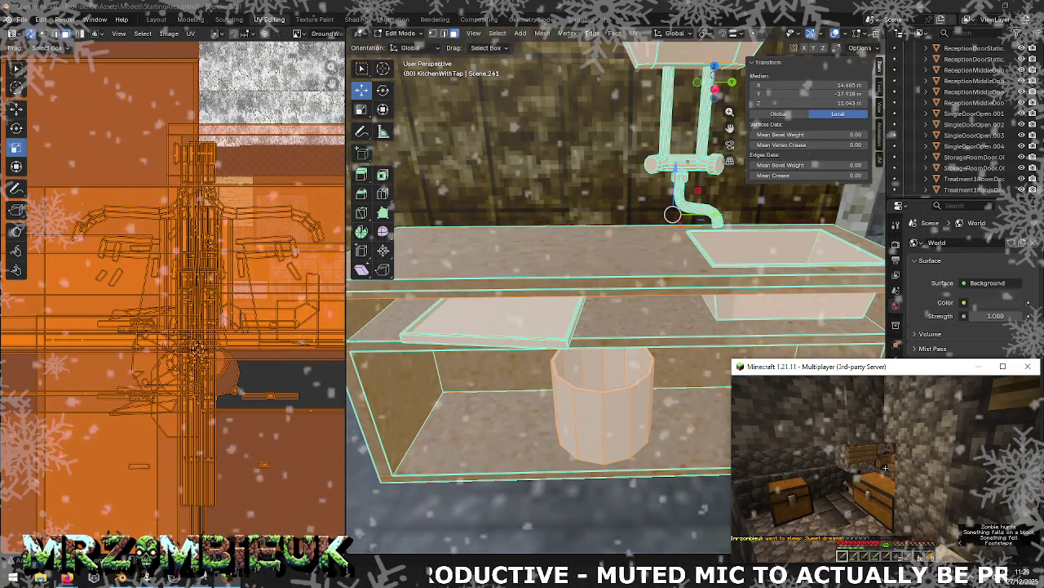
key(alt+Tab)
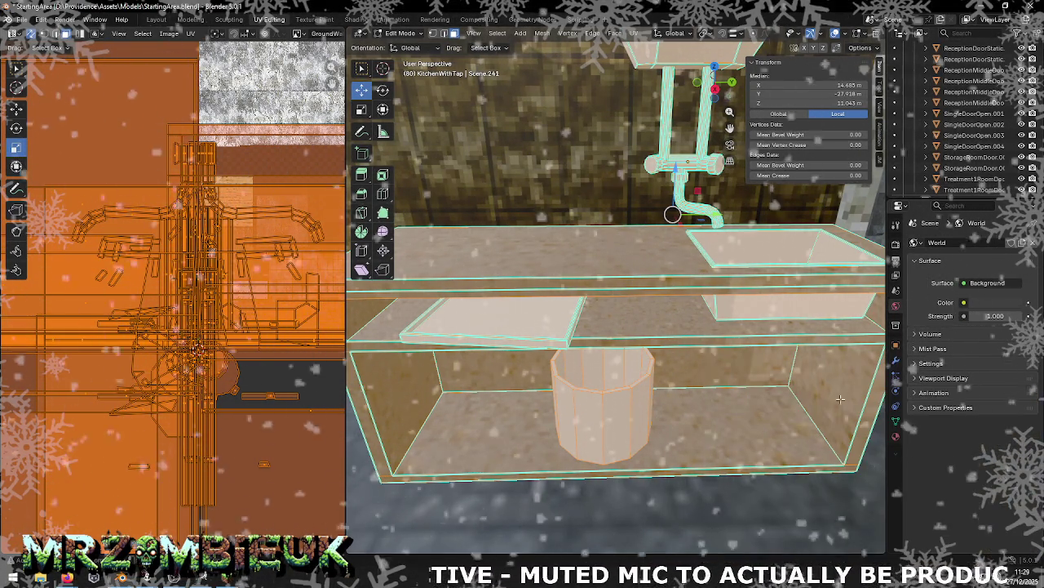
Step: Toggle Edit Mode, click the pot and countertop, and orbit to a low, level cabinet view
key(Tab)
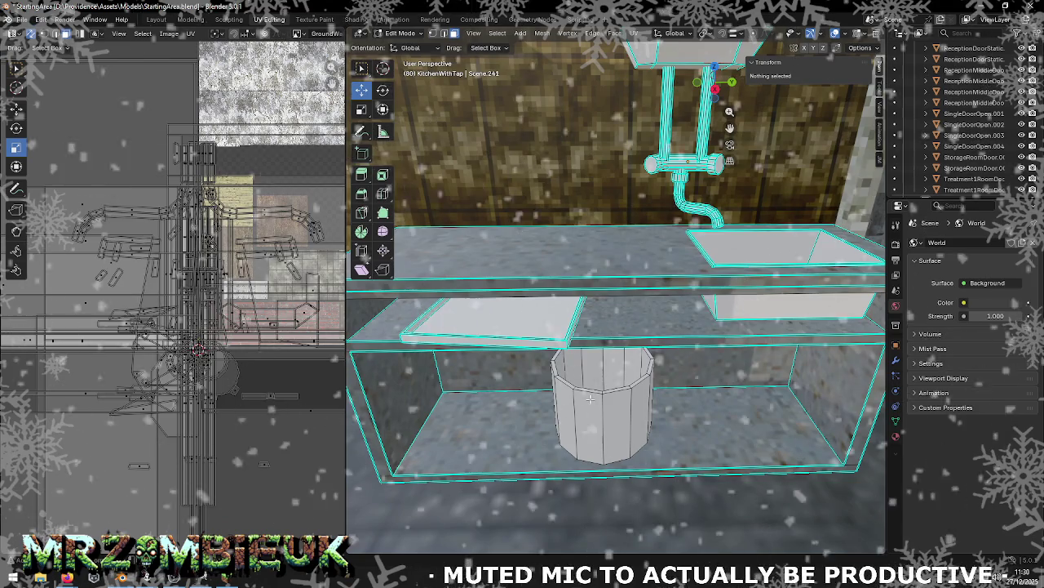
key(alt+Tab)
key(alt+Tab)
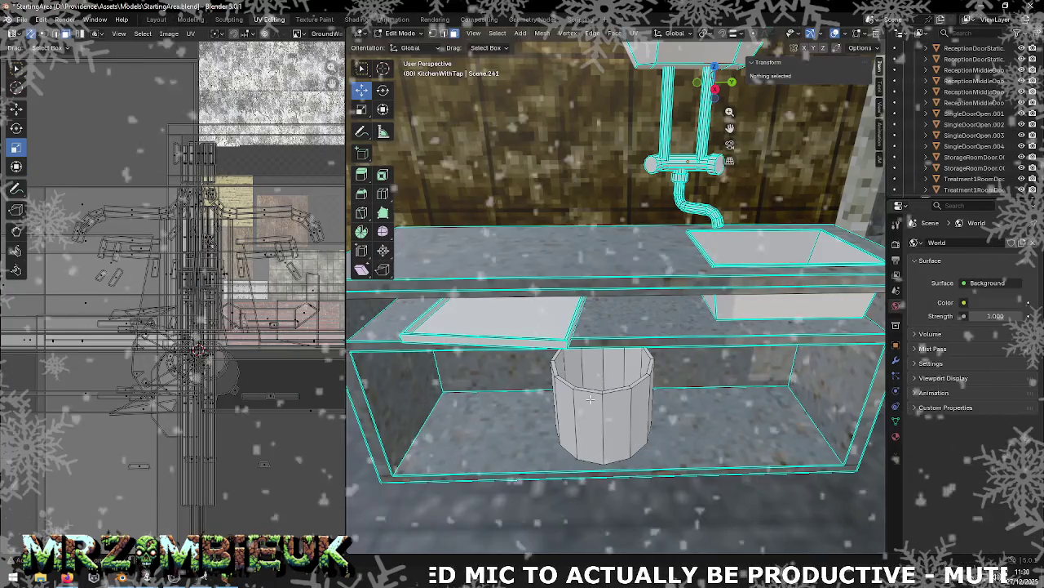
click(589, 398)
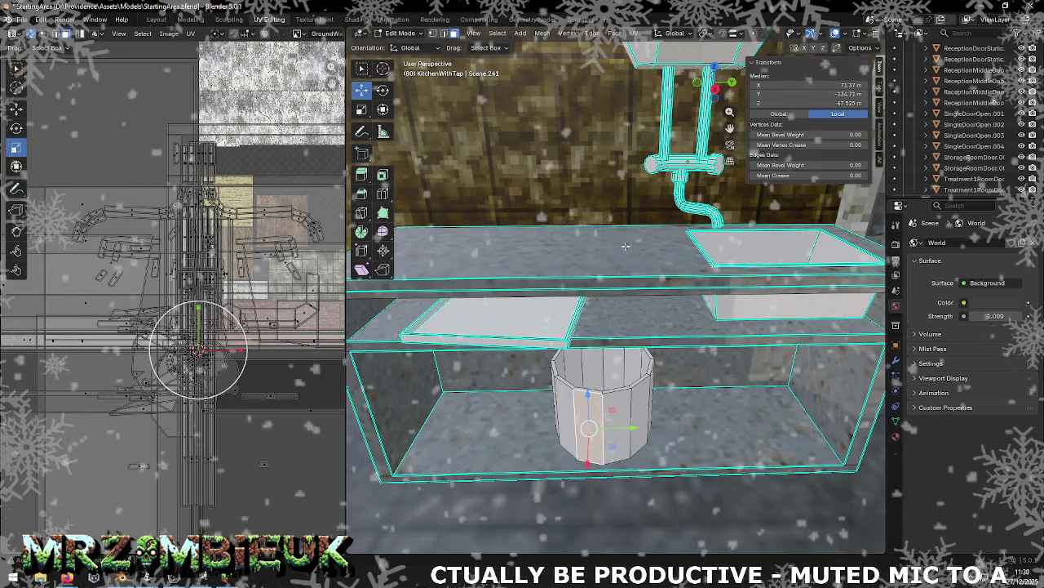
key(Tab)
key(Tab)
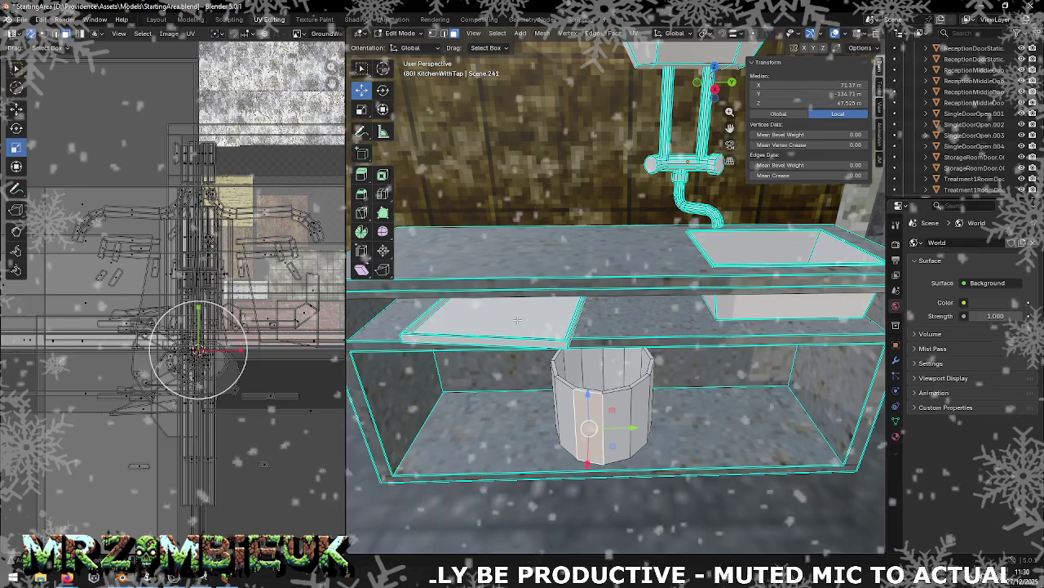
click(517, 320)
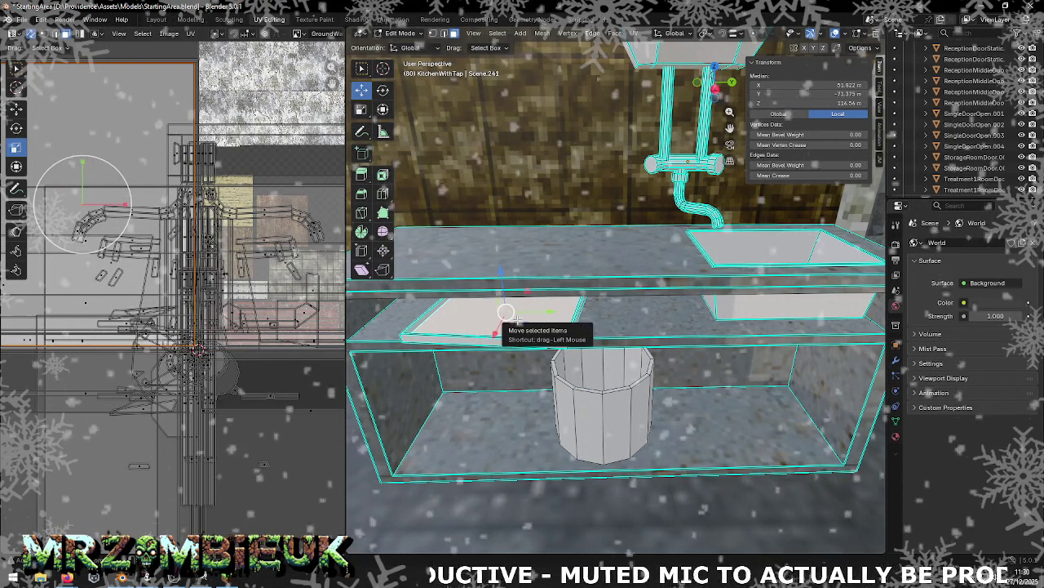
middle_drag(596, 347, 531, 326)
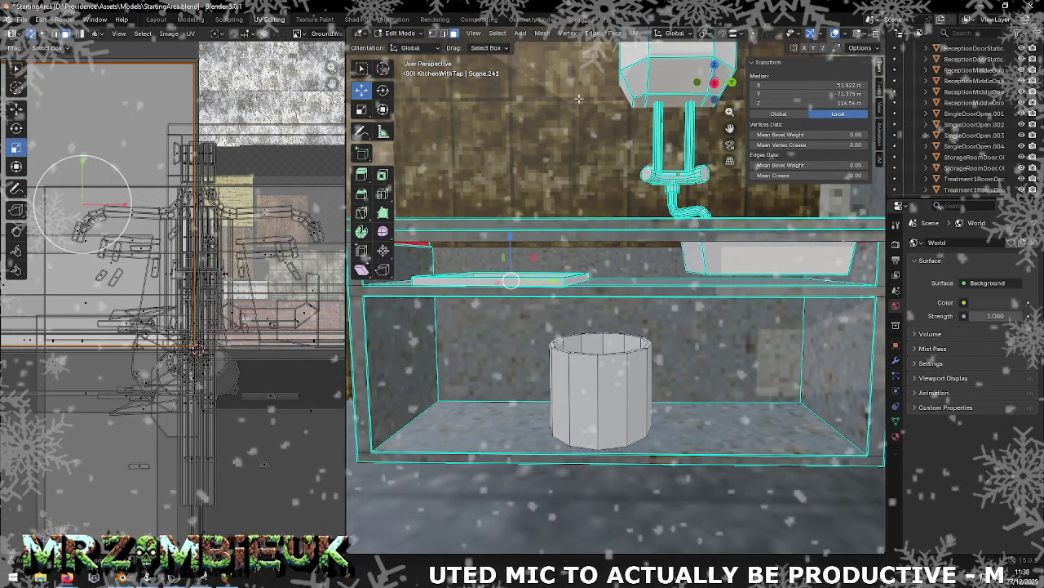
Step: Box-select the pot's top and bottom vertices and separate them into their own object
click(433, 33)
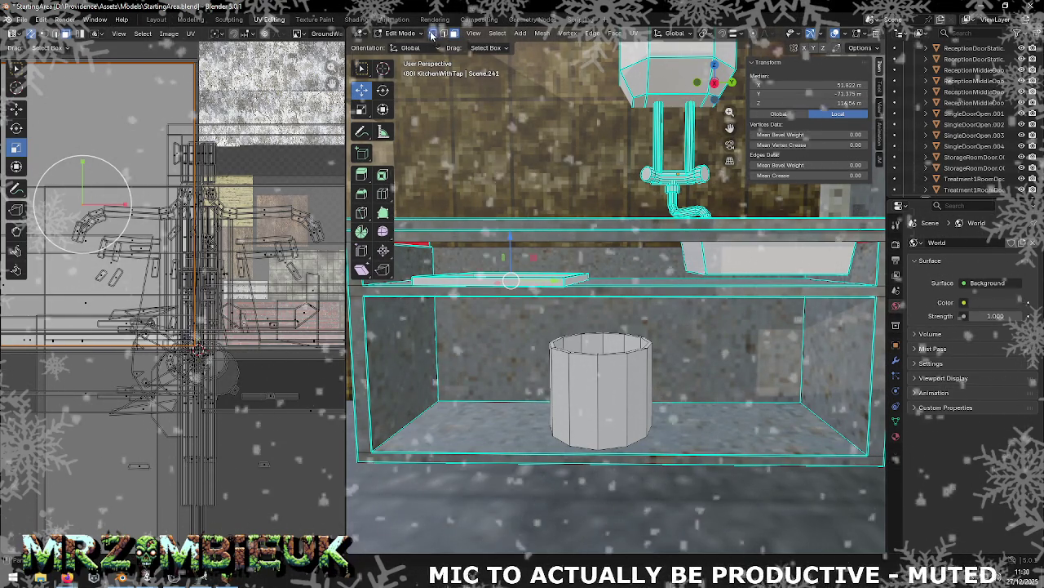
drag(662, 356, 662, 356)
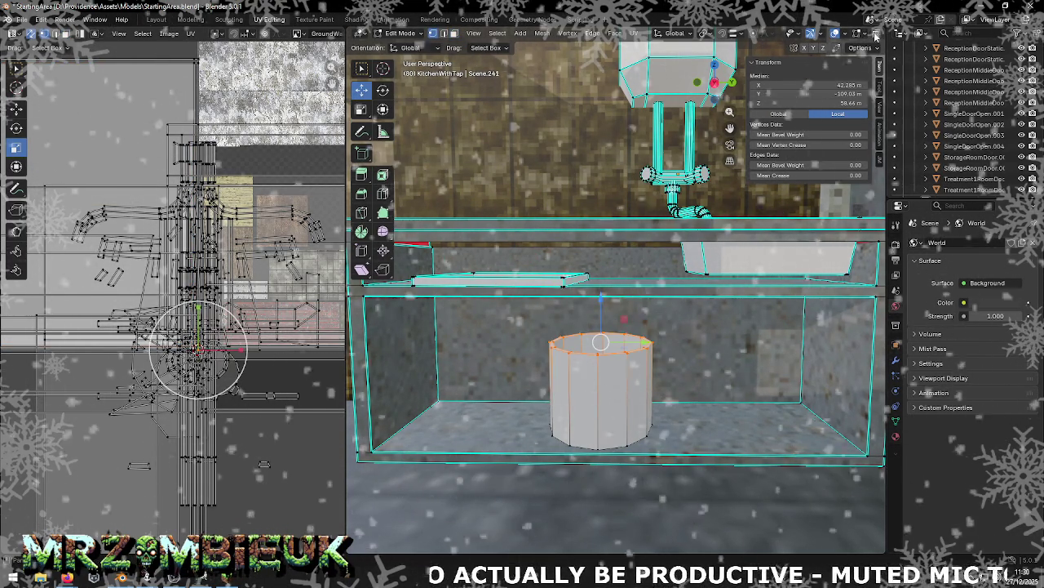
drag(637, 439, 669, 453)
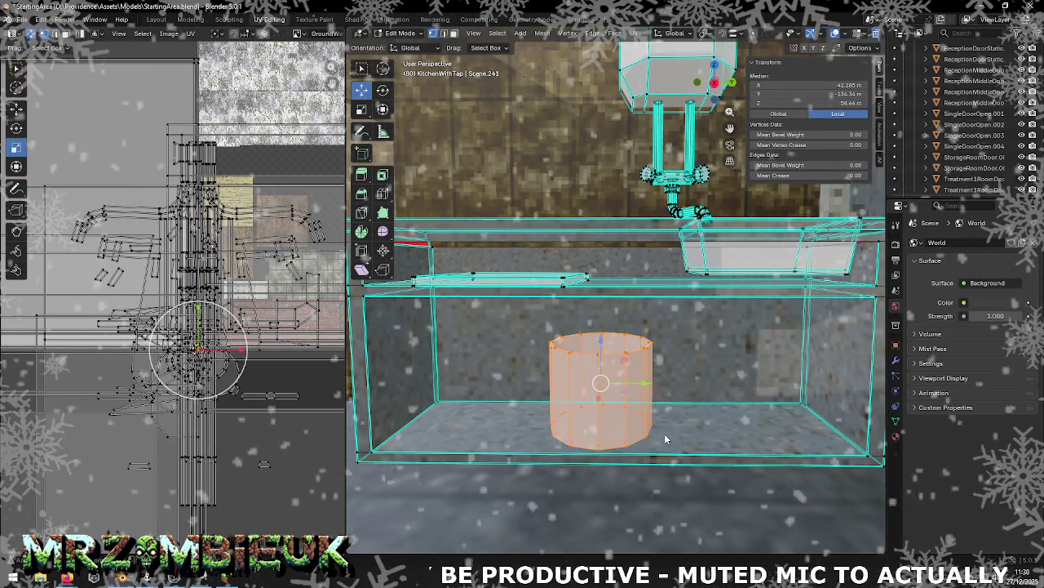
drag(645, 389, 483, 405)
key(ctrl+z)
right_click(602, 394)
mouse_move(536, 530)
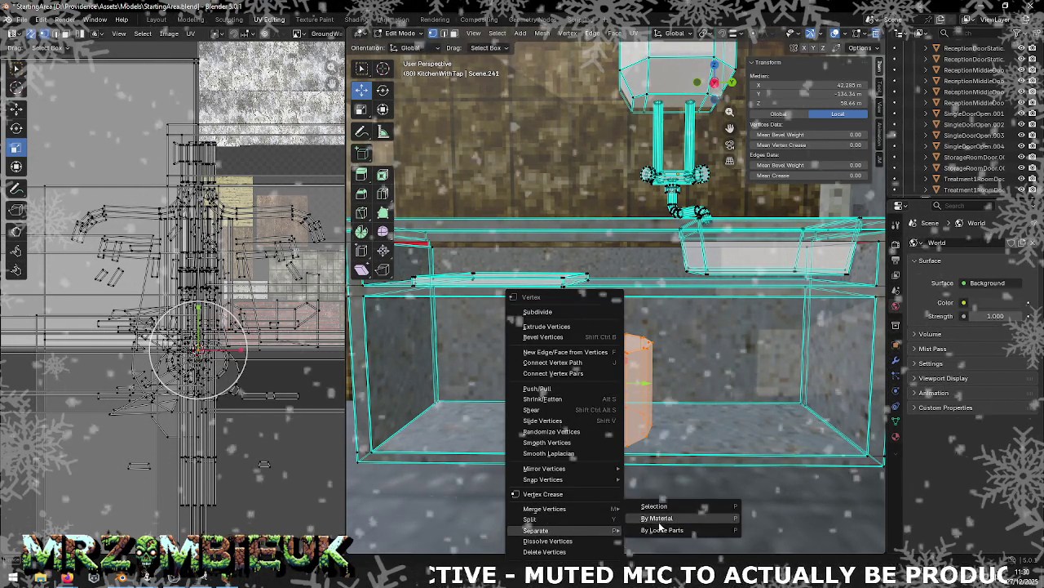
click(663, 506)
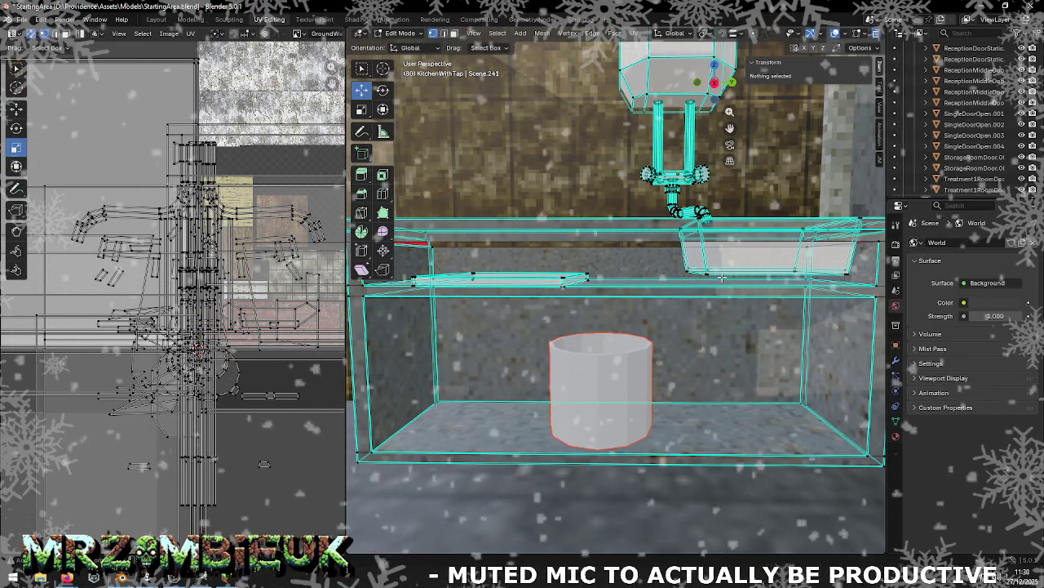
scroll(964, 155, up, 5)
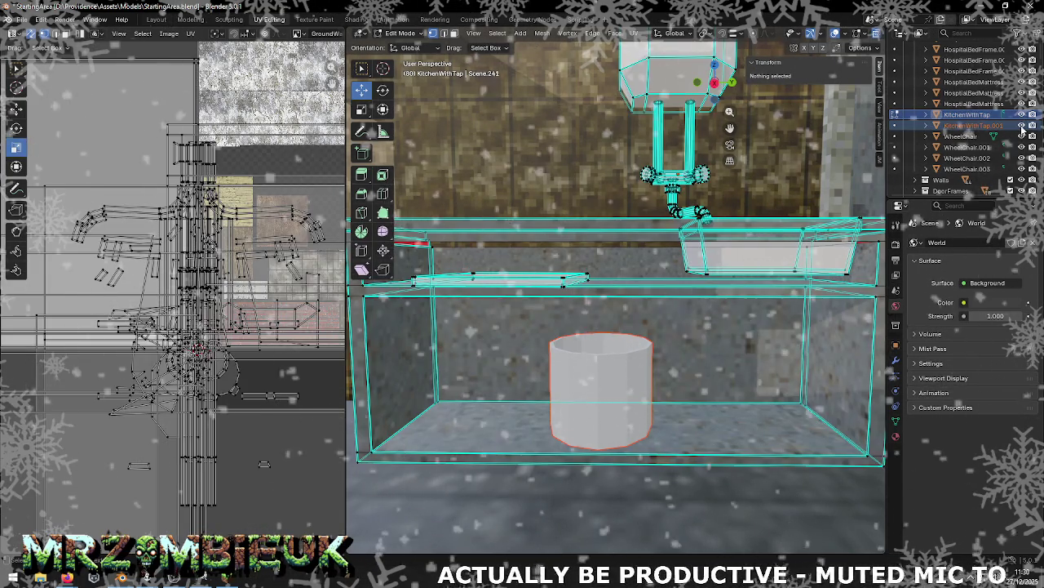
Step: In Object Mode, rename the separated KitchenWithTap.001 object to 'Pot'
click(1021, 126)
click(1021, 126)
key(Tab)
click(953, 126)
scroll(958, 124, down, 1)
text(Pot)
key(Return)
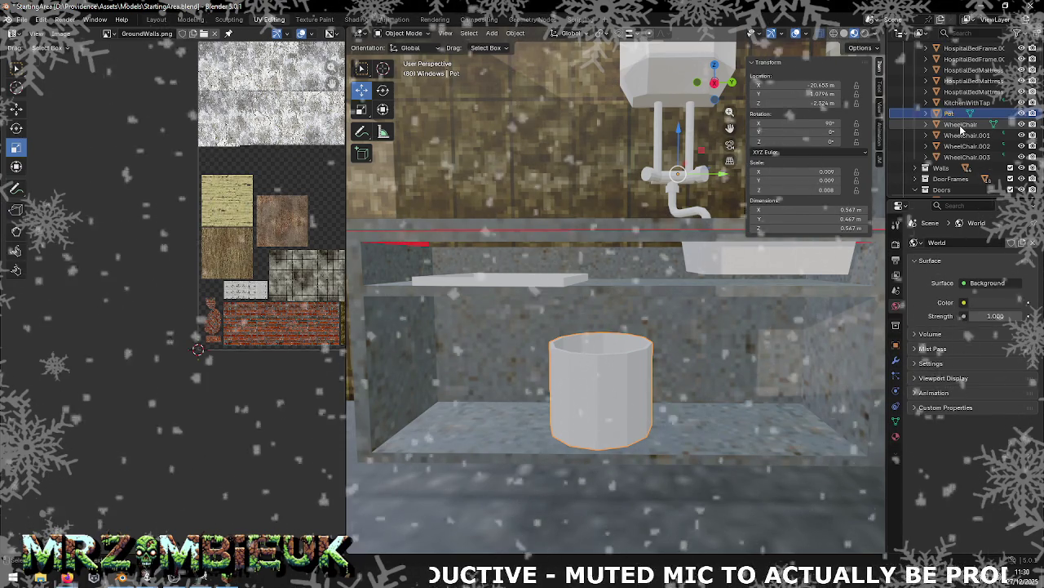
click(1021, 113)
click(1022, 113)
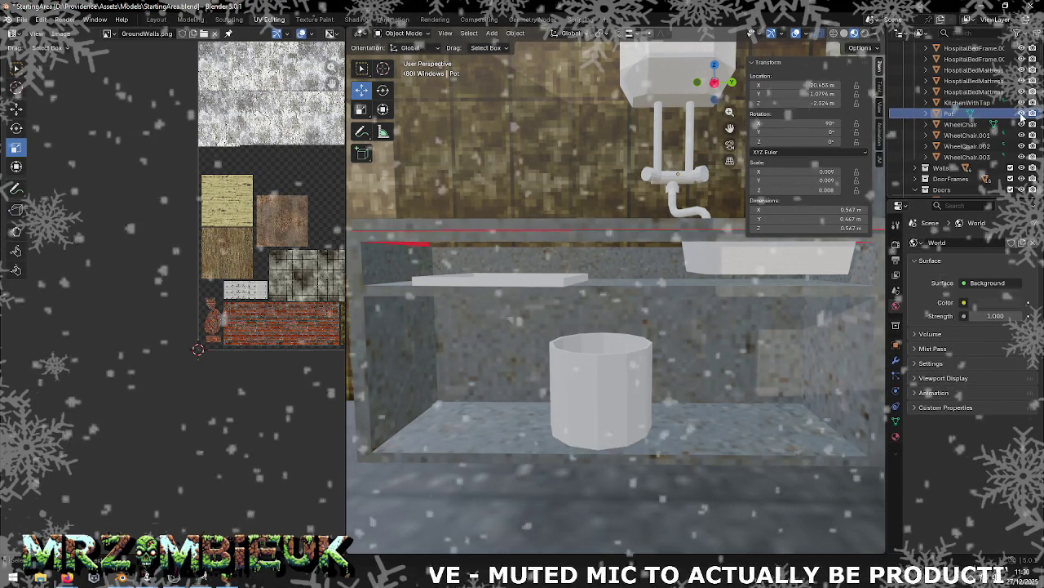
Step: Select the KitchenWithTap drainboard face and separate it into a new KitchenWithTap.001 object
click(555, 281)
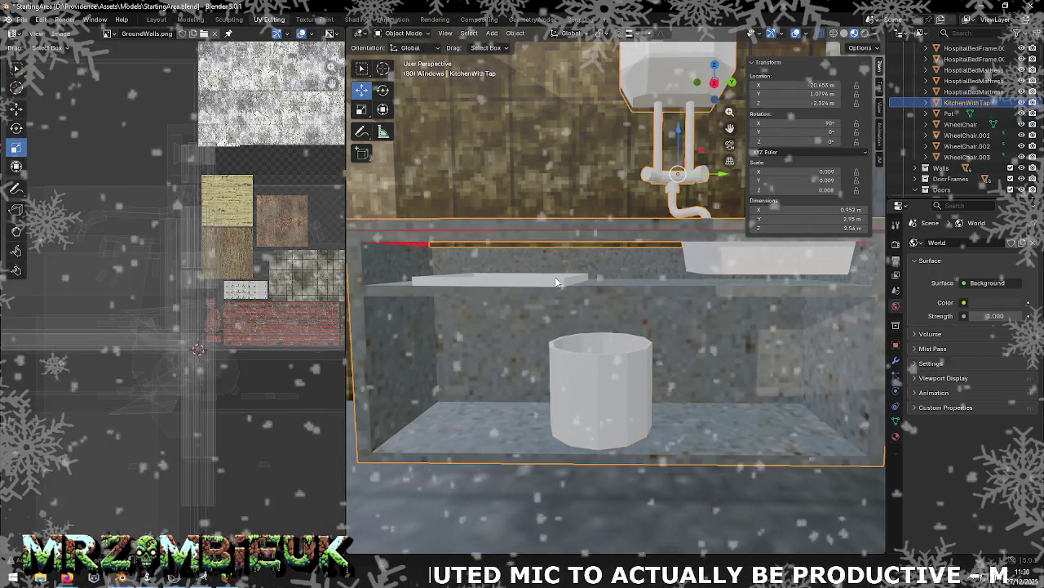
middle_drag(556, 282, 532, 272)
key(Tab)
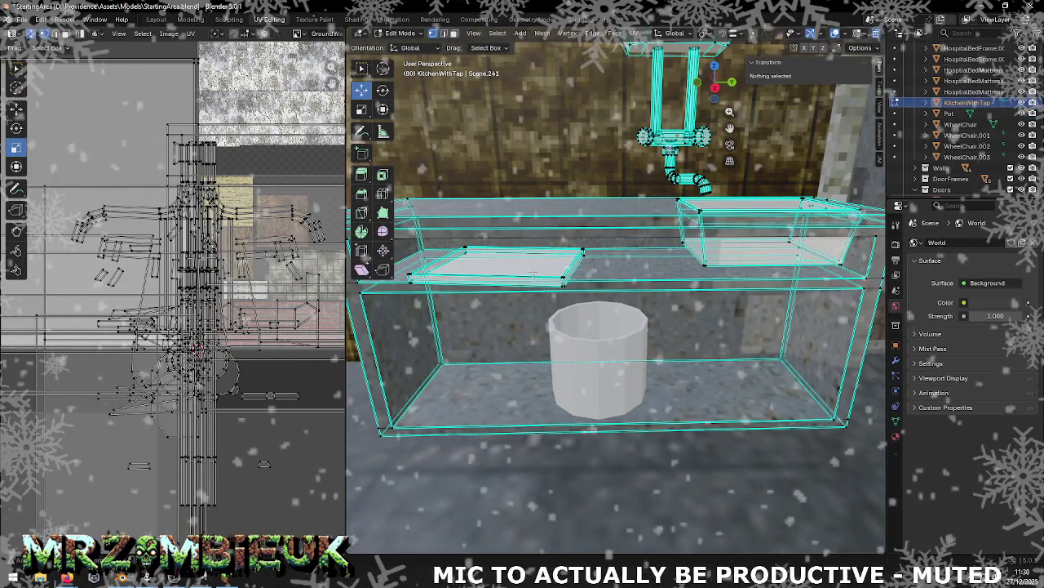
click(465, 248)
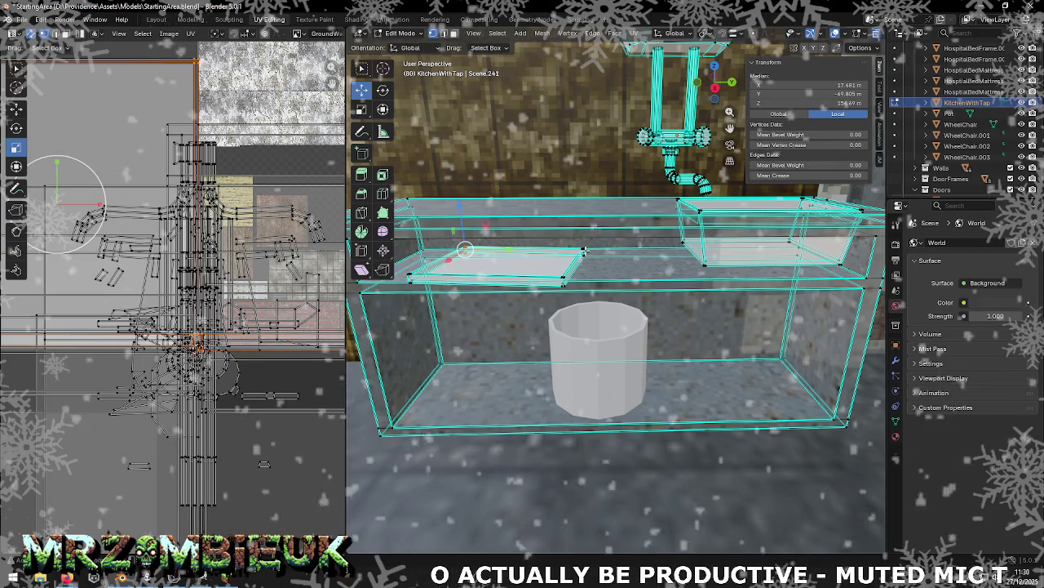
shift+click(583, 250)
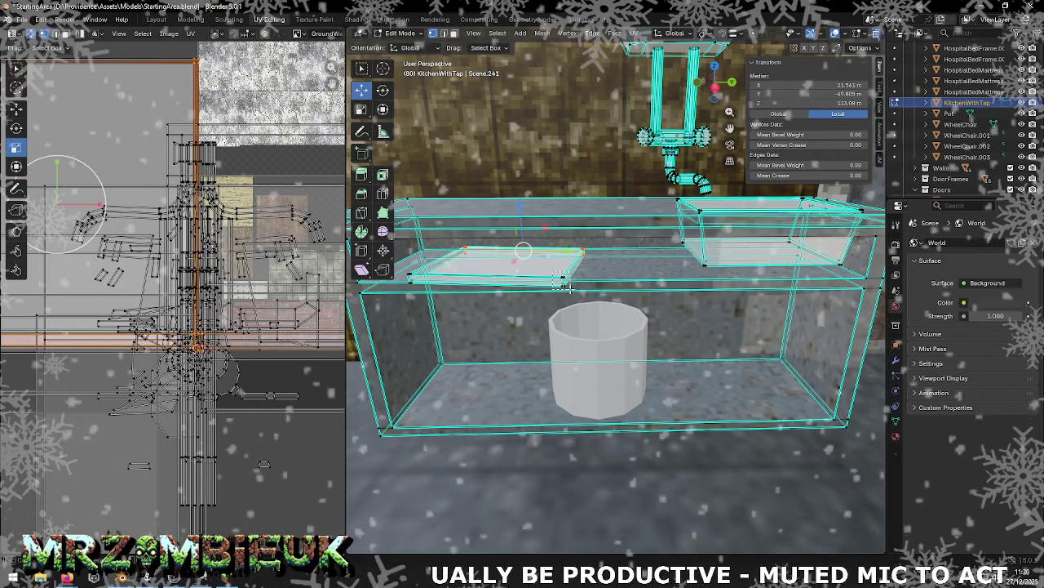
key(l)
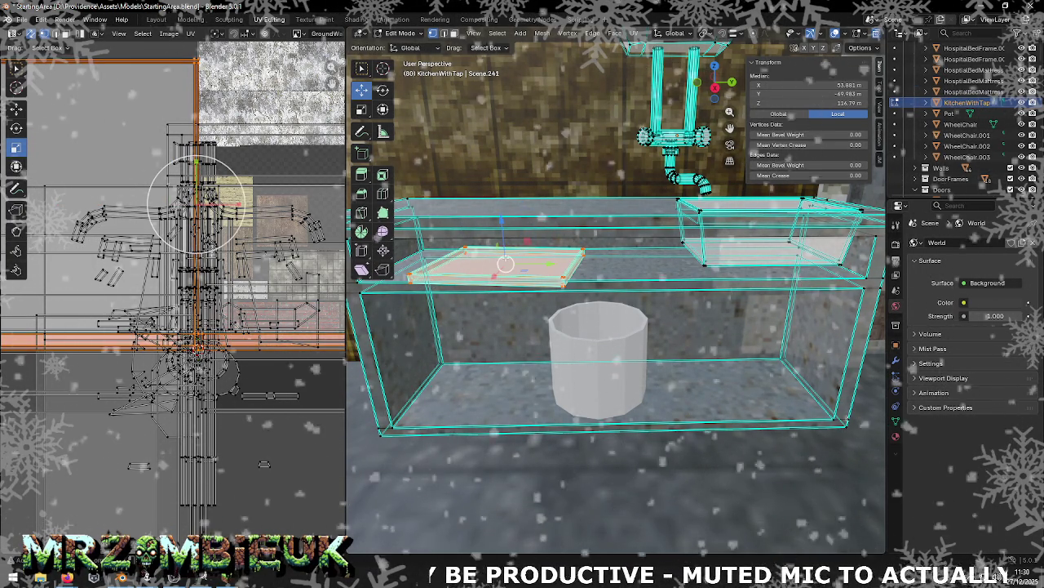
drag(520, 254, 555, 263)
key(ctrl+z)
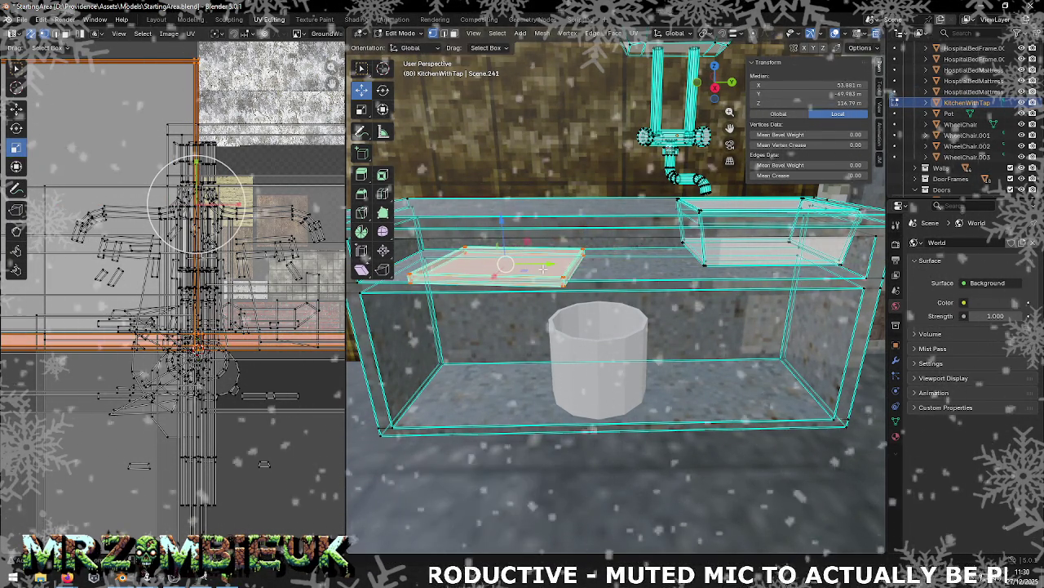
right_click(542, 268)
click(605, 265)
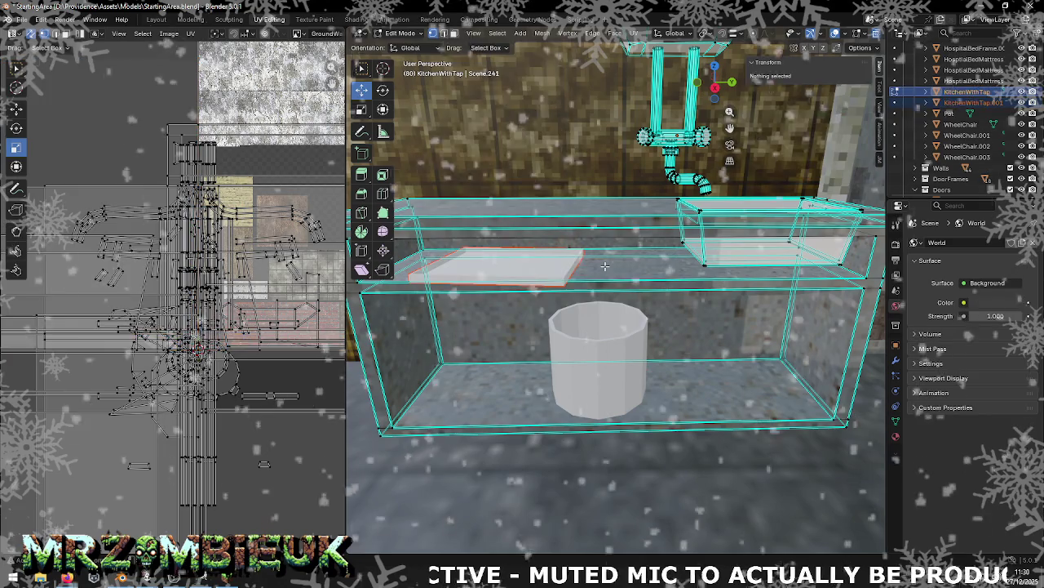
click(977, 103)
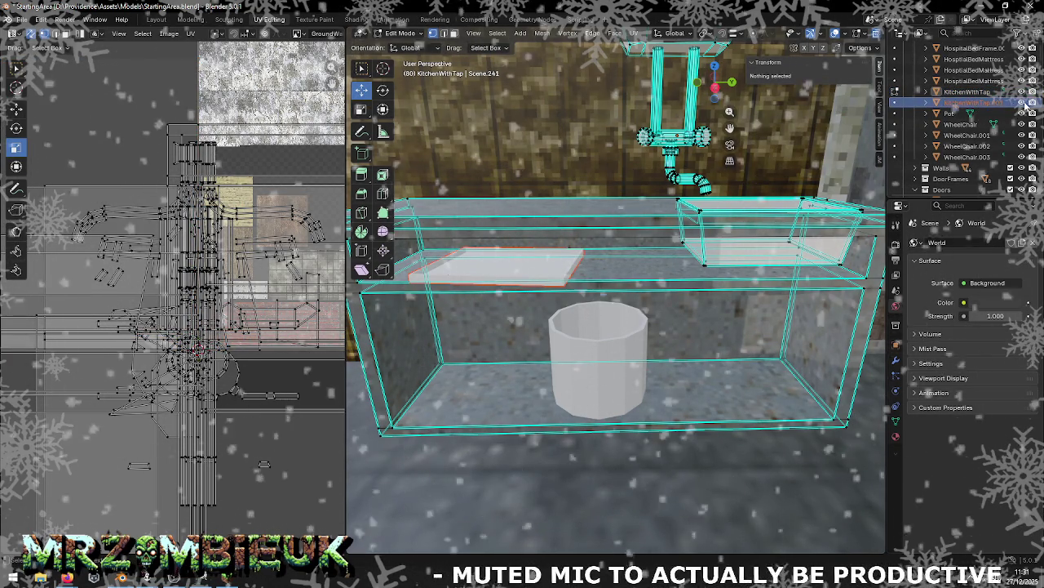
click(953, 106)
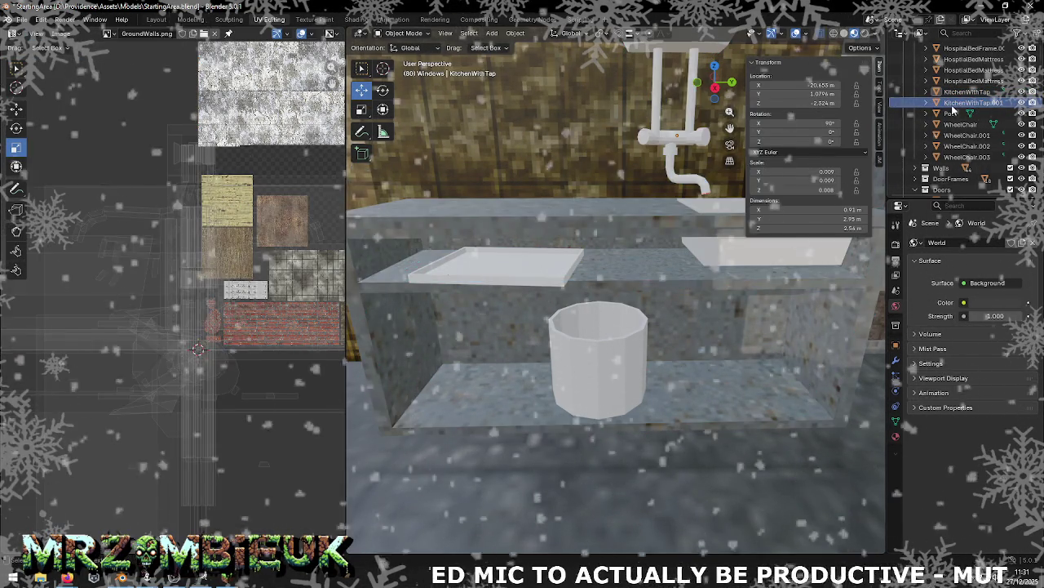
Step: Rename KitchenWithTap.001 to 'Tray'
click(951, 108)
text(Tray)
key(Return)
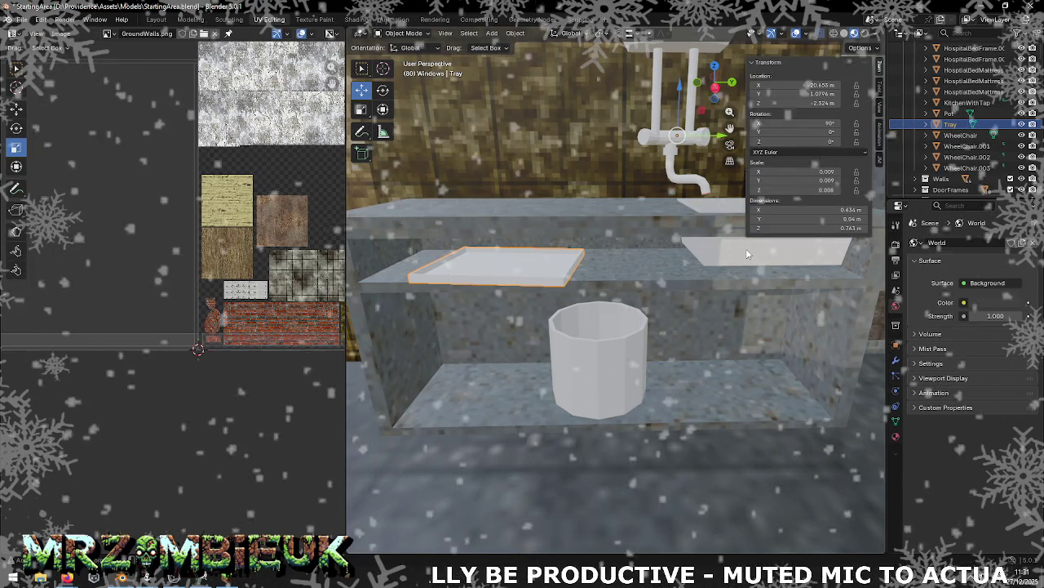
Step: Make KitchenWithTap active again in Edit Mode and select a vertex on the sink unit
click(747, 254)
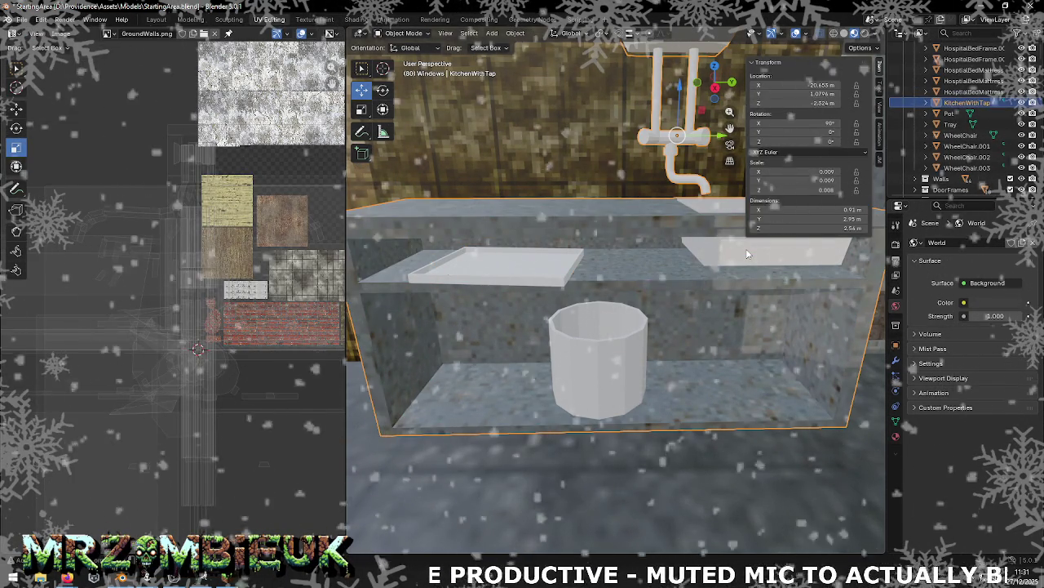
click(747, 254)
key(Tab)
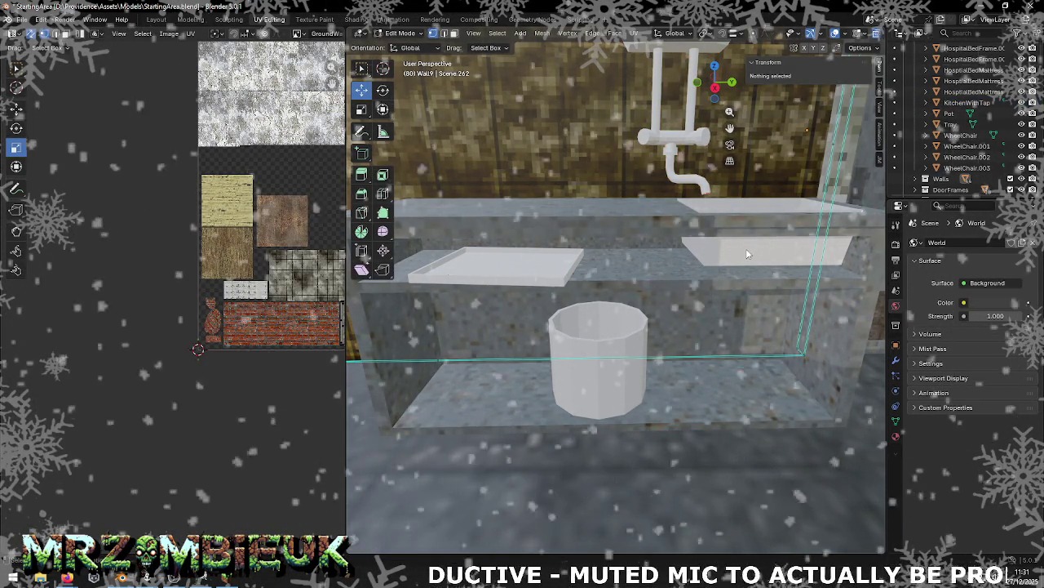
click(656, 214)
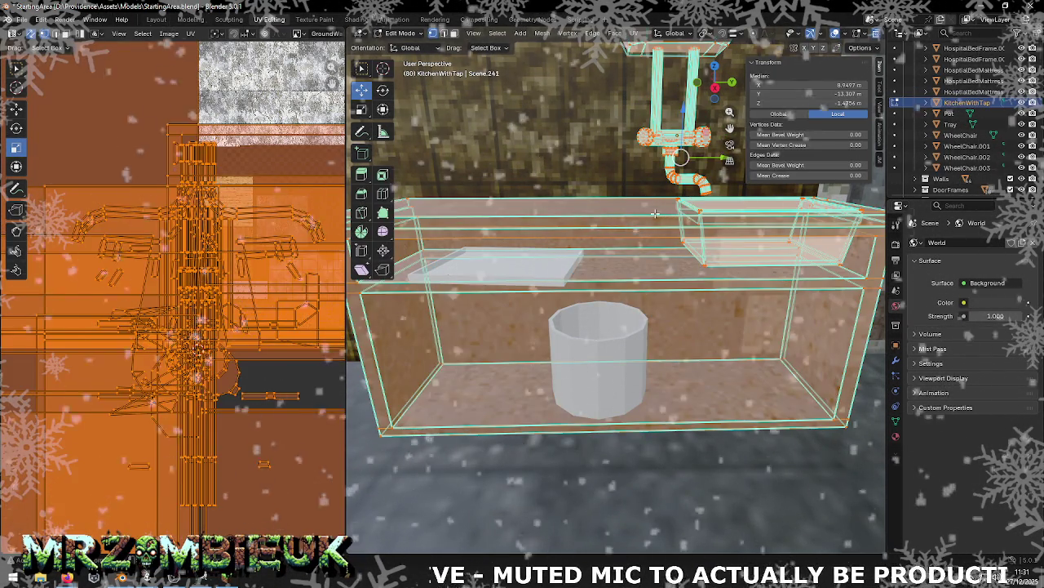
click(676, 209)
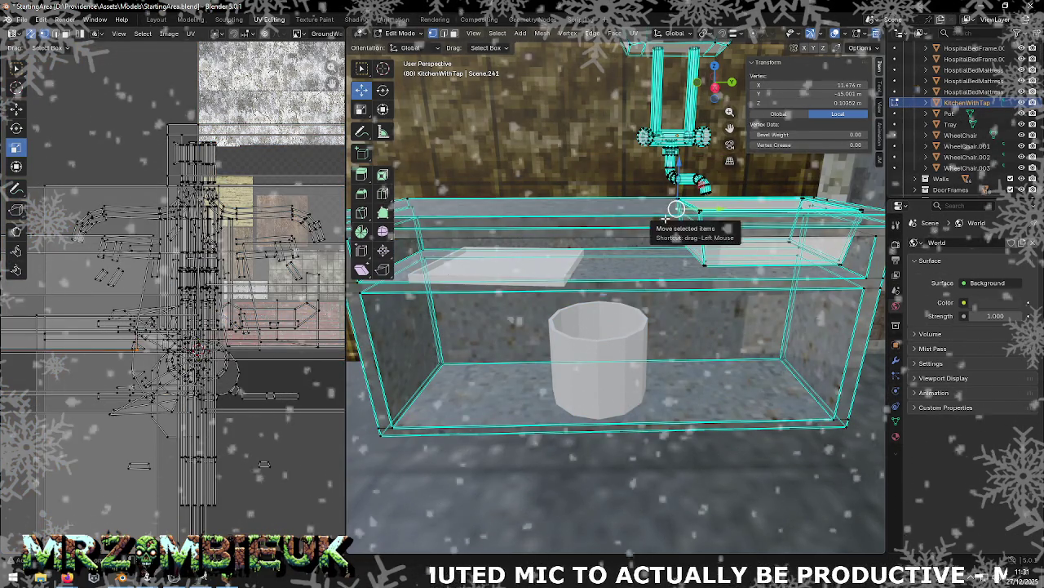
click(677, 209)
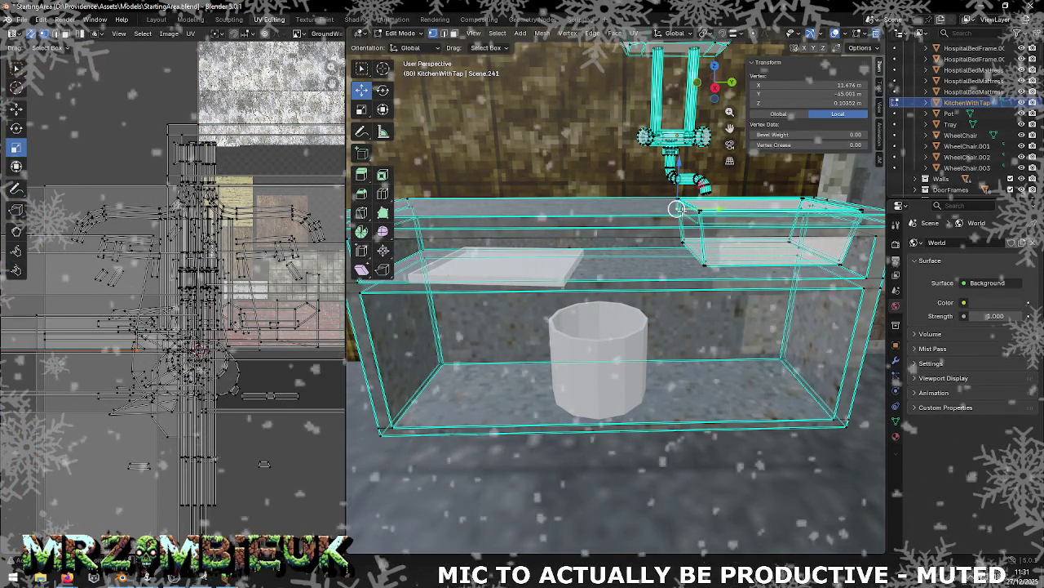
Step: Select the sink basin's linked faces, try moving one left along X, then cancel
click(692, 251)
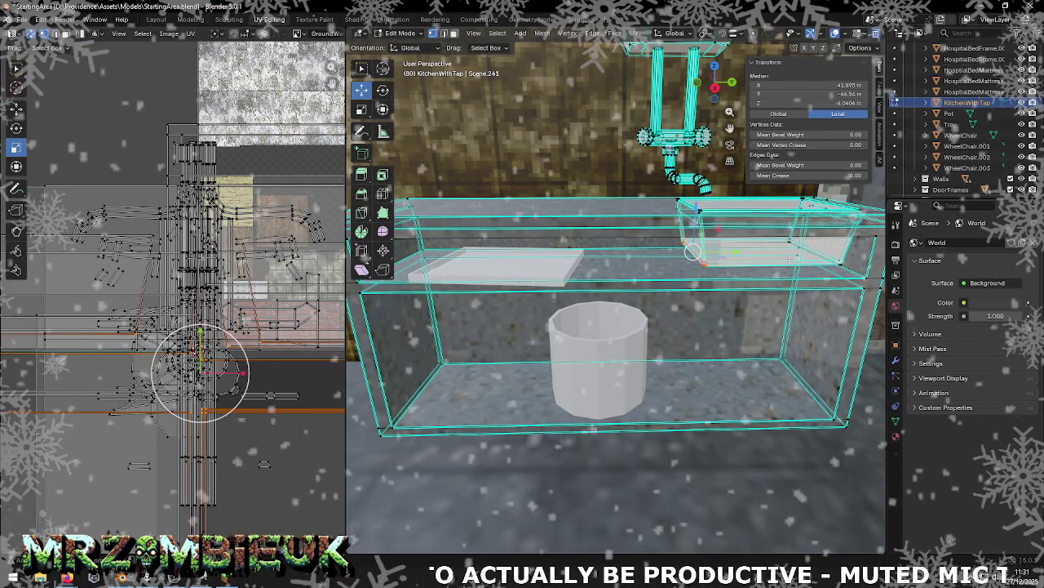
shift+click(795, 254)
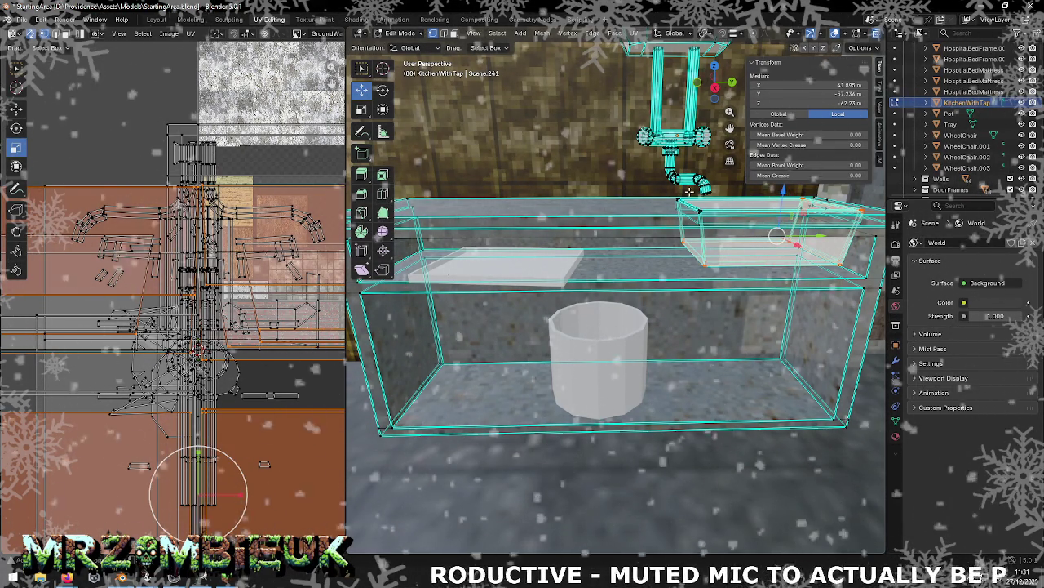
key(l)
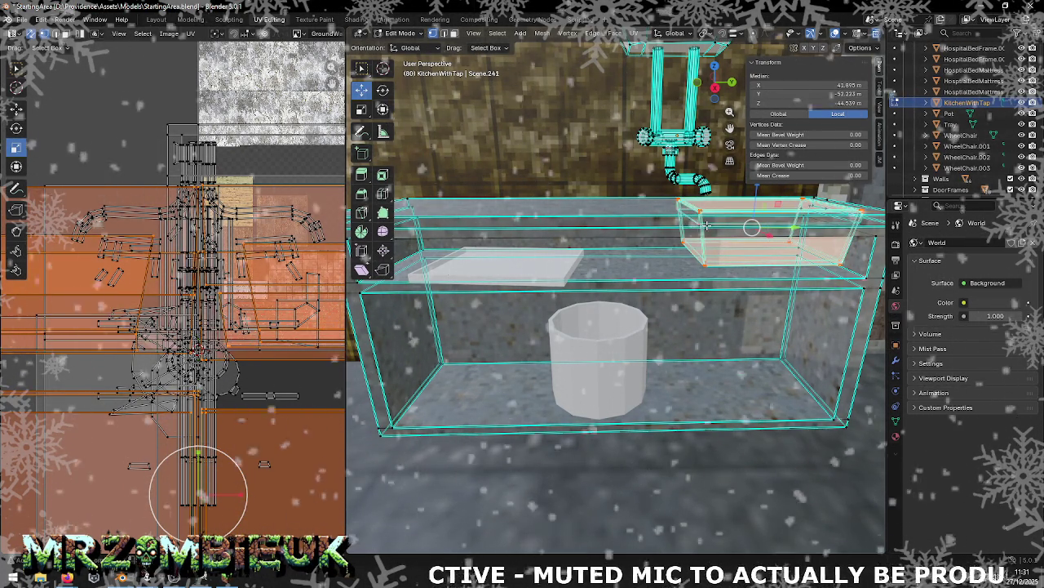
mouse_move(708, 225)
middle_down()
mouse_move(667, 225)
mouse_move(709, 226)
middle_up()
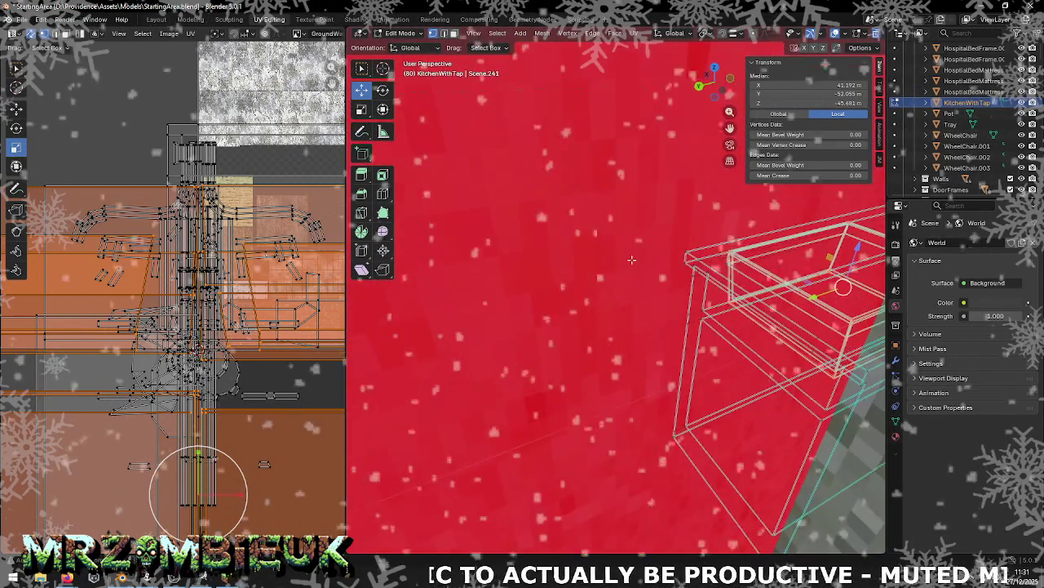
mouse_move(723, 265)
middle_down()
mouse_move(751, 260)
mouse_move(607, 338)
middle_up()
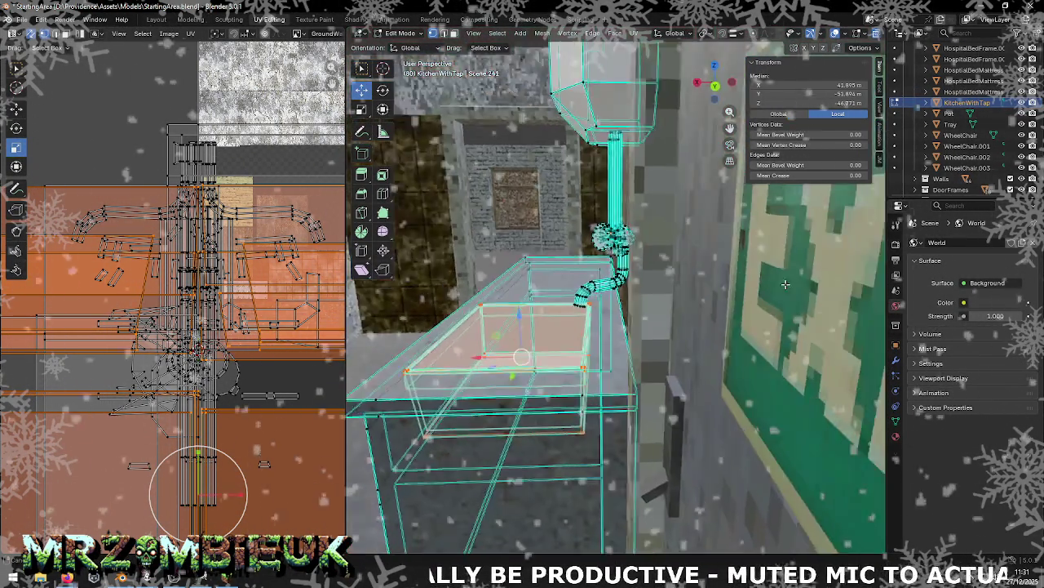
drag(455, 343, 375, 342)
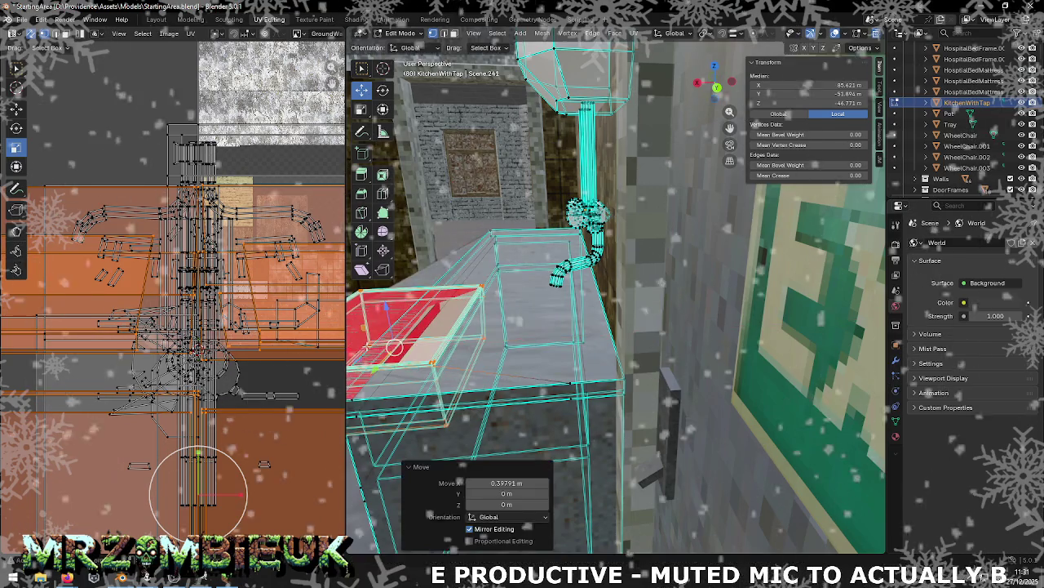
click(483, 349)
key(Escape)
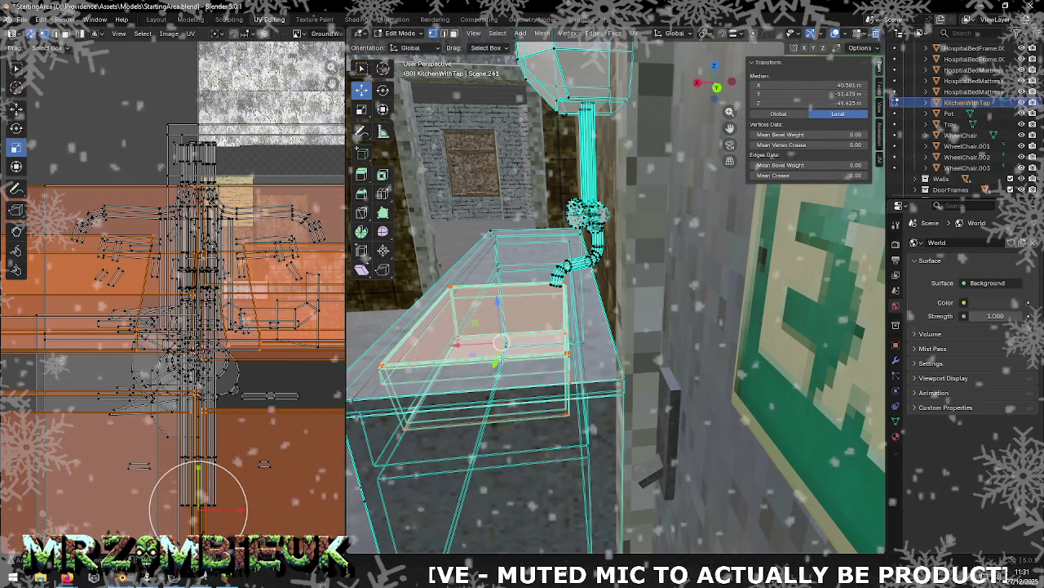
middle_drag(505, 333, 523, 330)
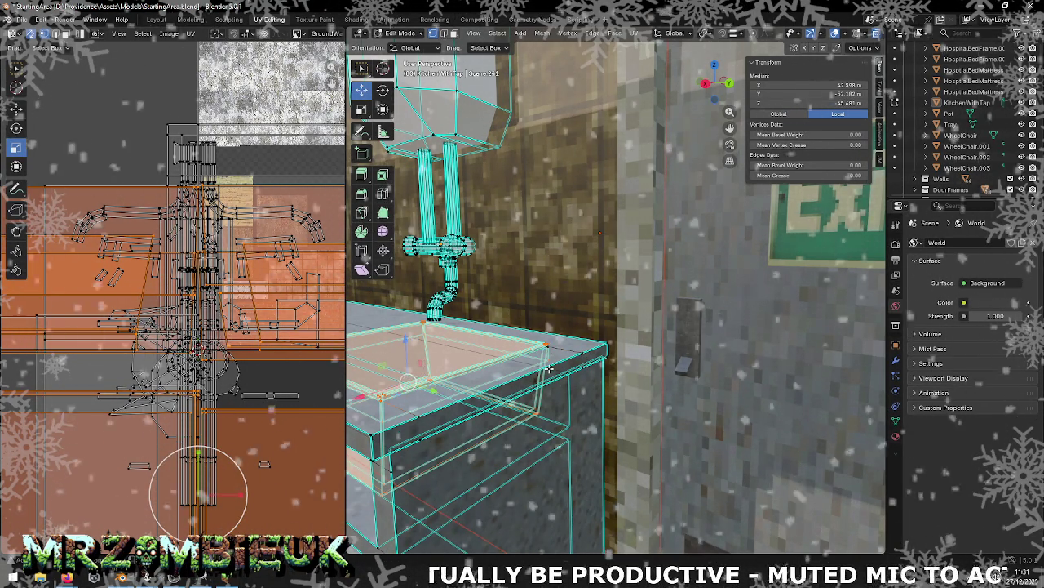
Step: Slide one side of the sink basin along Y, undo the extra move, and select its top face
mouse_move(549, 346)
middle_down()
mouse_move(613, 360)
mouse_move(595, 355)
middle_up()
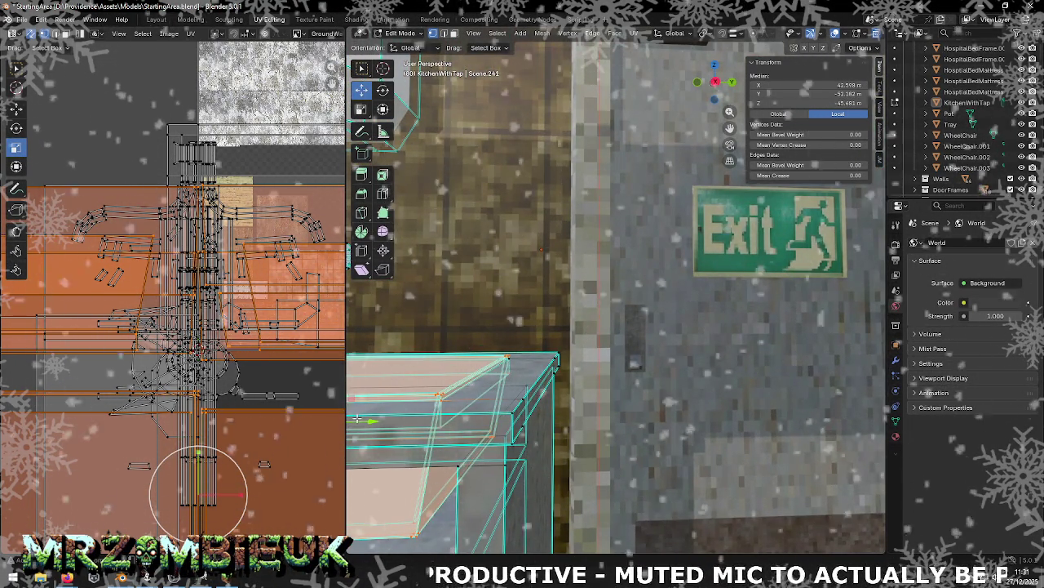
scroll(553, 338, up, 2)
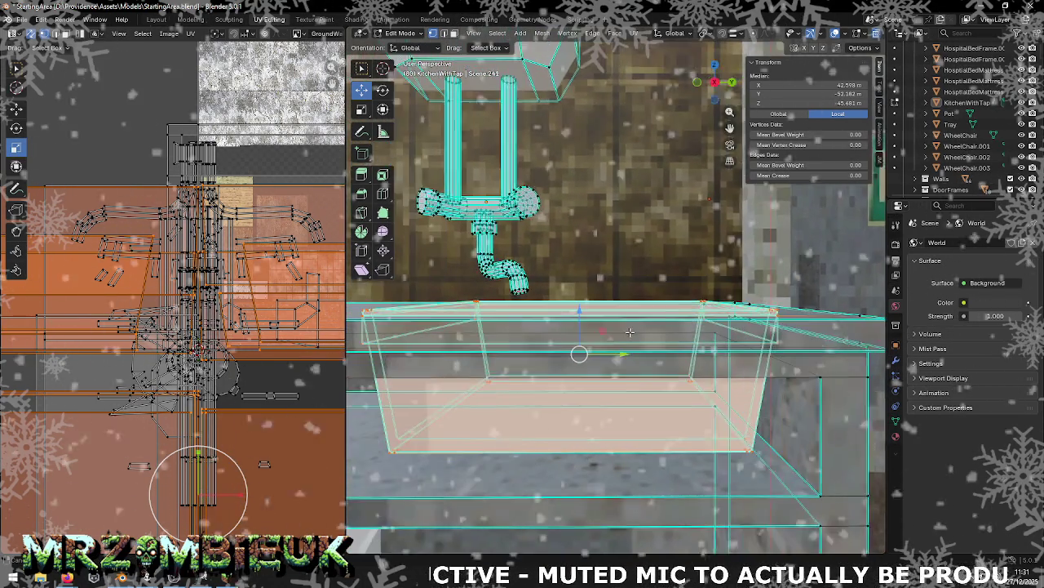
shift+middle_drag(629, 331, 645, 330)
drag(636, 352, 578, 353)
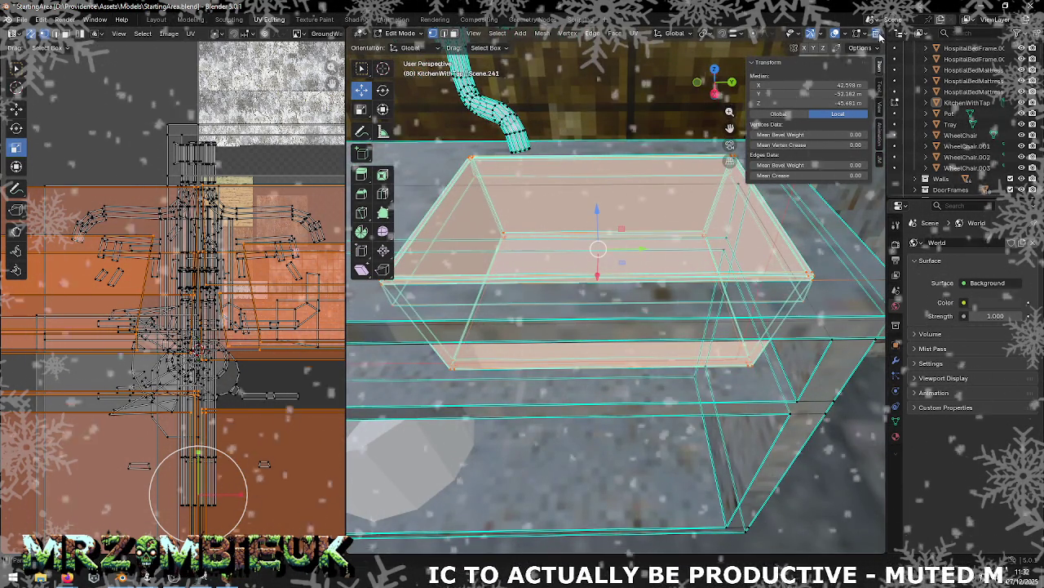
drag(643, 249, 577, 249)
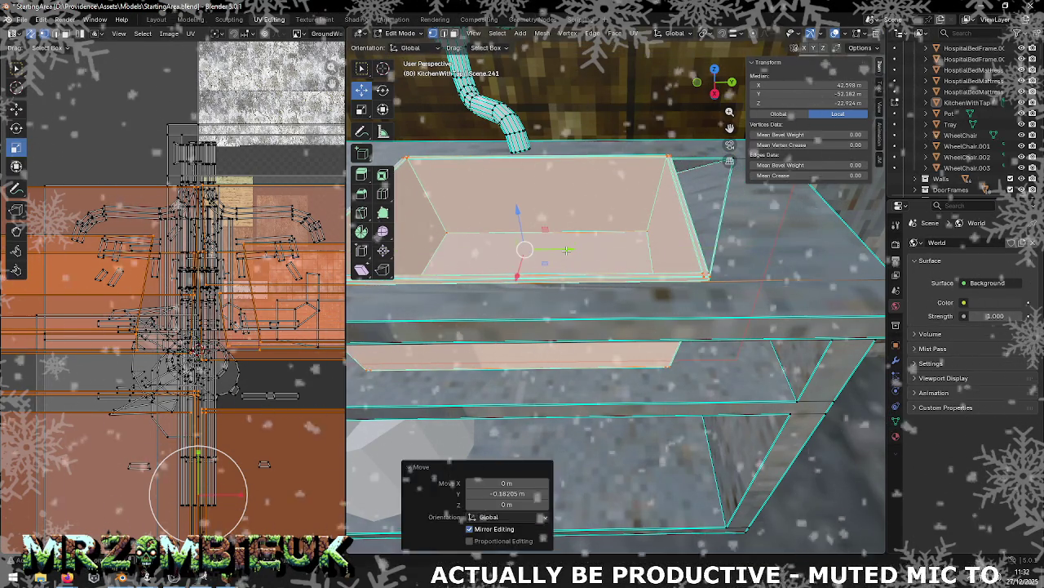
key(ctrl+z)
middle_drag(798, 277, 798, 227)
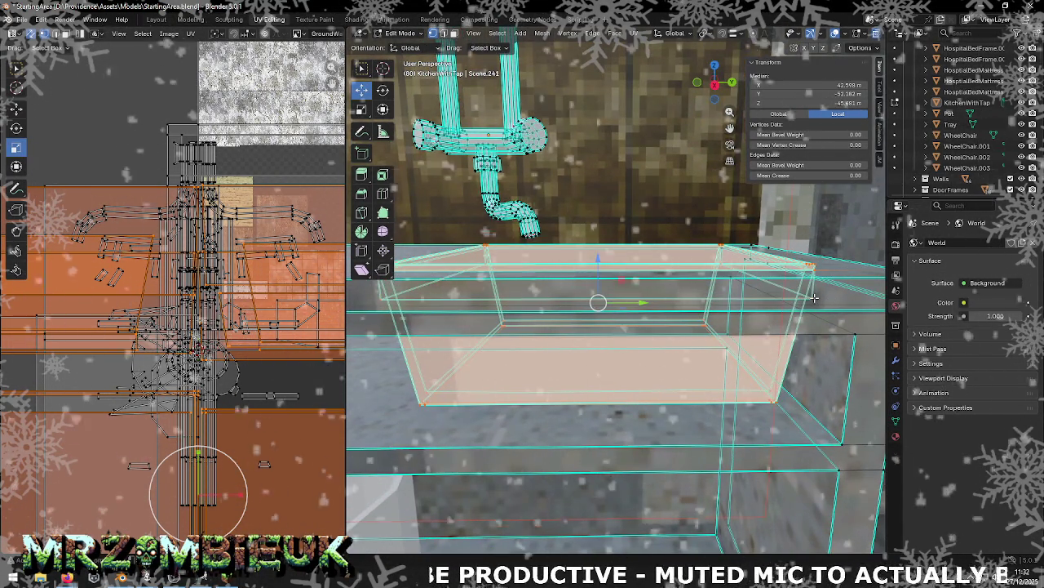
mouse_move(661, 281)
middle_down()
mouse_move(699, 297)
mouse_move(567, 276)
mouse_move(520, 282)
mouse_move(532, 257)
mouse_move(569, 313)
middle_up()
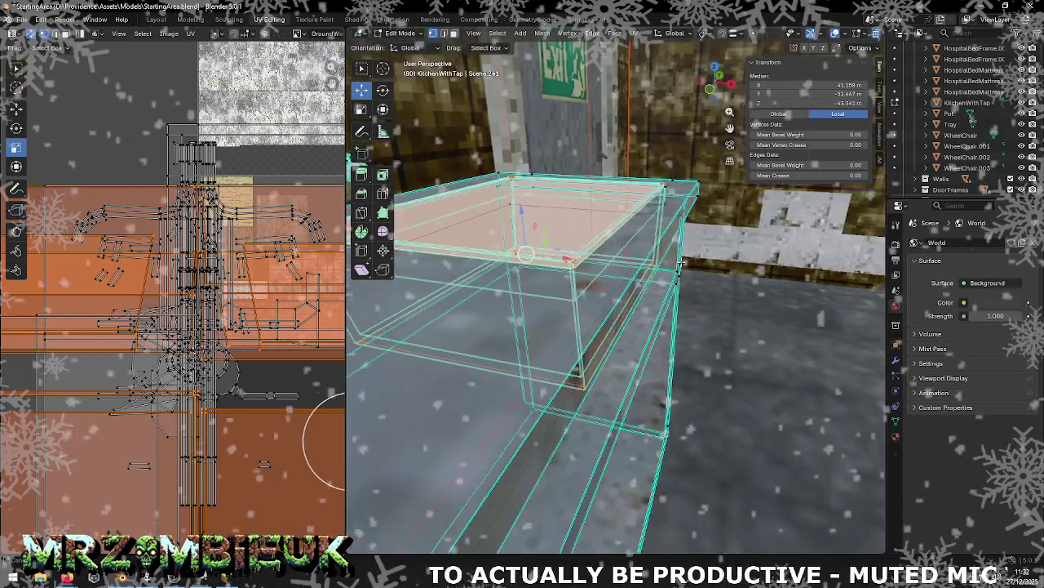
click(625, 269)
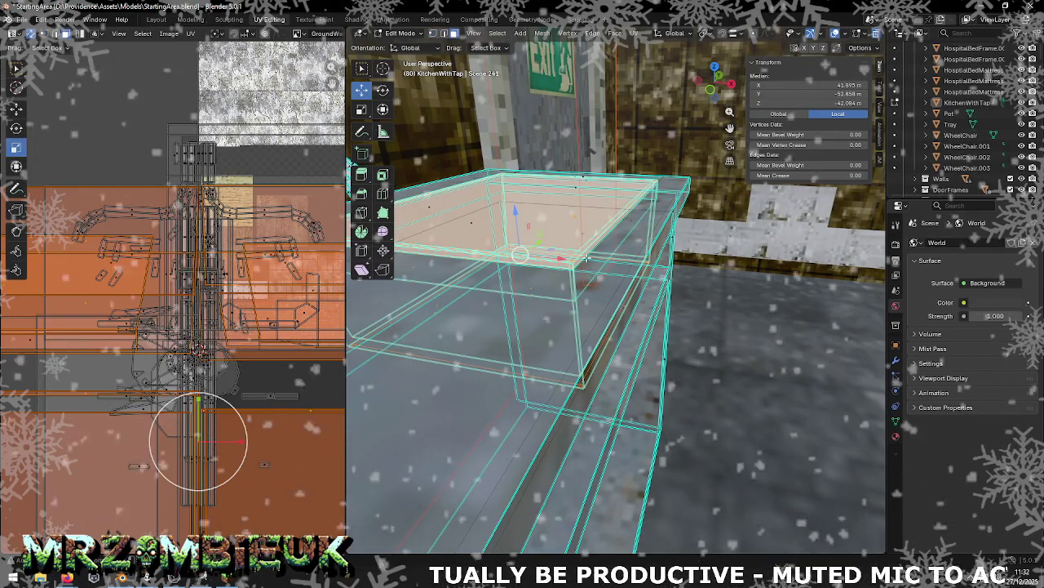
click(629, 260)
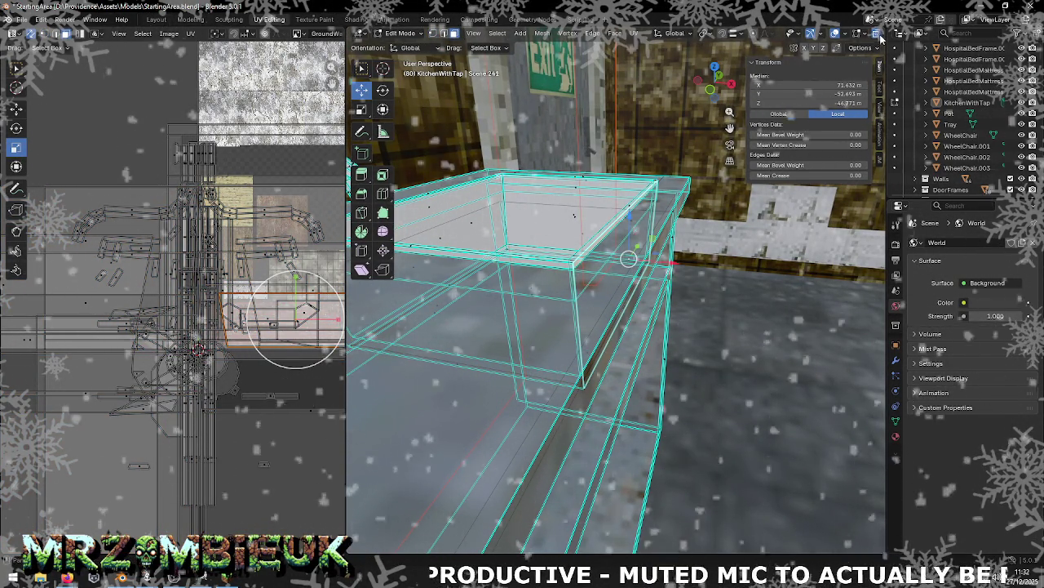
middle_drag(676, 199, 636, 168)
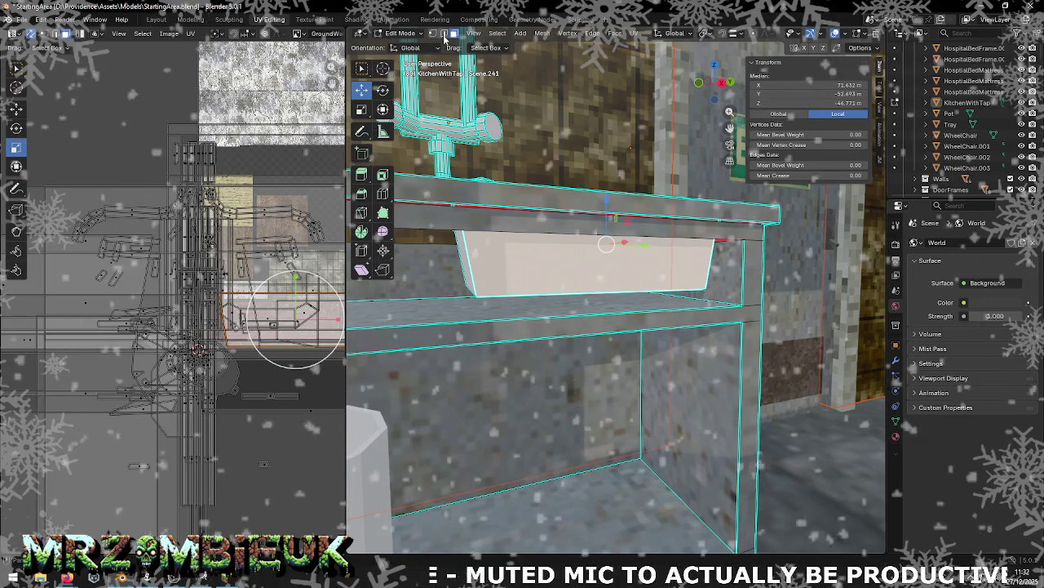
key(1)
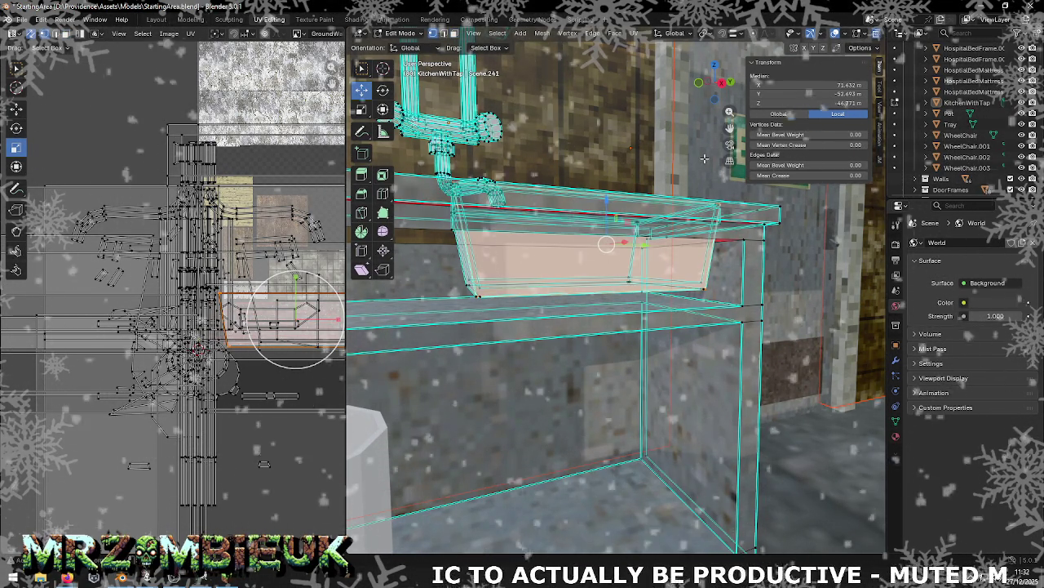
middle_drag(705, 167, 707, 170)
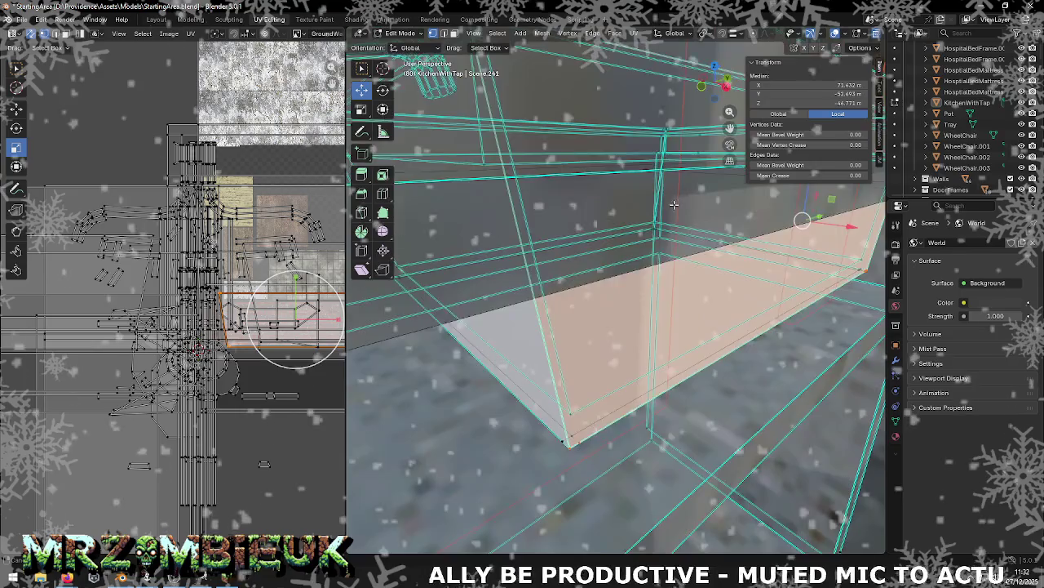
middle_drag(673, 204, 670, 234)
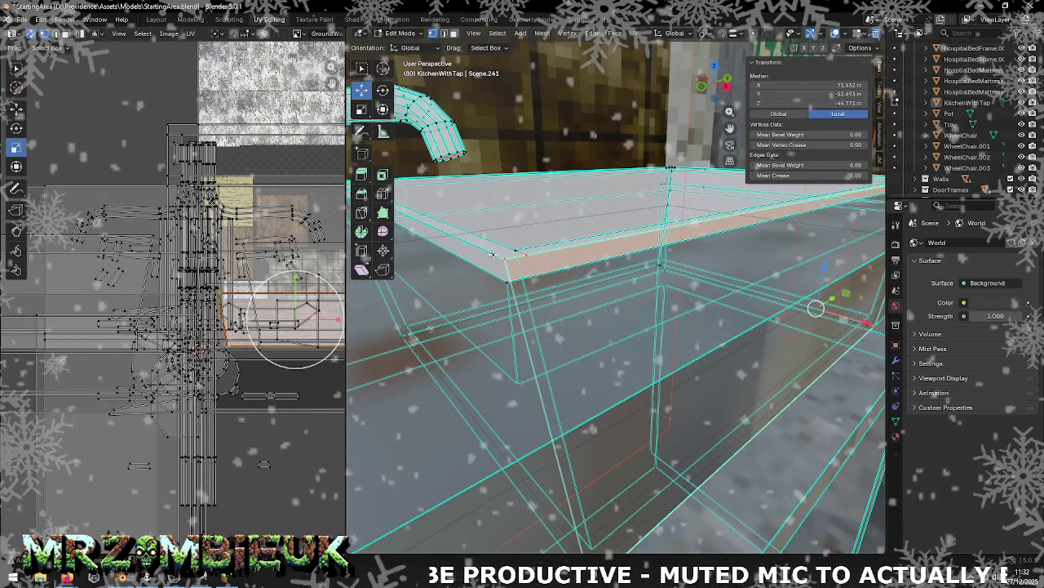
shift+click(494, 247)
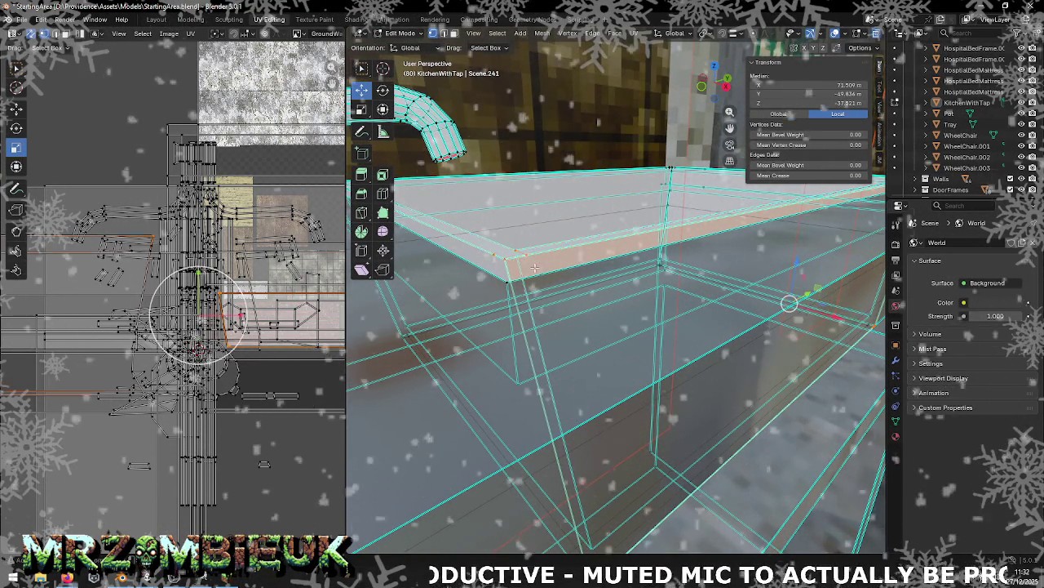
middle_drag(568, 258, 588, 269)
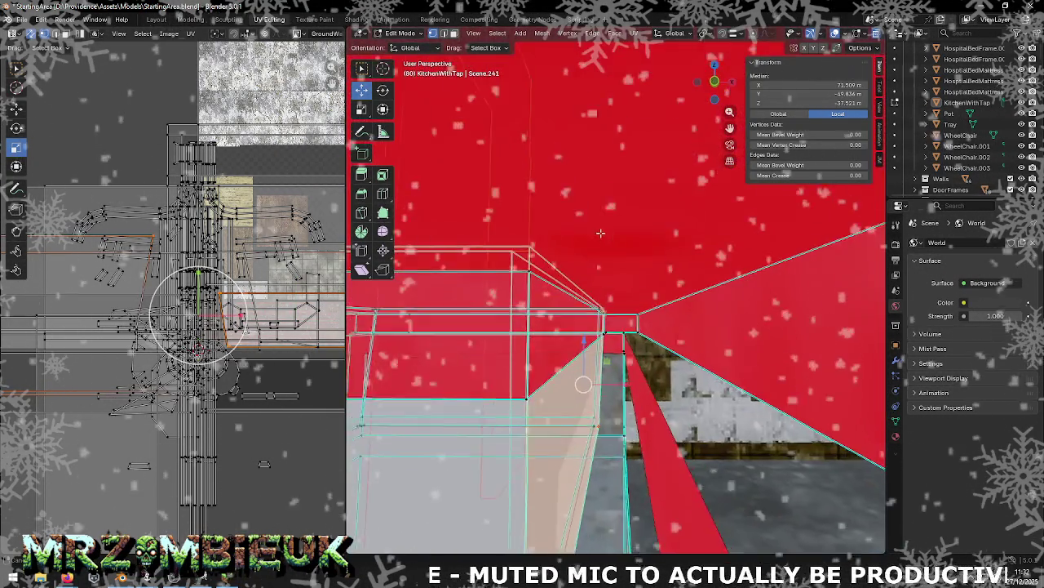
middle_drag(601, 233, 553, 233)
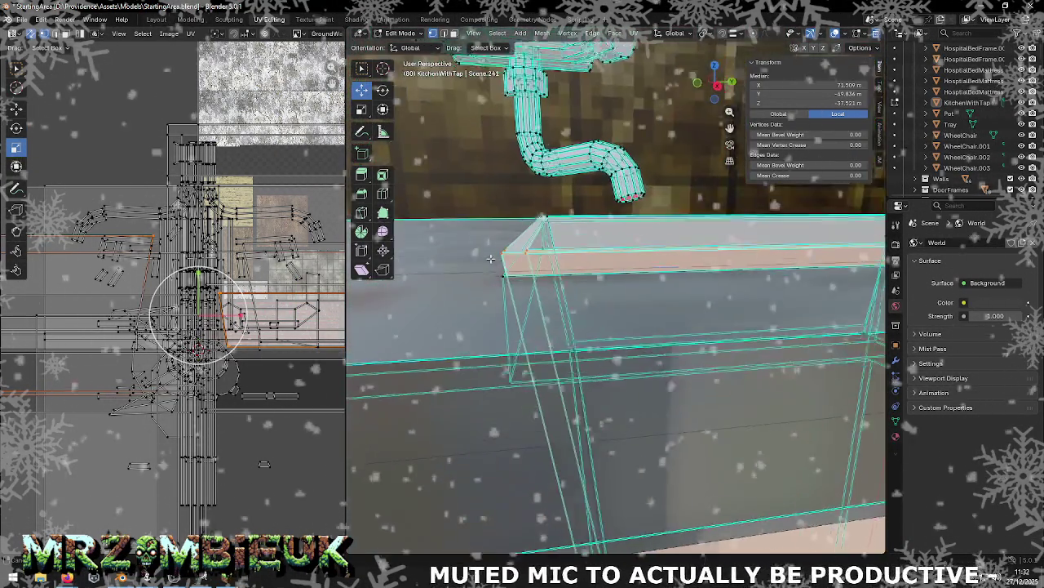
middle_drag(492, 257, 503, 275)
middle_drag(697, 233, 504, 238)
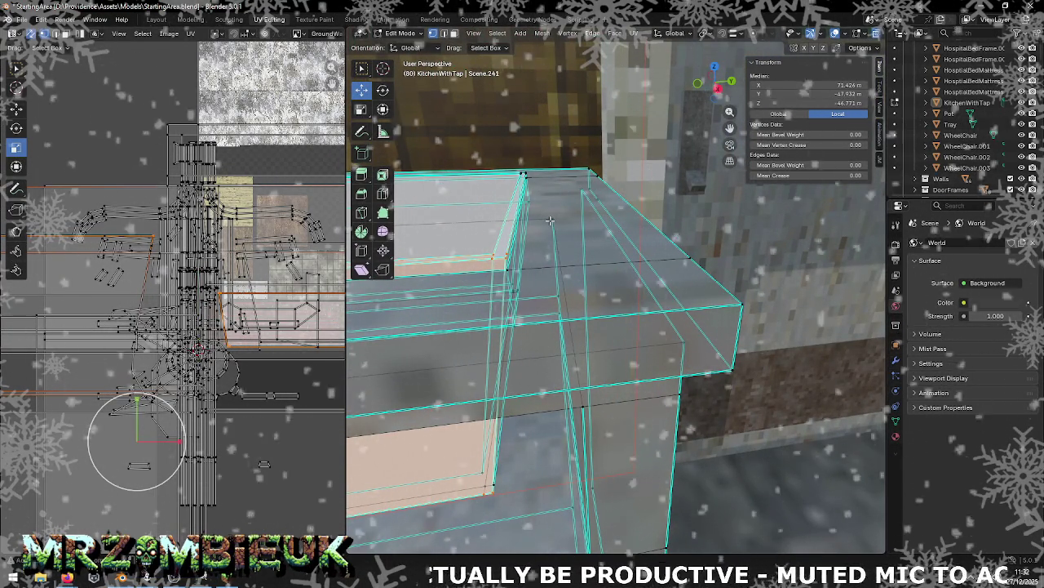
click(488, 485)
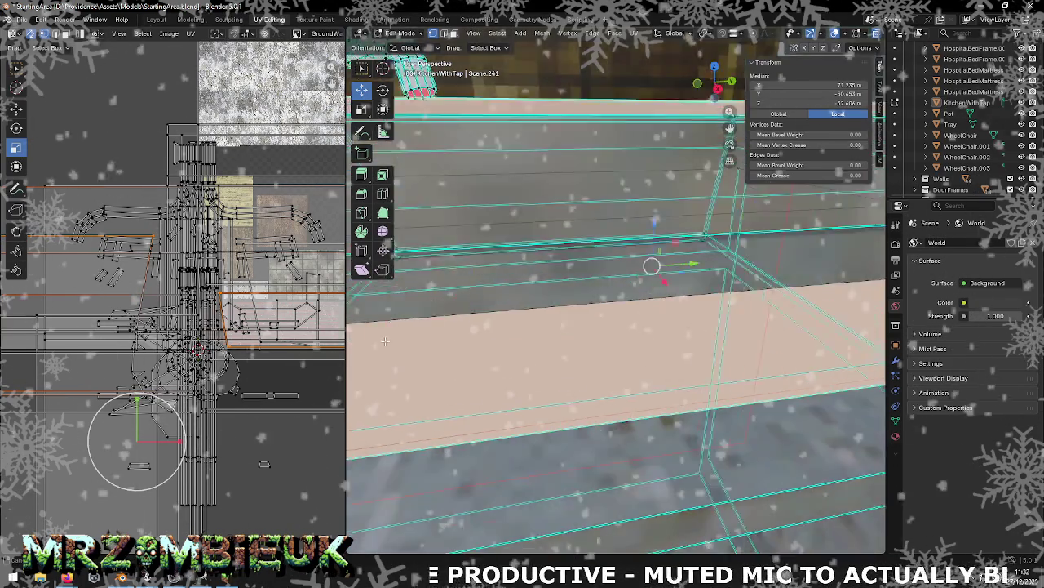
middle_drag(384, 342, 578, 417)
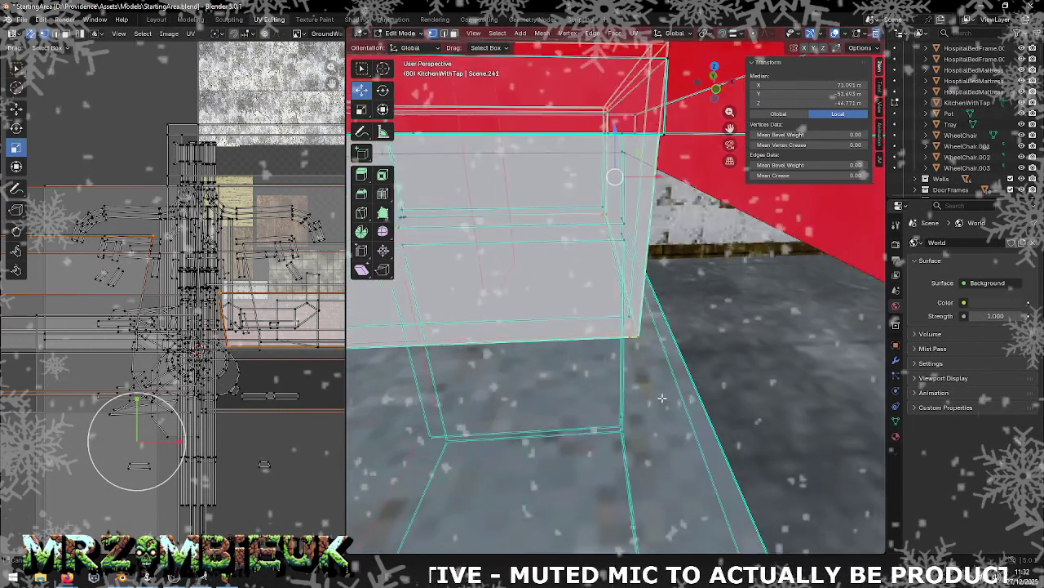
Step: Select the sink unit's box faces and raise them 0.40408 m along Z
middle_drag(661, 398, 658, 387)
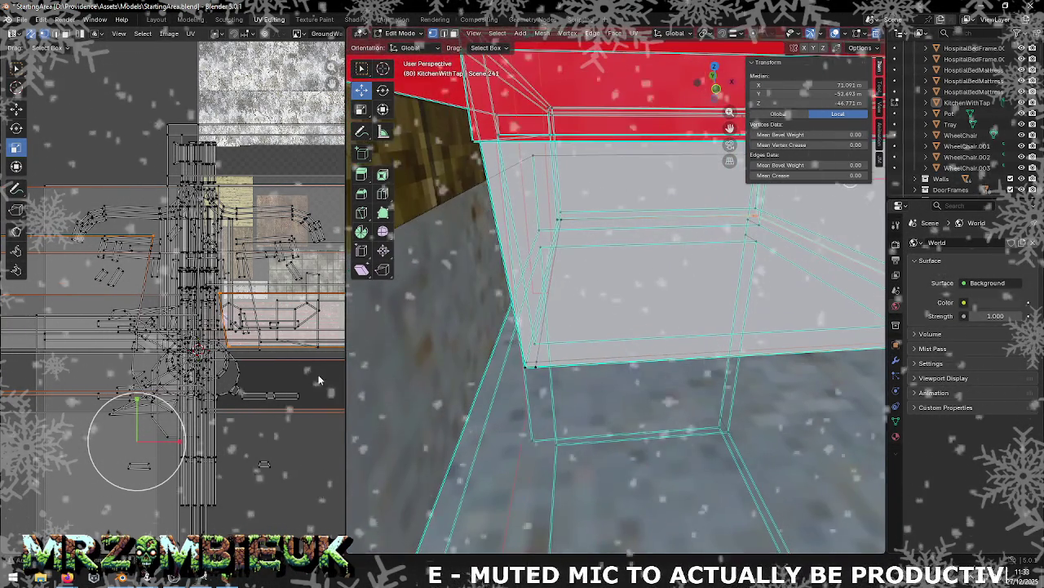
shift+click(557, 343)
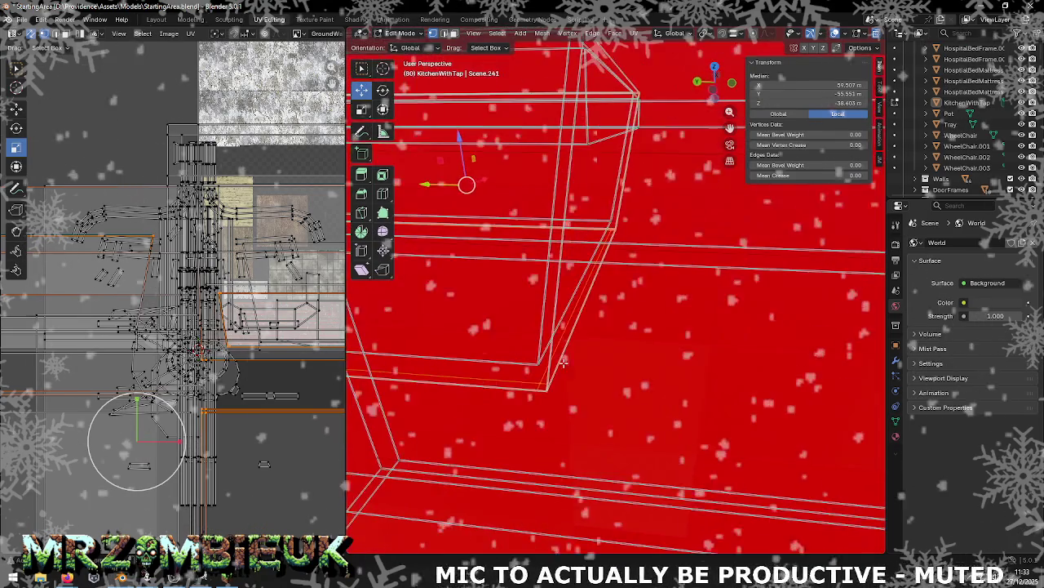
middle_drag(563, 362, 364, 360)
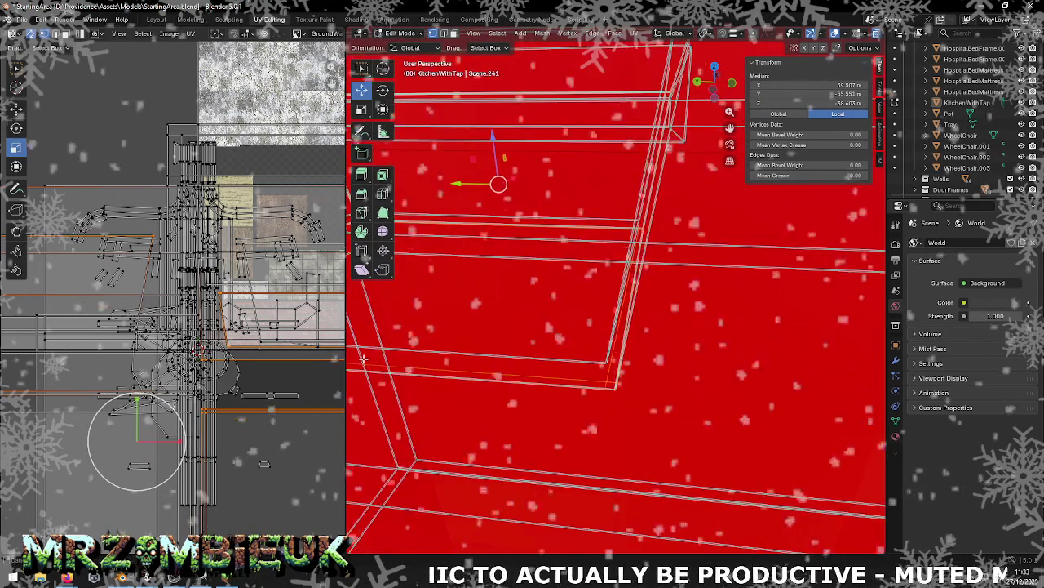
middle_drag(533, 354, 667, 399)
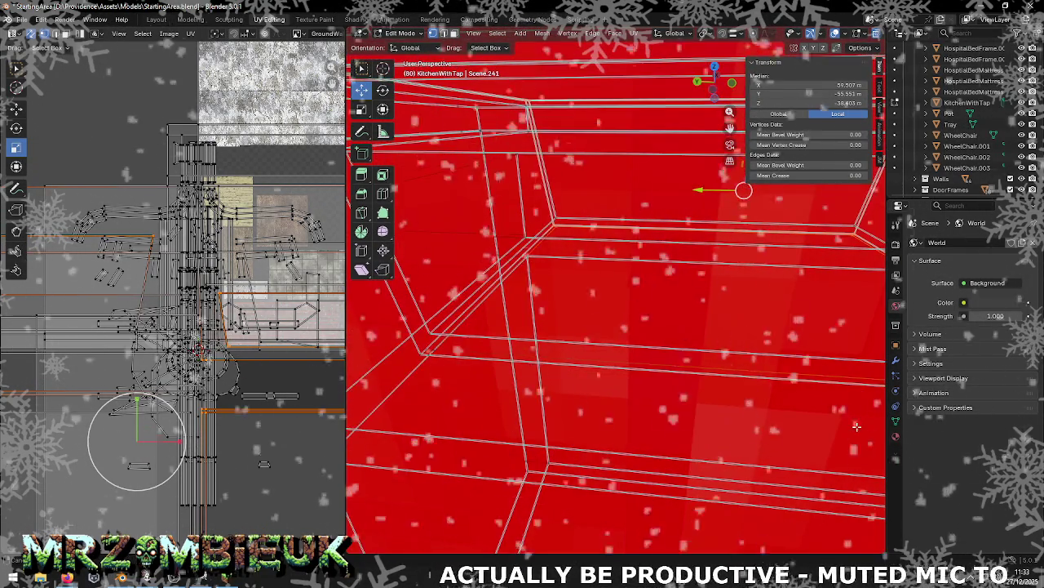
middle_drag(410, 344, 490, 318)
shift+click(512, 306)
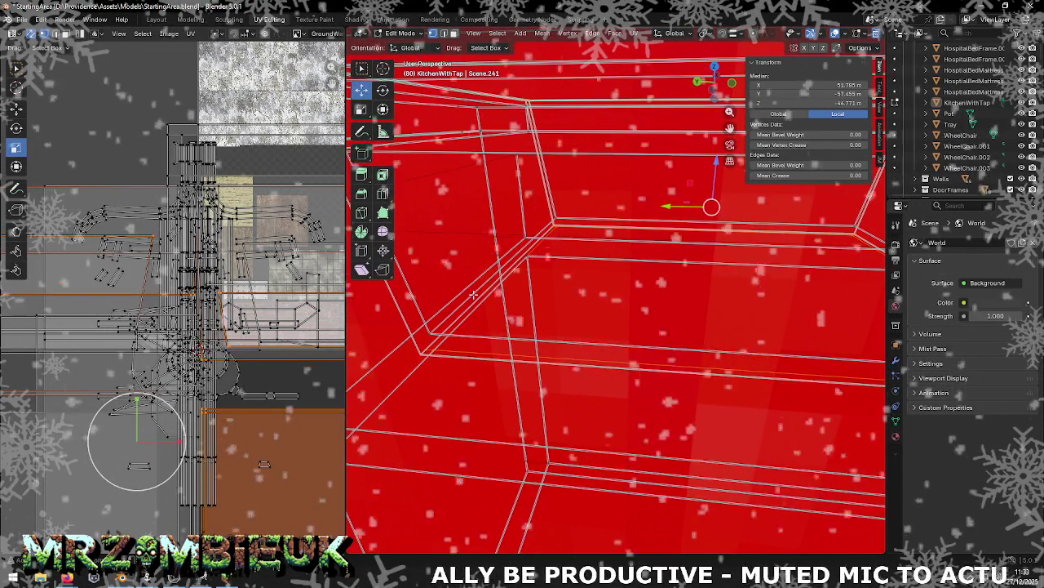
mouse_move(359, 548)
middle_down()
mouse_move(504, 195)
mouse_move(506, 181)
mouse_move(394, 177)
middle_up()
shift+click(505, 181)
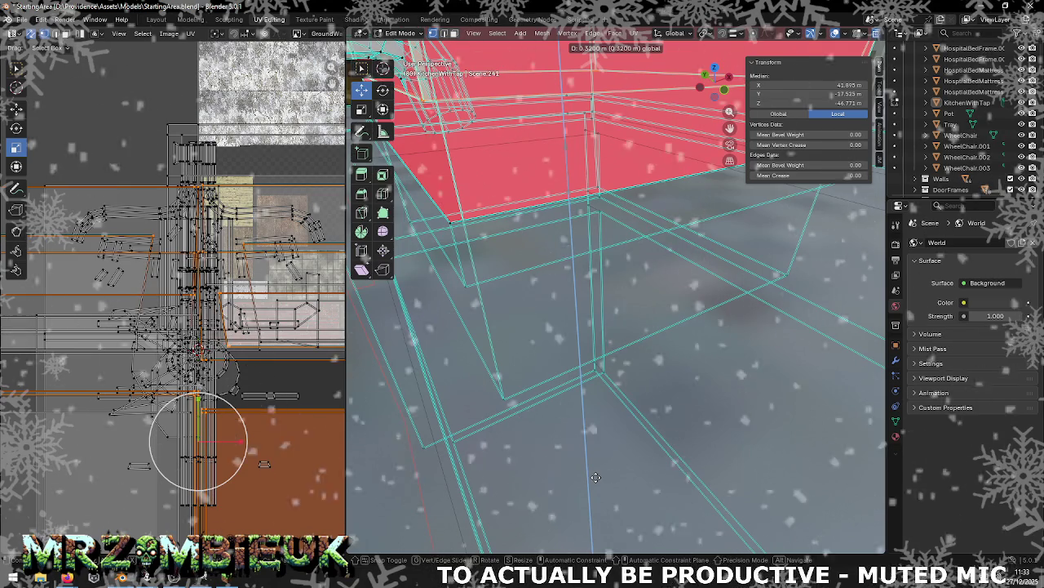
click(604, 433)
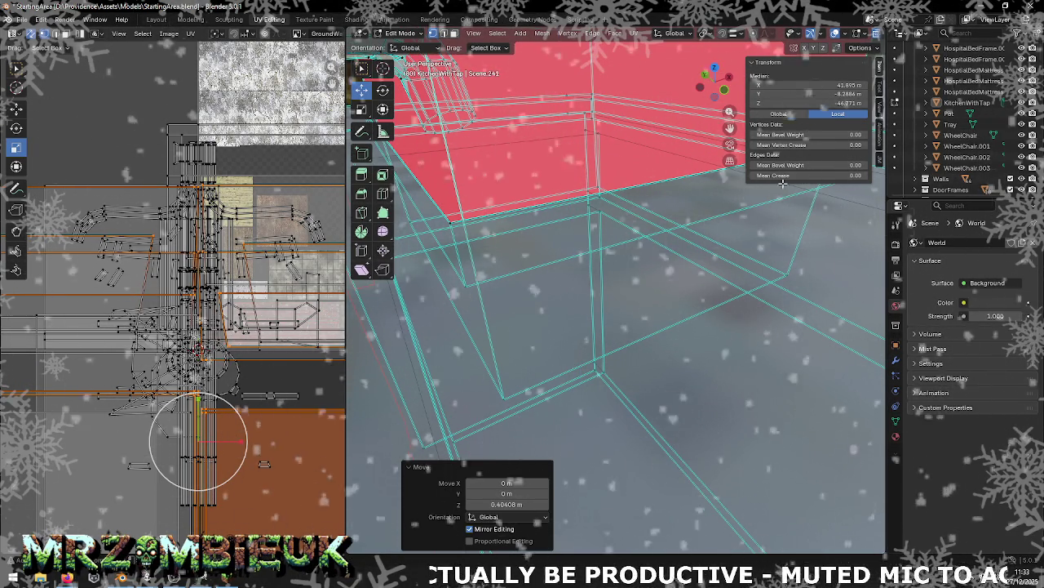
shift+middle_drag(667, 217, 715, 245)
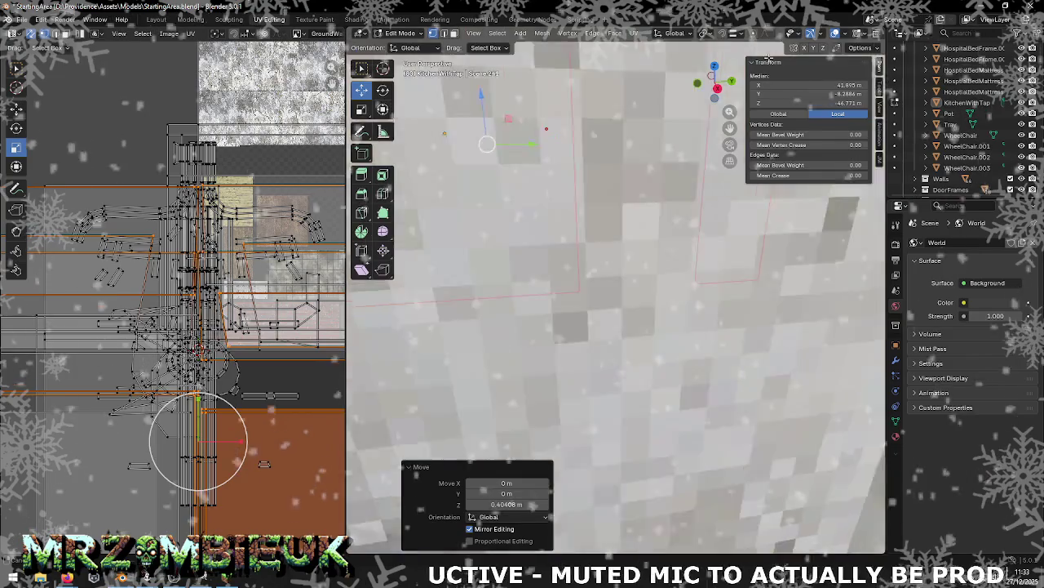
scroll(558, 343, down, 5)
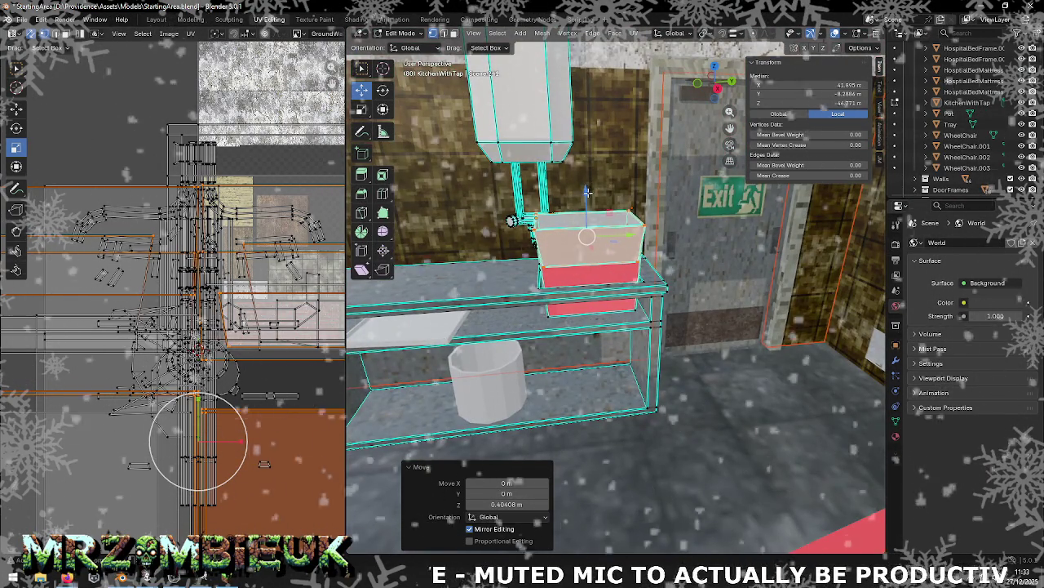
Step: Drop the box back down along Z into the sink tray and check it from above
key(g)
key(z)
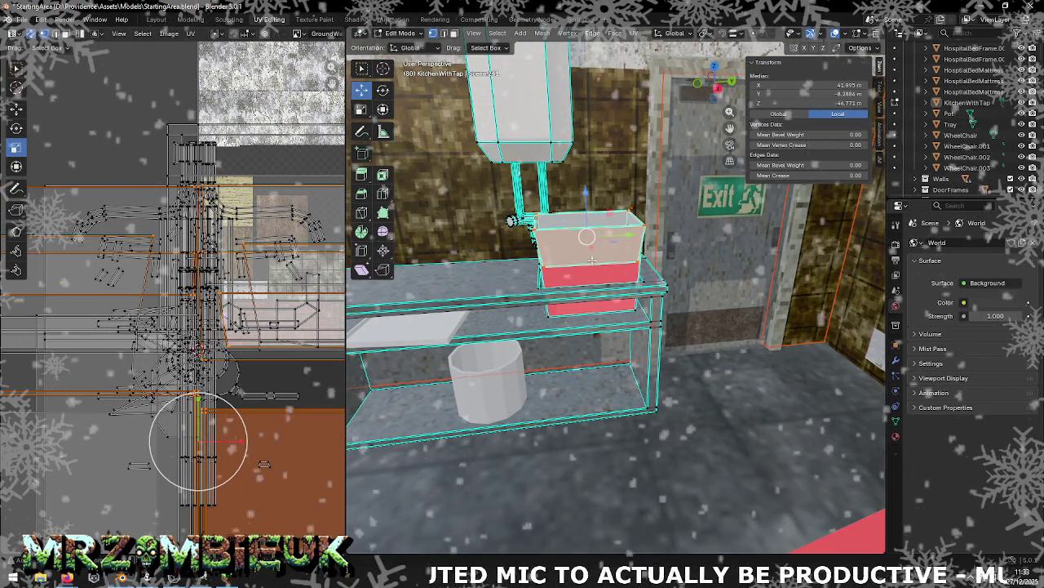
click(588, 285)
scroll(592, 265, up, 3)
mouse_move(592, 265)
middle_down()
mouse_move(577, 290)
mouse_move(558, 261)
mouse_move(587, 283)
mouse_move(569, 283)
middle_up()
scroll(576, 290, up, 2)
scroll(586, 283, up, 2)
scroll(587, 283, up, 2)
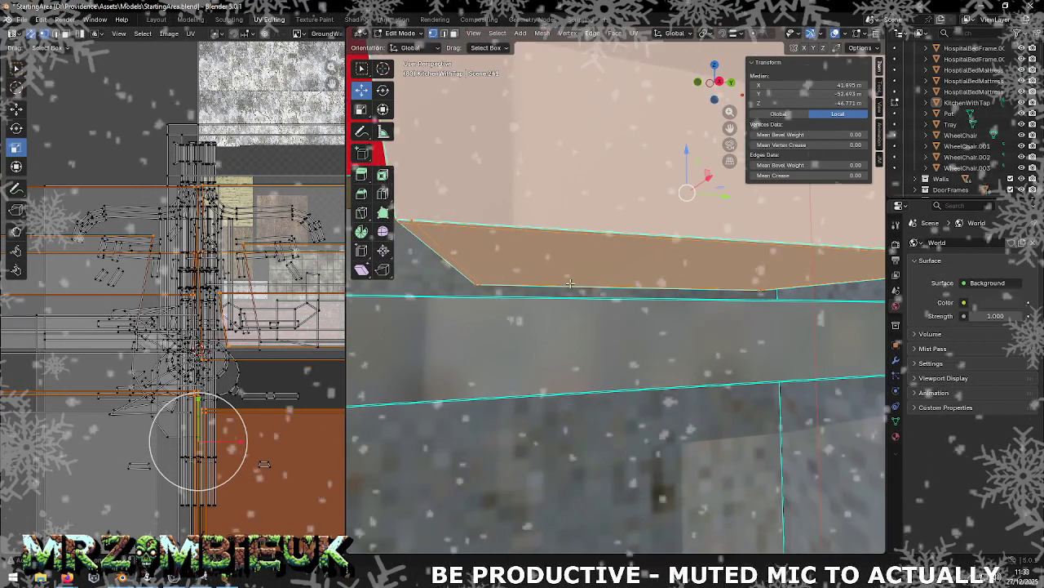
scroll(728, 283, down, 3)
scroll(718, 269, down, 3)
Step: Back in Object Mode, select the Pot and frame it, then switch to Minecraft
key(Tab)
scroll(693, 245, down, 5)
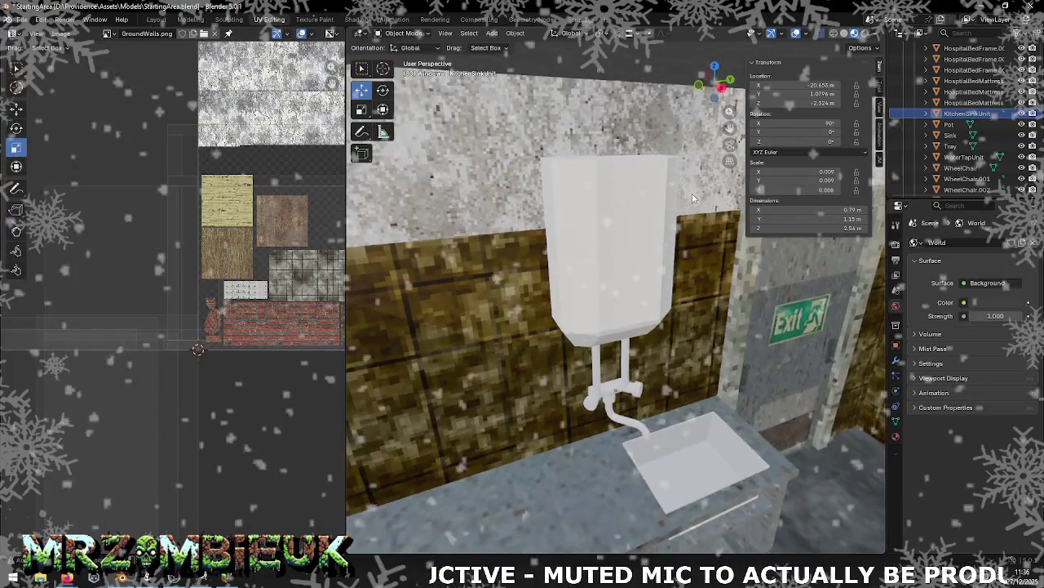
scroll(681, 234, down, 1)
scroll(681, 234, up, 3)
mouse_move(661, 201)
middle_down()
mouse_move(564, 286)
mouse_move(506, 459)
middle_up()
click(540, 461)
key(KP_Decimal)
scroll(569, 433, down, 3)
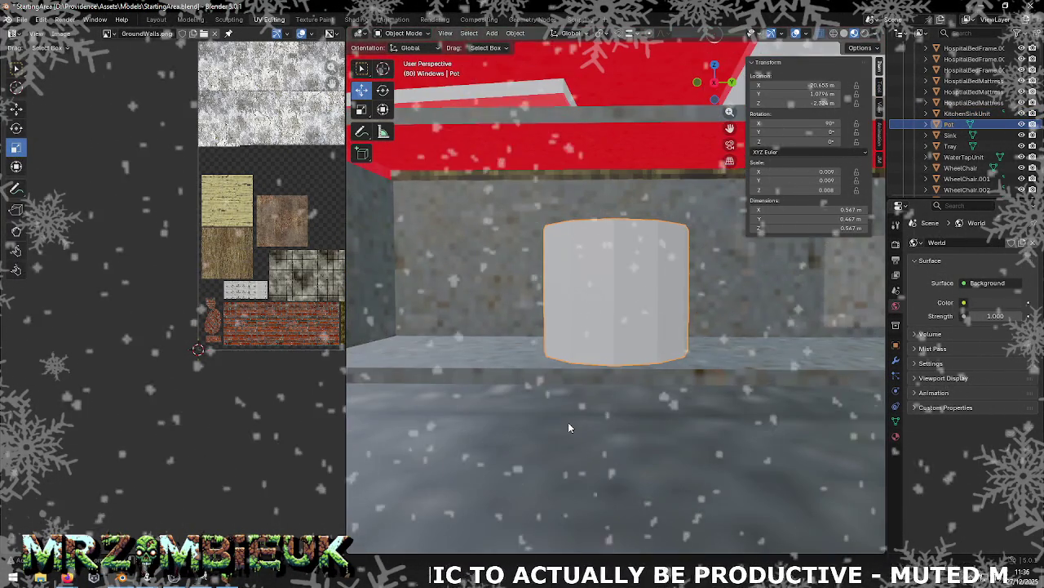
middle_drag(606, 312, 602, 364)
key(alt+Tab)
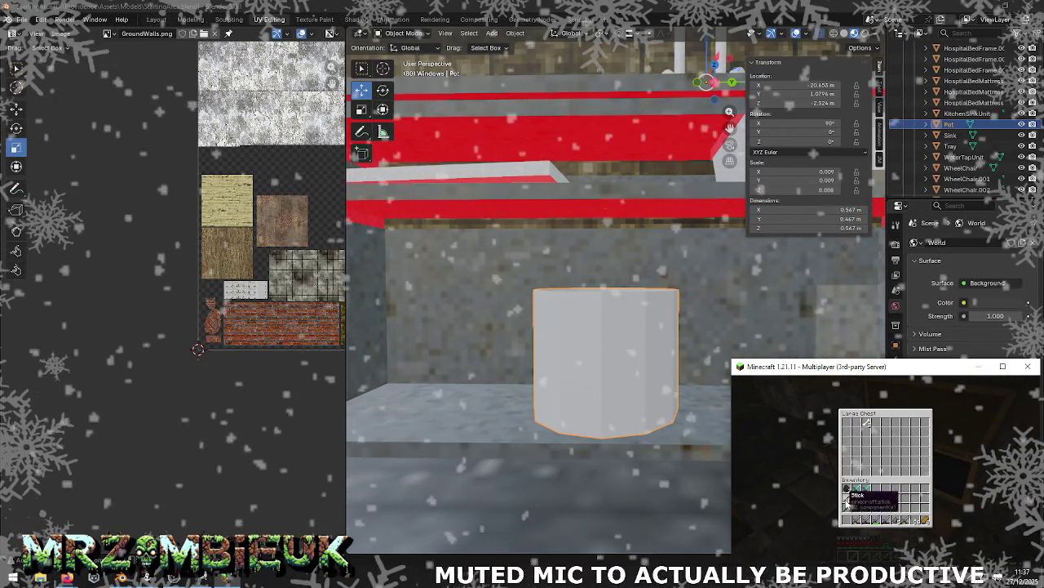
Step: Close the Minecraft chest inventory and return to Blender
key(e)
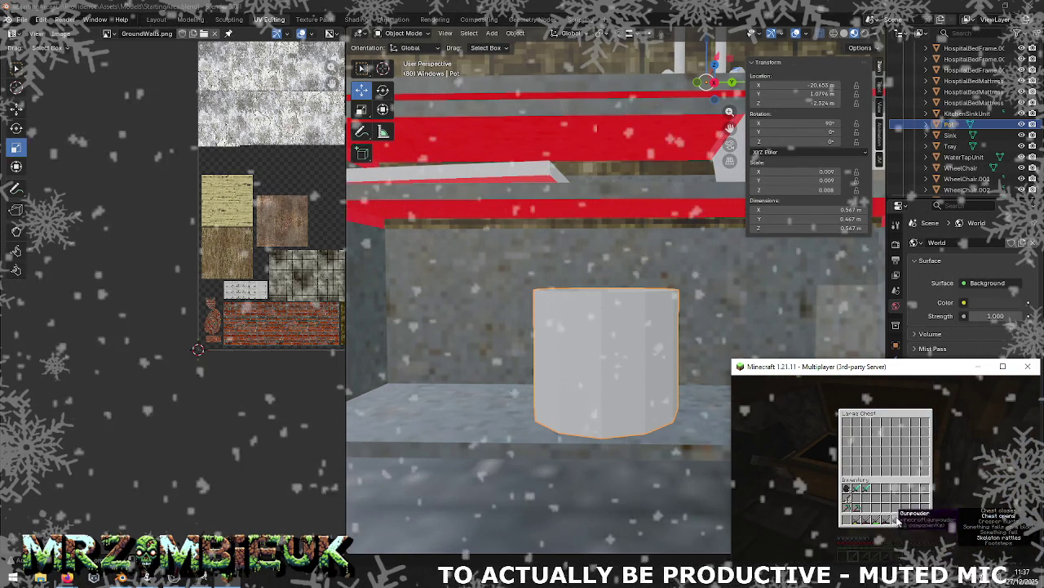
key(e)
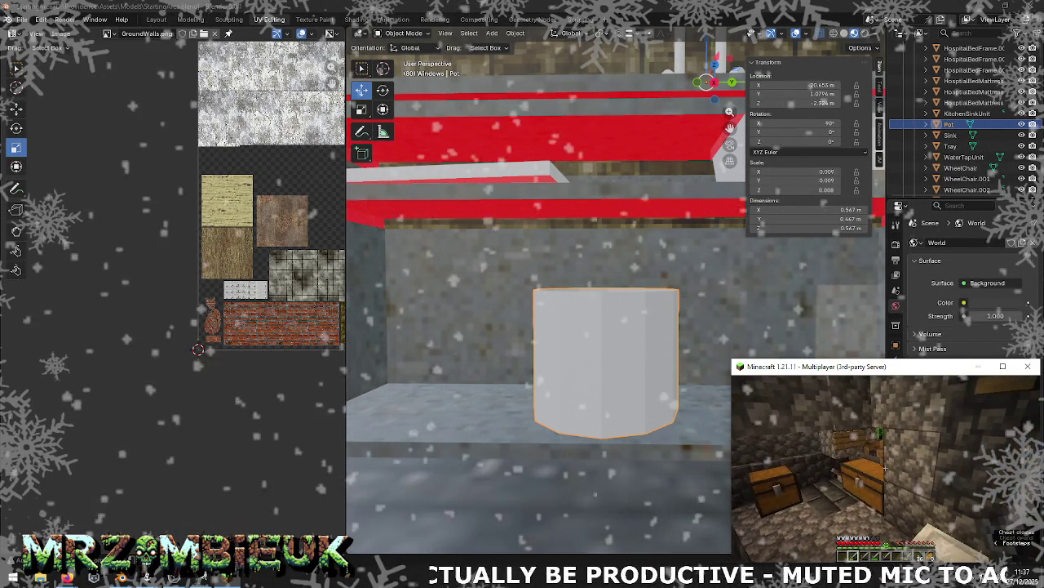
key(alt+Tab)
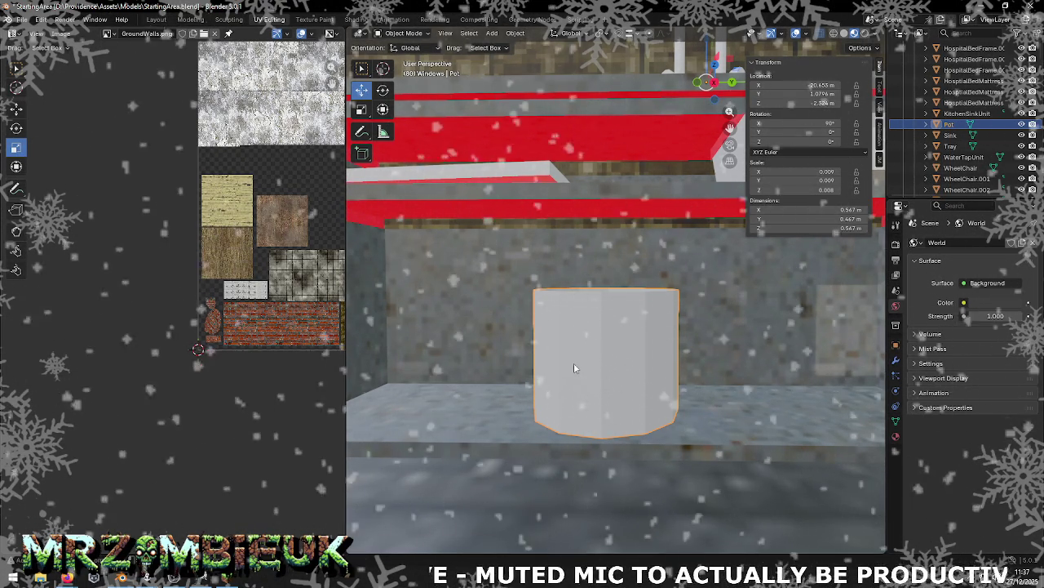
Step: Unwrap the entire Pot mesh with Smart UV Project at a 66° angle limit
middle_drag(599, 340, 612, 356)
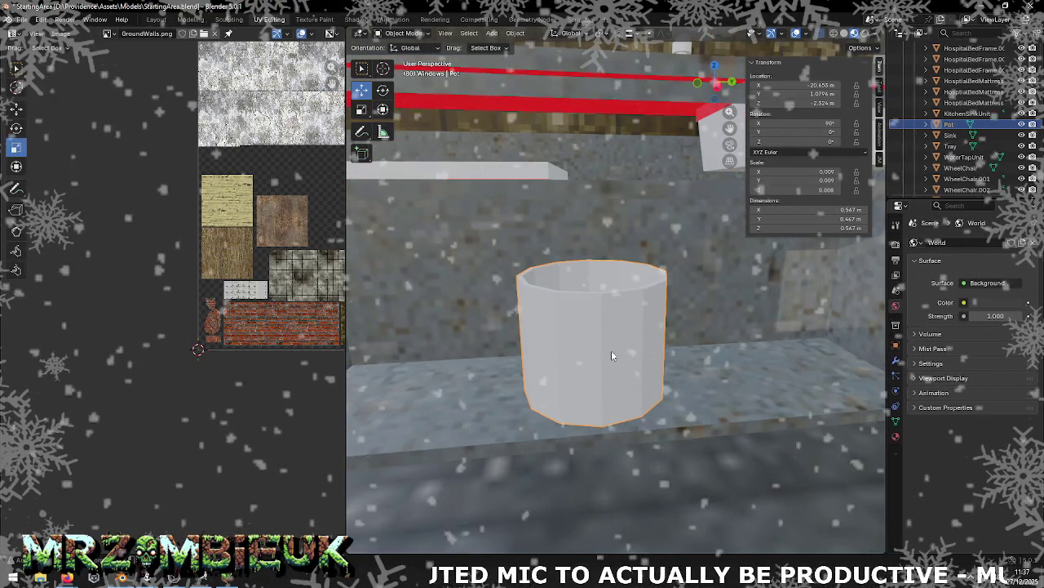
key(Tab)
key(a)
right_click(611, 351)
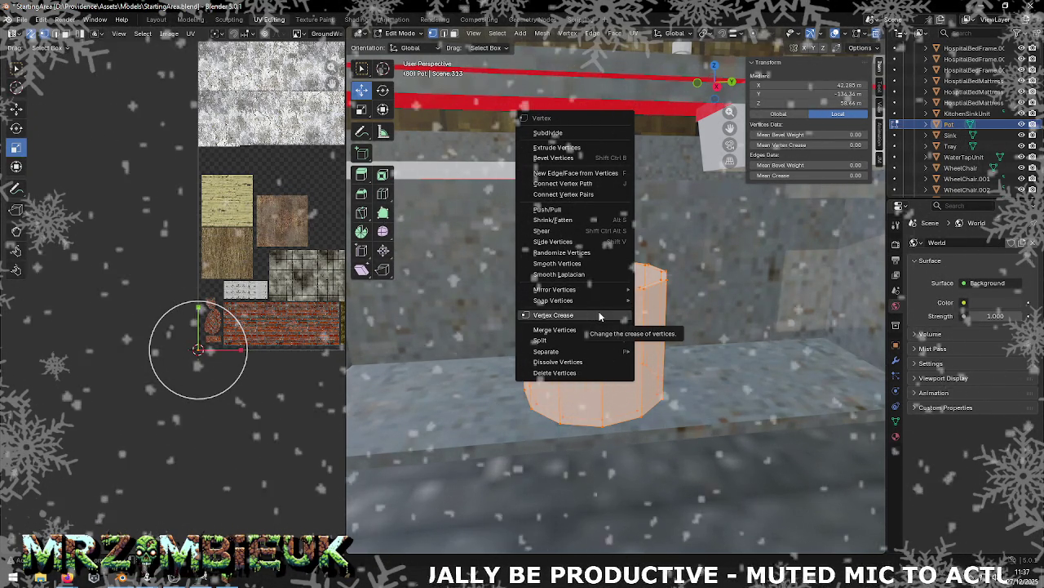
mouse_move(555, 289)
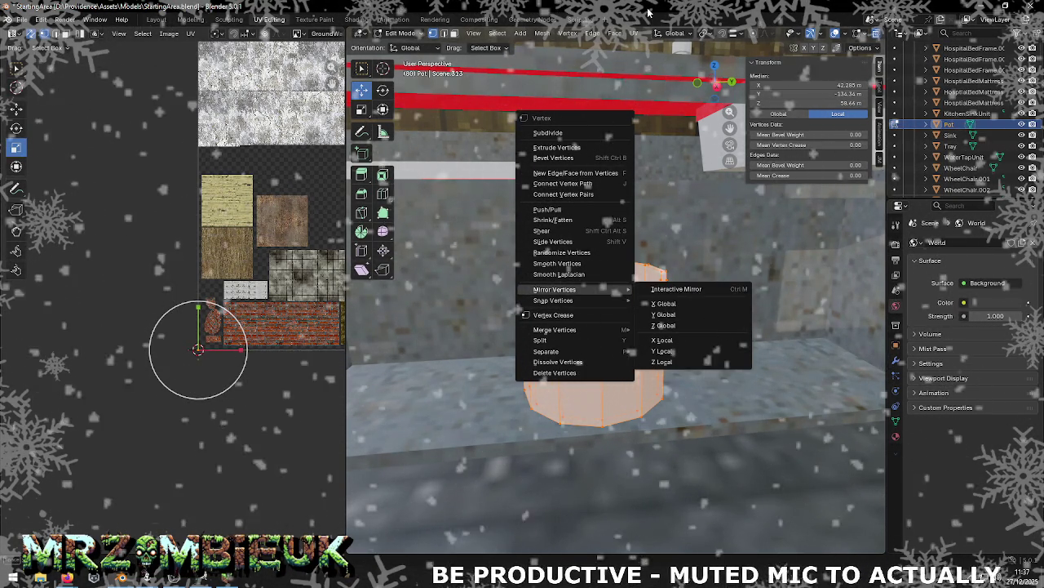
click(572, 424)
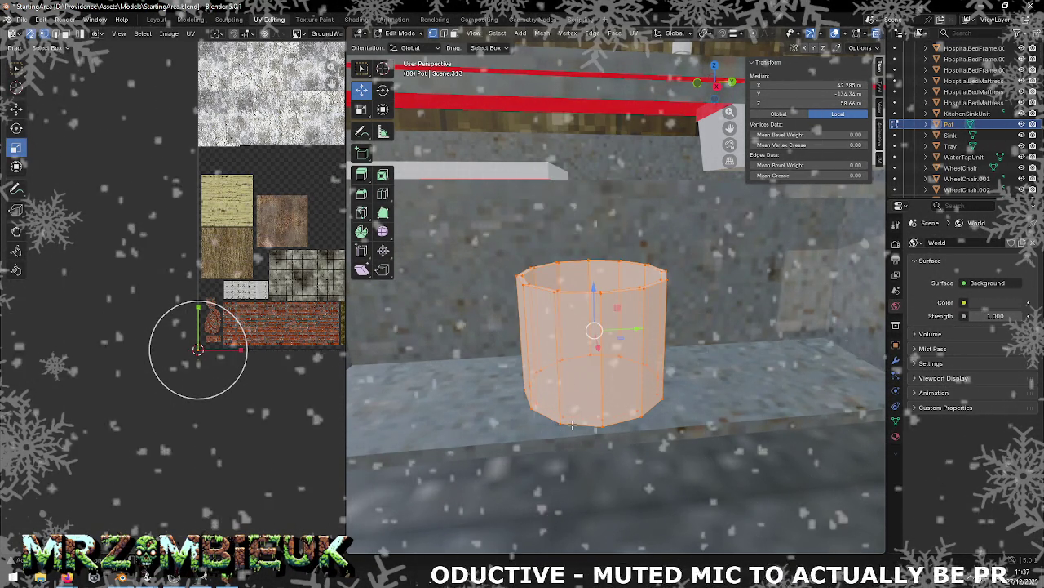
key(u)
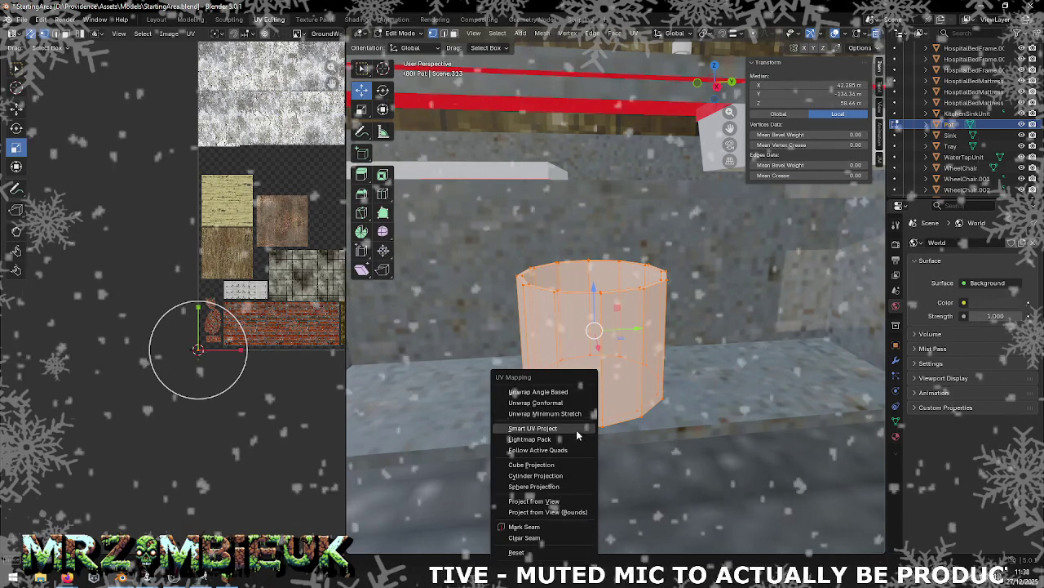
click(576, 428)
key(Return)
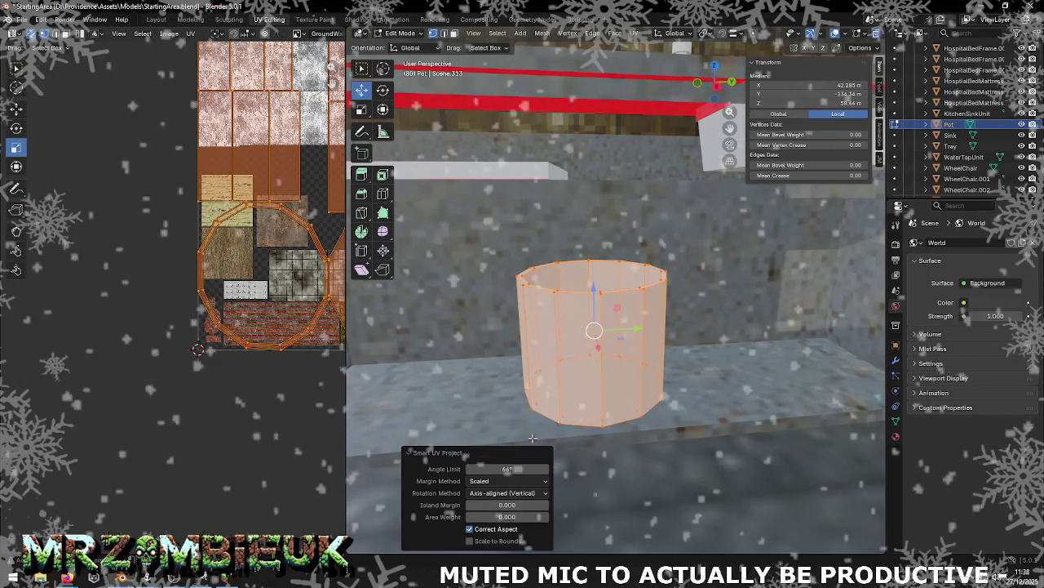
scroll(269, 245, down, 3)
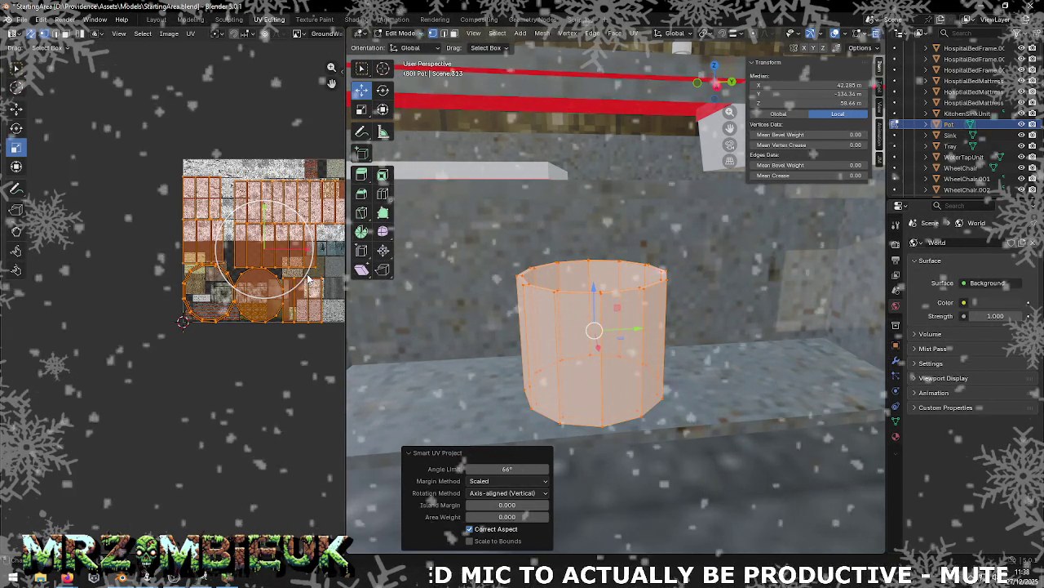
key(alt+Tab)
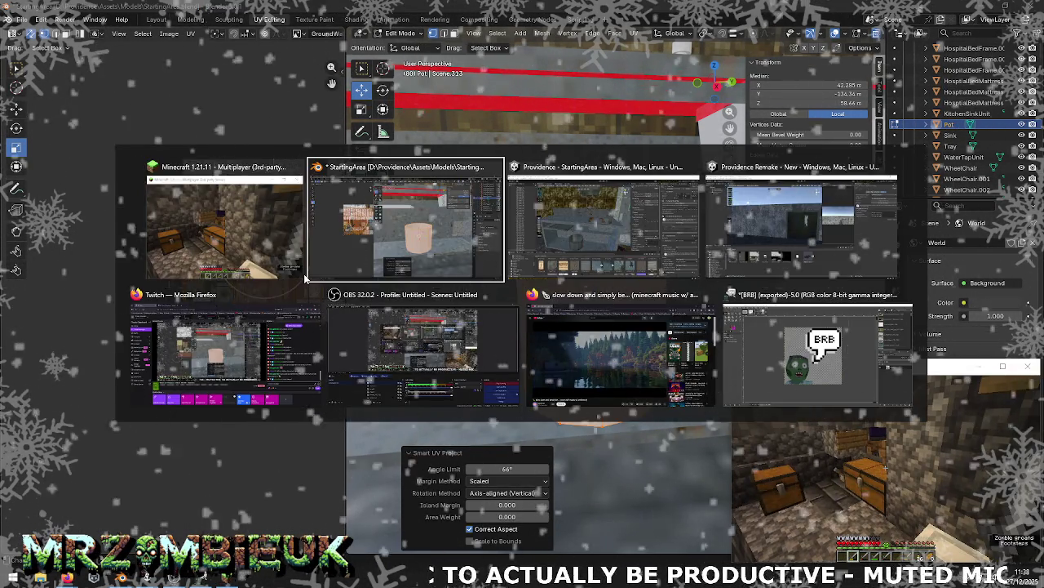
Step: Trace the Pot's ScratchedMetal material to its base texture and open ScratchedMetal.jpg in GIMP
key(alt+Tab)
key(alt+Tab)
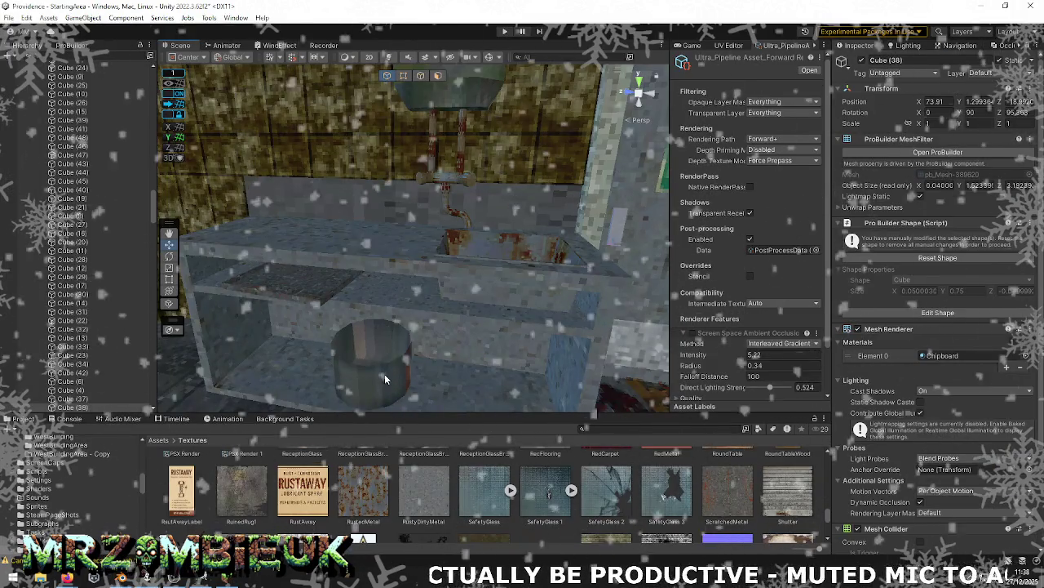
click(384, 374)
click(952, 389)
click(953, 390)
click(887, 177)
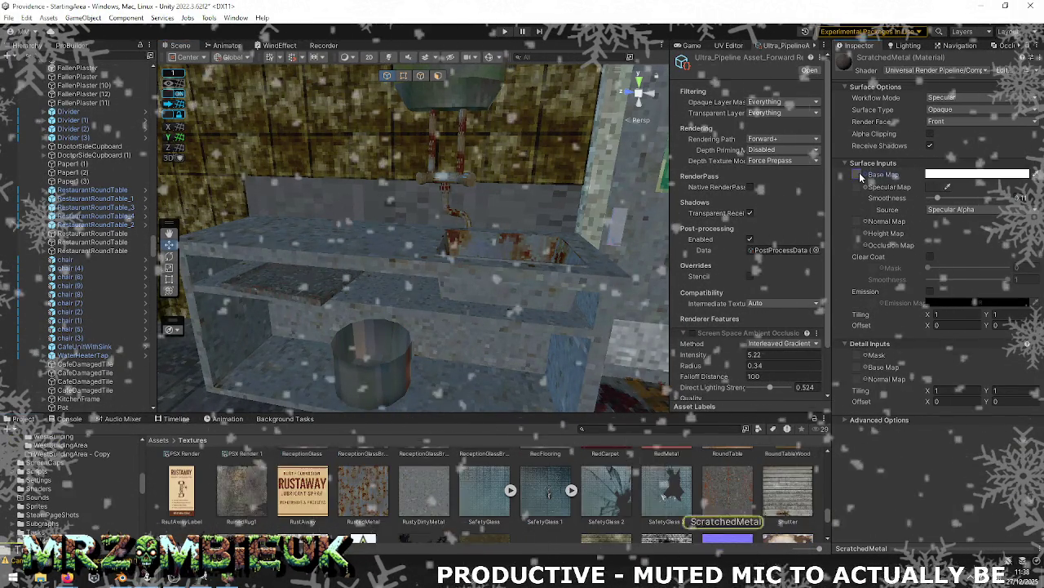
click(726, 494)
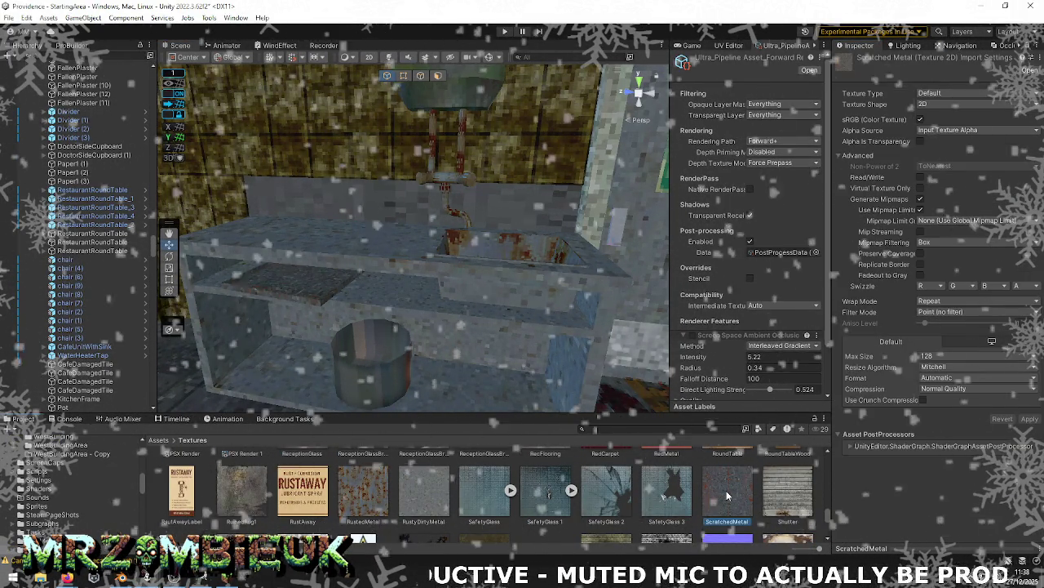
double_click(726, 492)
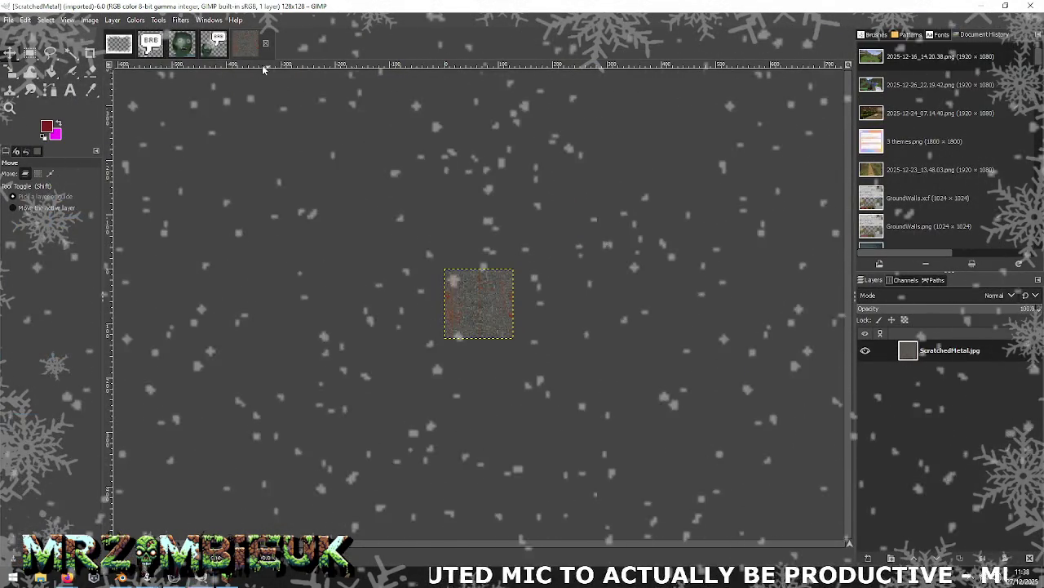
Step: Close the SnowBorder, both BRB and HordeRedeem images in GIMP, discarding unsaved changes
click(124, 45)
click(139, 44)
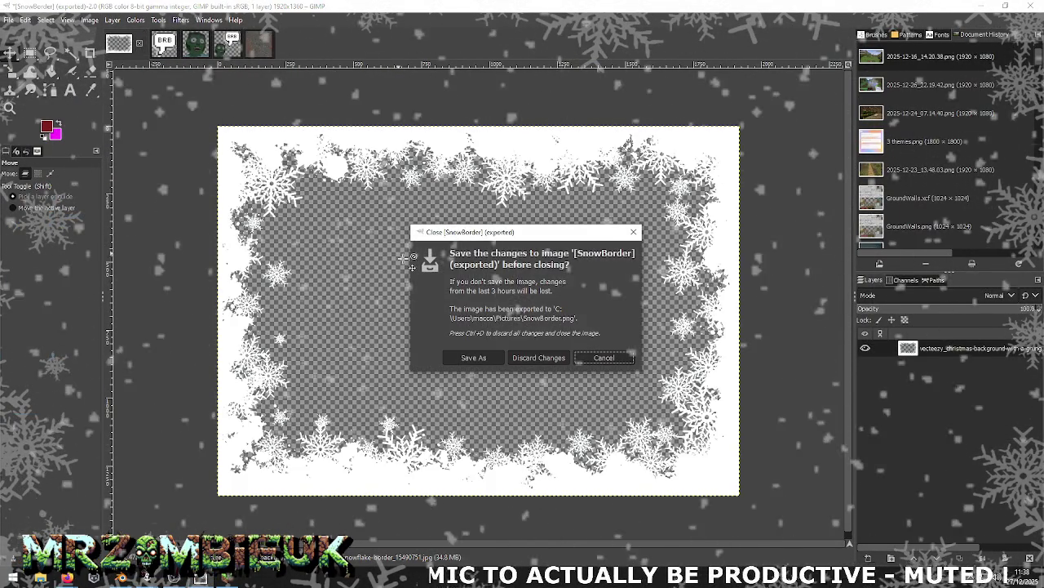
click(536, 356)
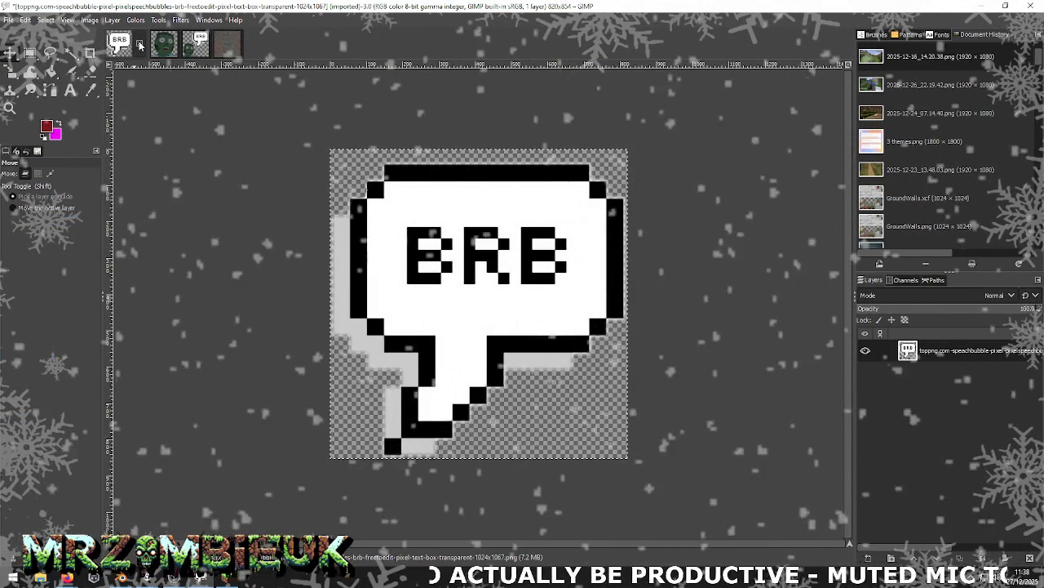
click(139, 44)
click(538, 359)
click(139, 44)
click(547, 343)
click(140, 44)
click(532, 362)
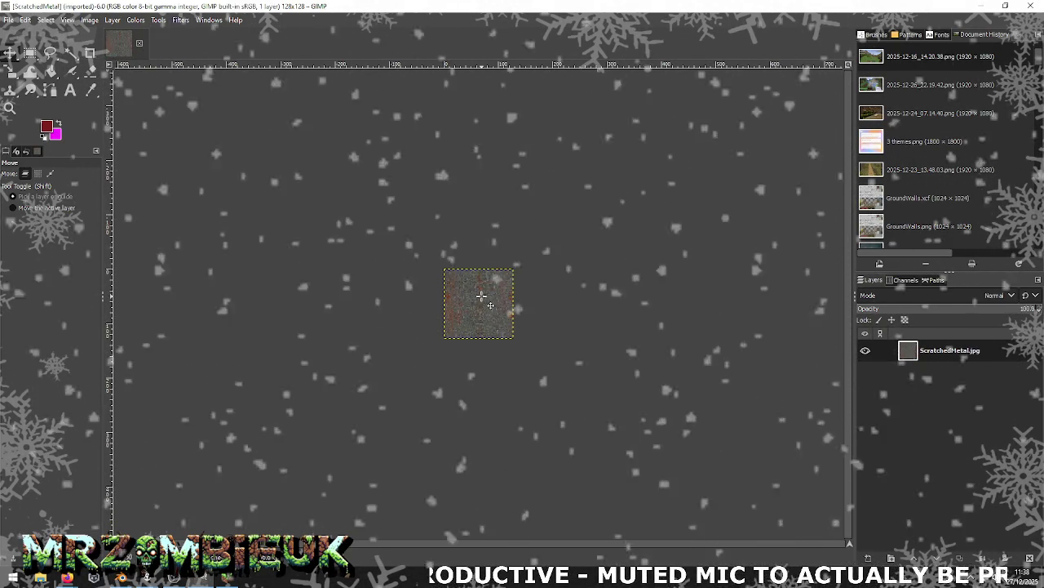
Step: Zoom in on ScratchedMetal, then reselect the pot under the sink in Unity
ctrl+scroll(480, 295, up, 3)
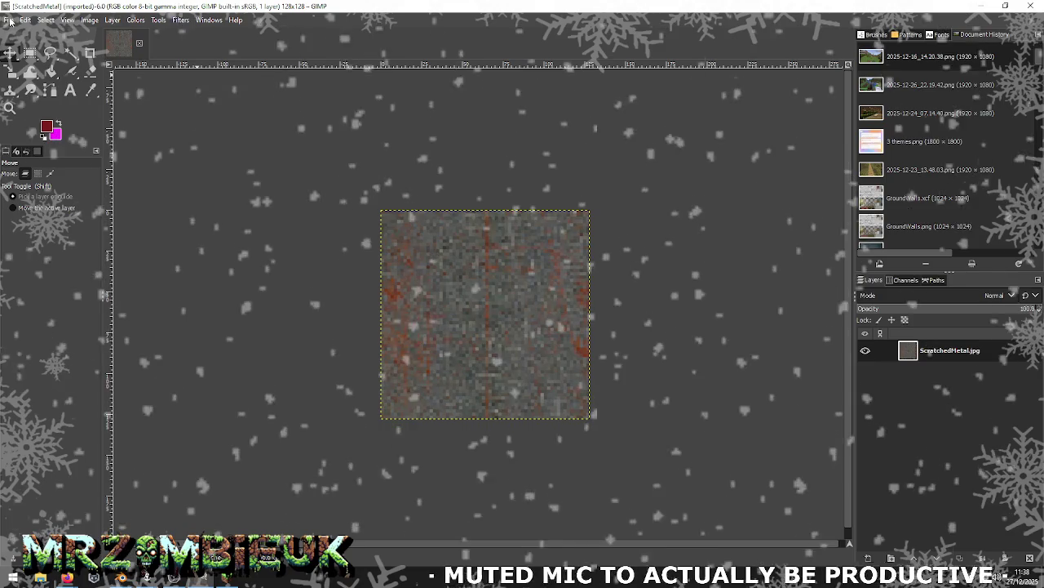
key(alt+Tab)
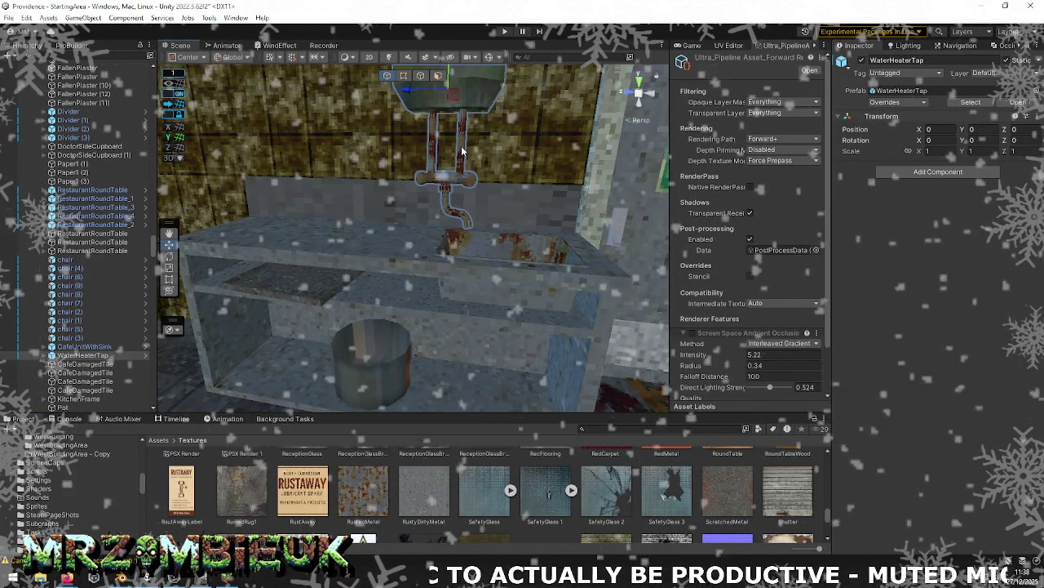
click(462, 151)
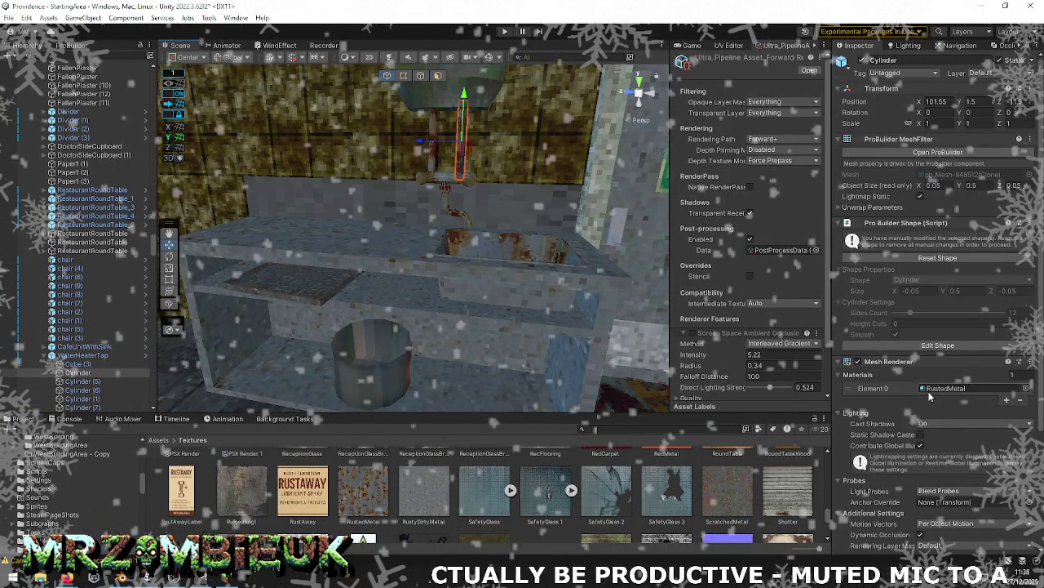
click(383, 366)
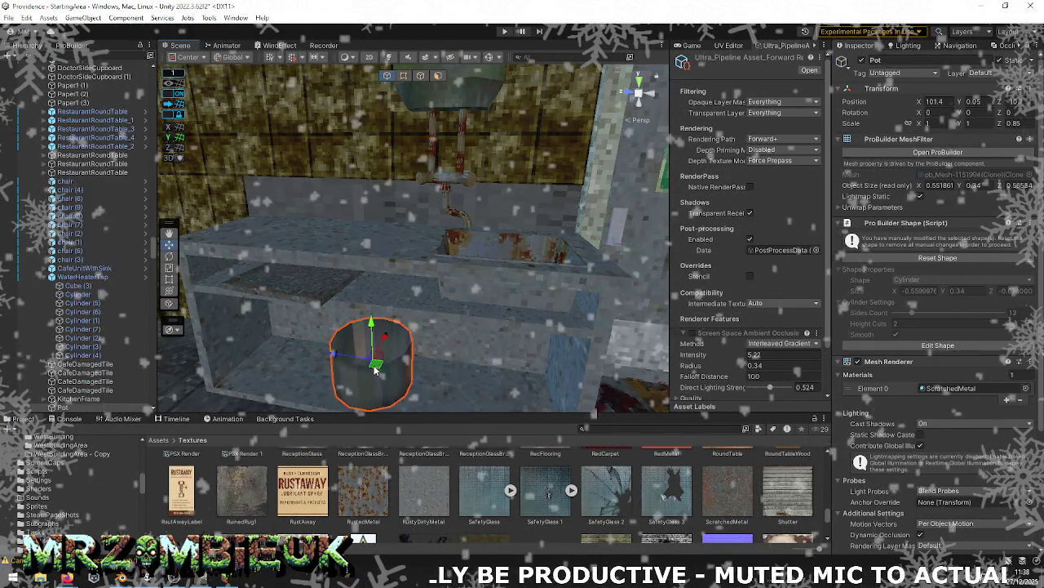
Step: Close the ScratchedMetal image so GIMP has no image open
key(alt+Tab)
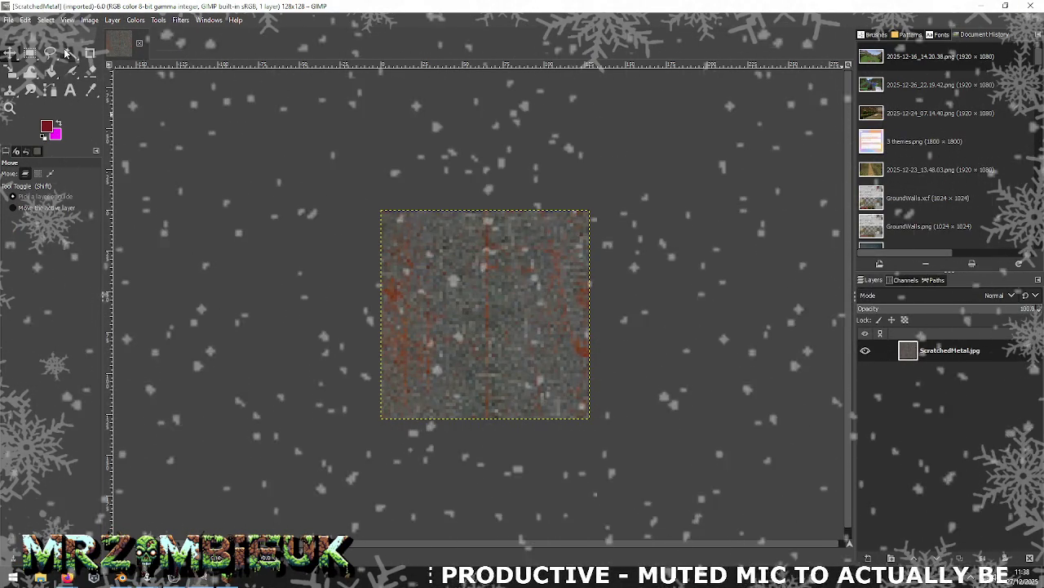
click(7, 21)
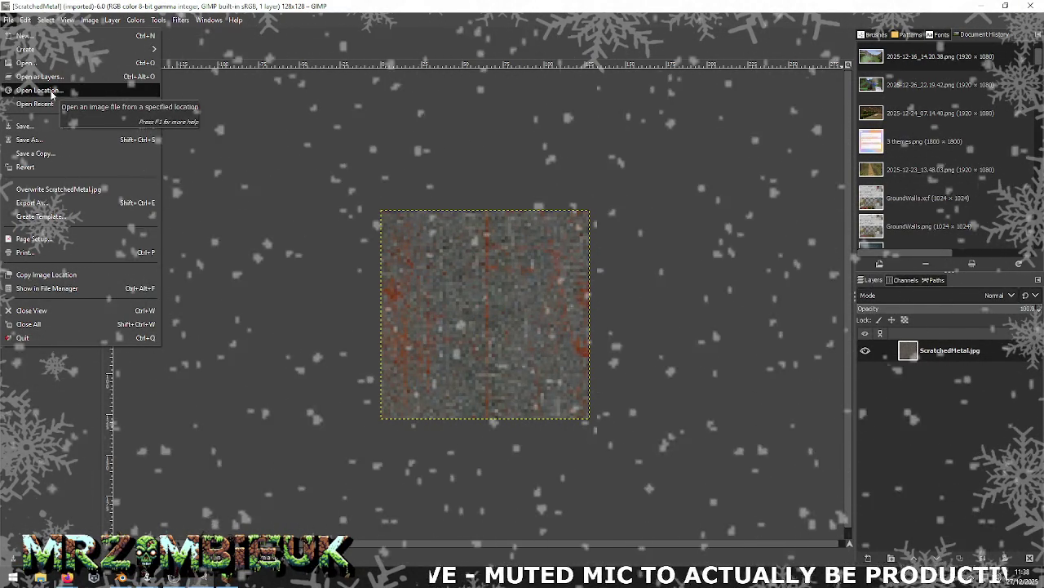
click(187, 54)
click(139, 43)
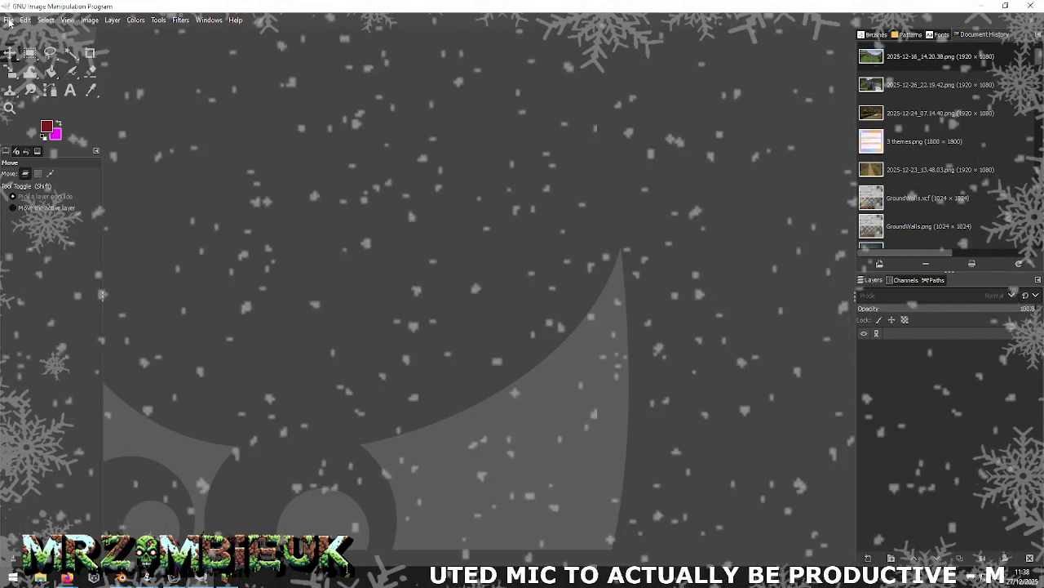
click(8, 21)
mouse_move(35, 103)
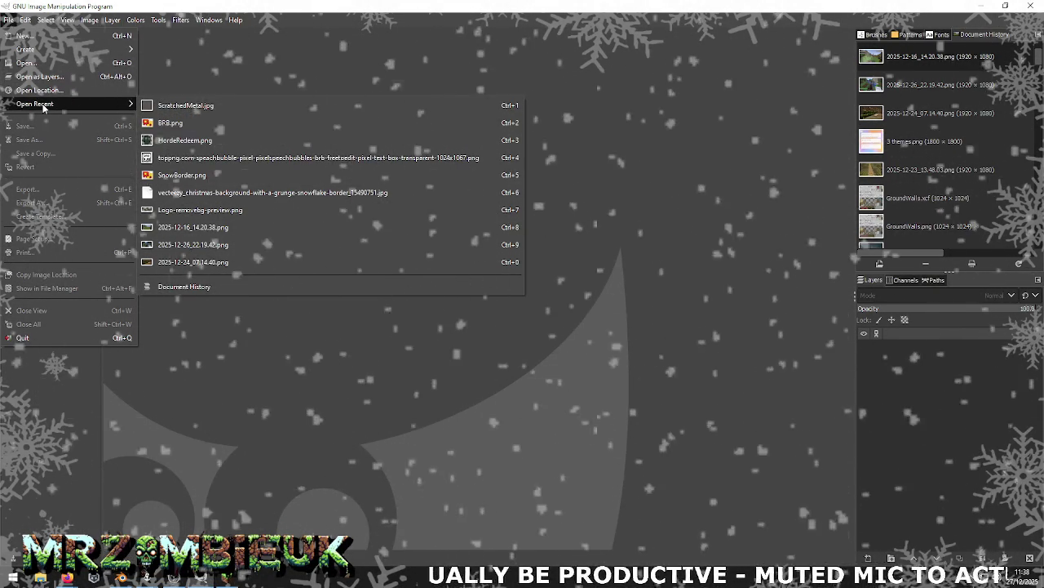
key(alt+Tab)
key(alt+Tab)
key(Tab)
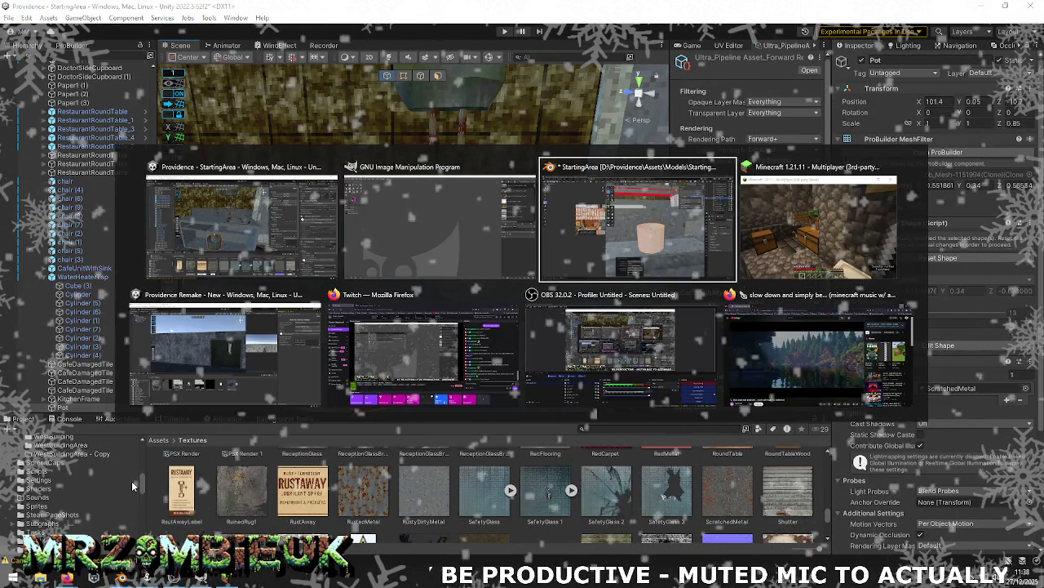
Step: Select GroundWalls in Providence Remake's Assets > Maps and bring up the 1024×1024 atlas in GIMP
key(alt+Tab)
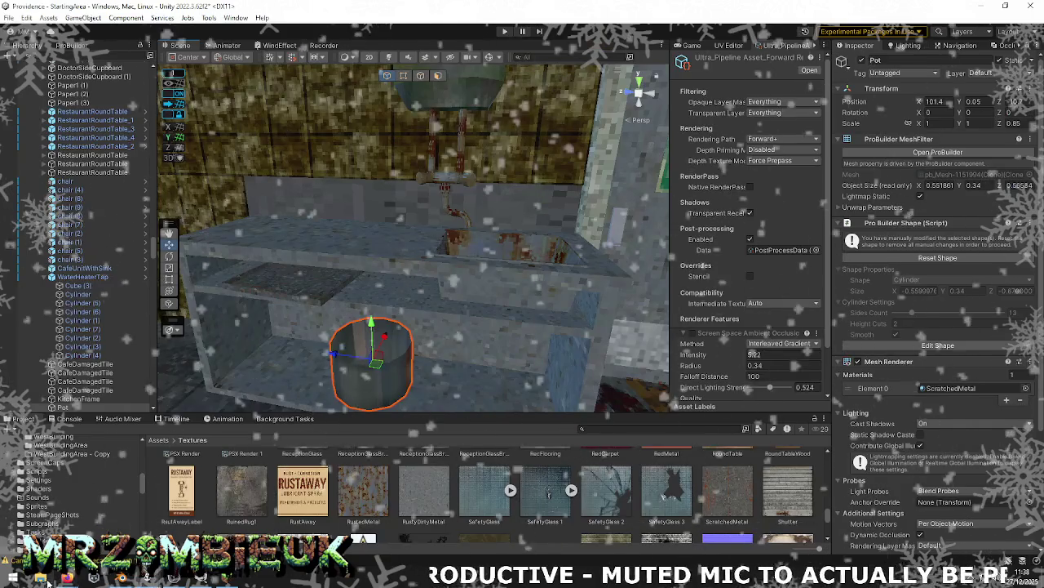
key(alt+Tab)
key(Tab)
key(Tab)
key(Tab)
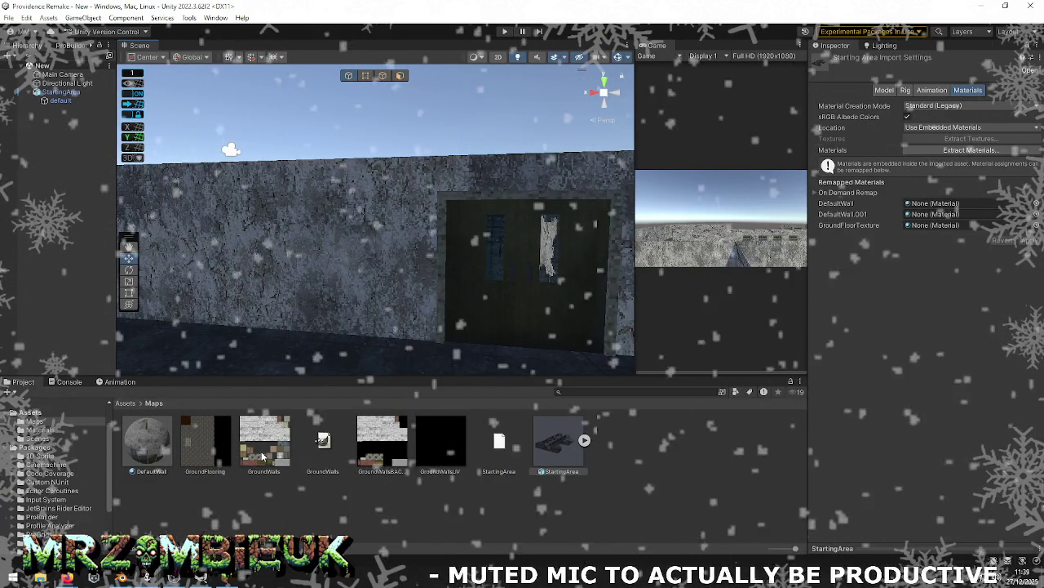
click(263, 457)
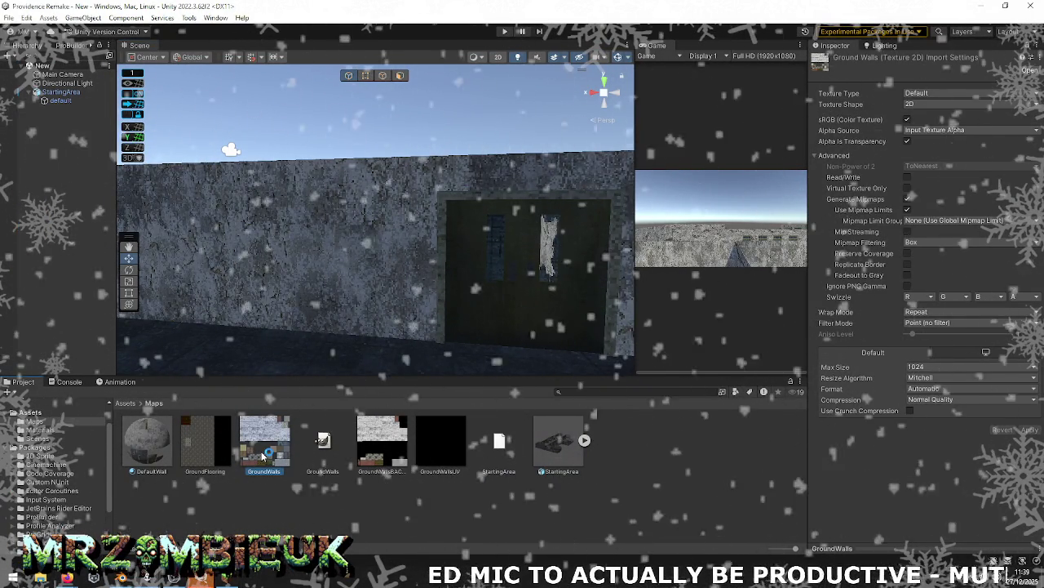
click(204, 579)
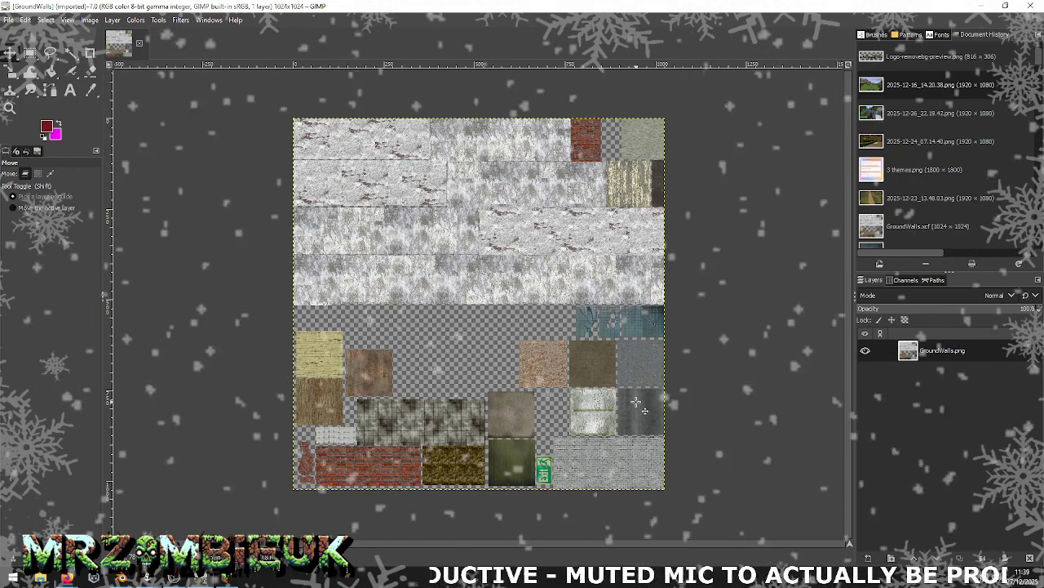
key(alt+Tab)
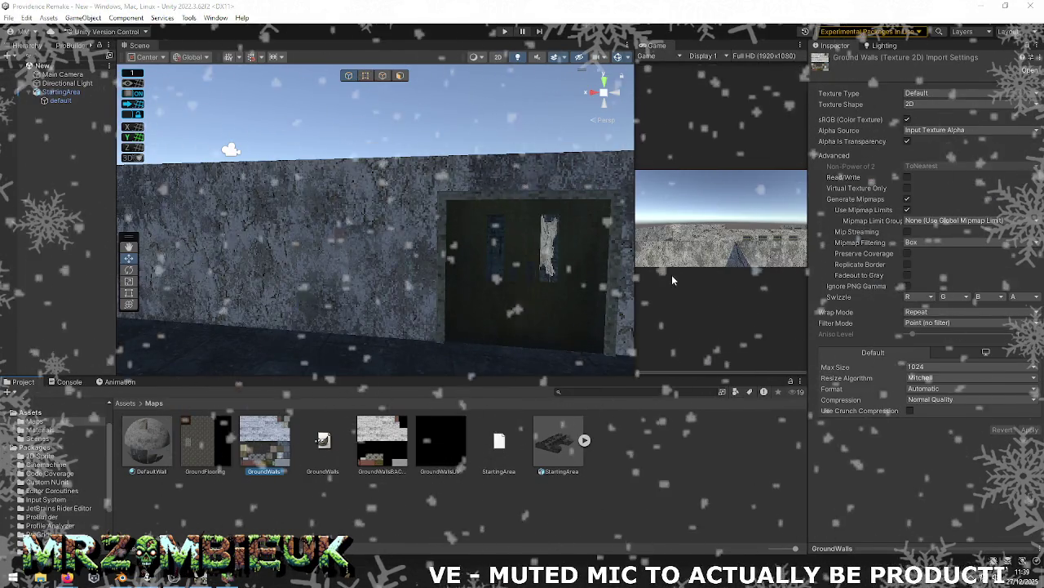
Step: Zoom and pan Blender's UV editor over the pot's UV island on the GroundWalls atlas
key(alt+Tab)
key(alt+Tab)
key(Tab)
key(Tab)
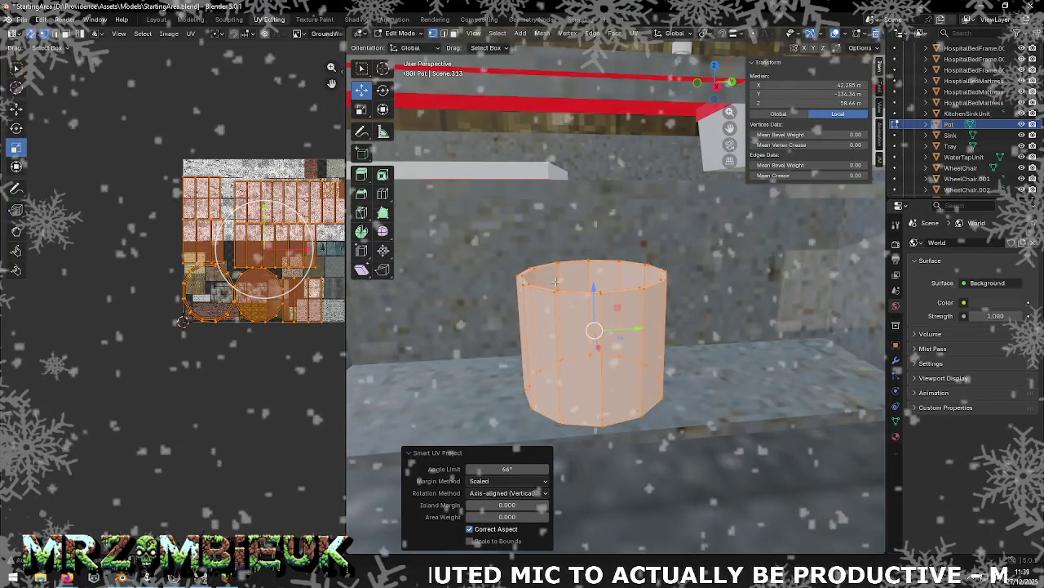
scroll(270, 302, up, 3)
click(274, 300)
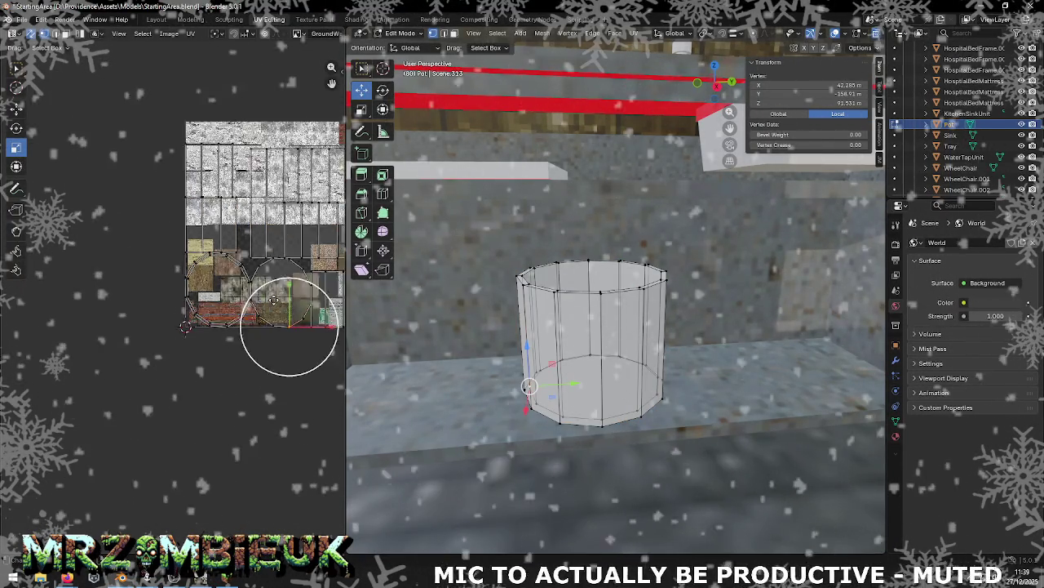
middle_drag(274, 300, 176, 368)
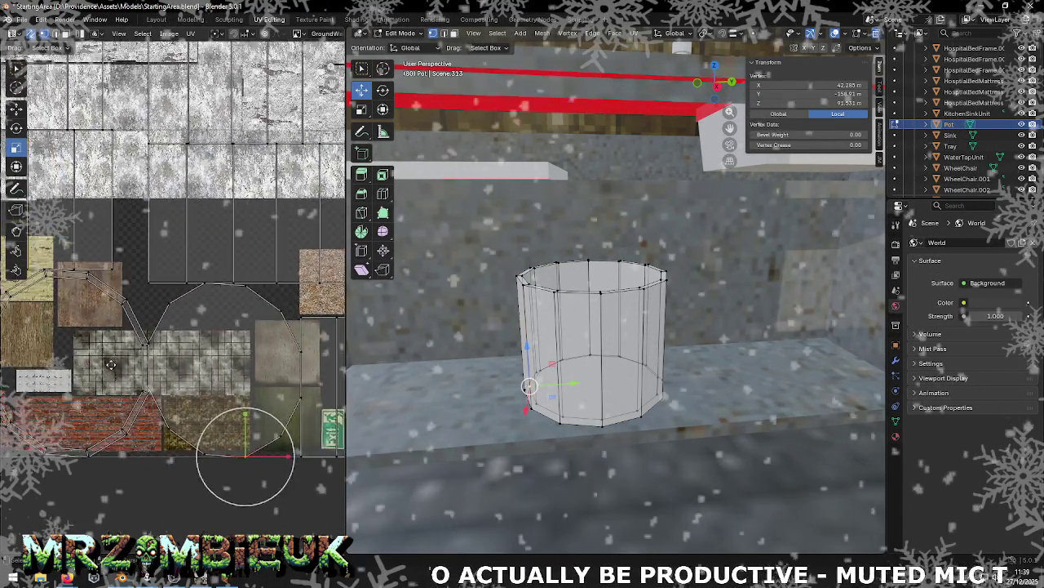
scroll(176, 369, up, 3)
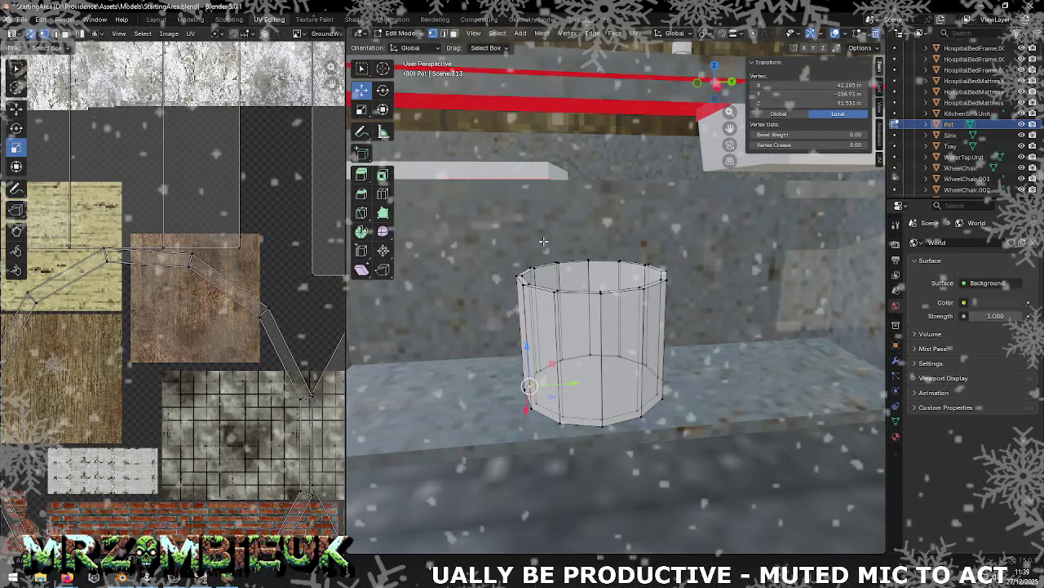
key(alt+Tab)
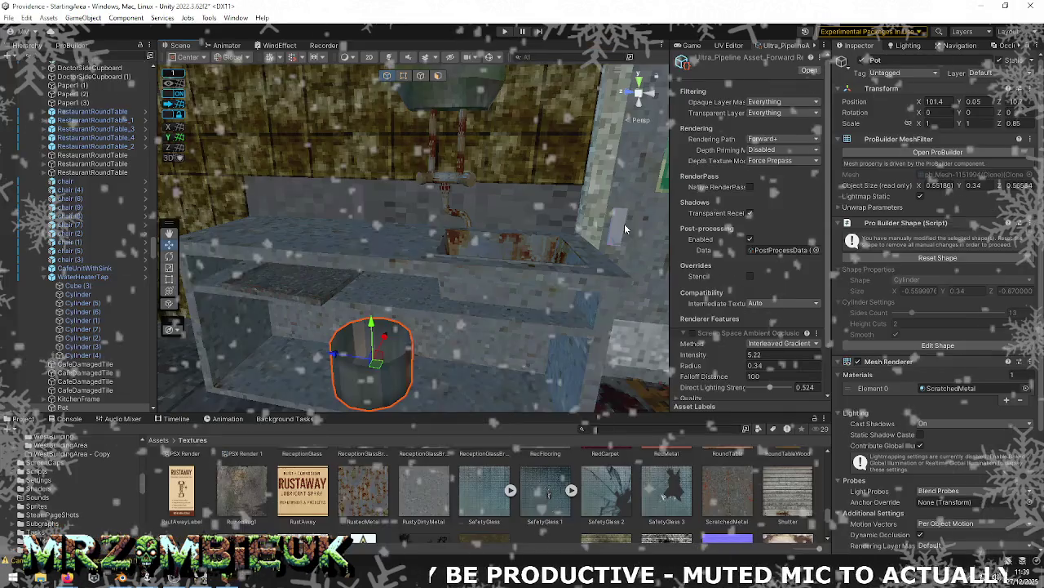
Step: Trace the sink's RustedMetal material to its RustedMetal.jpg texture and bring it up in GIMP
click(461, 217)
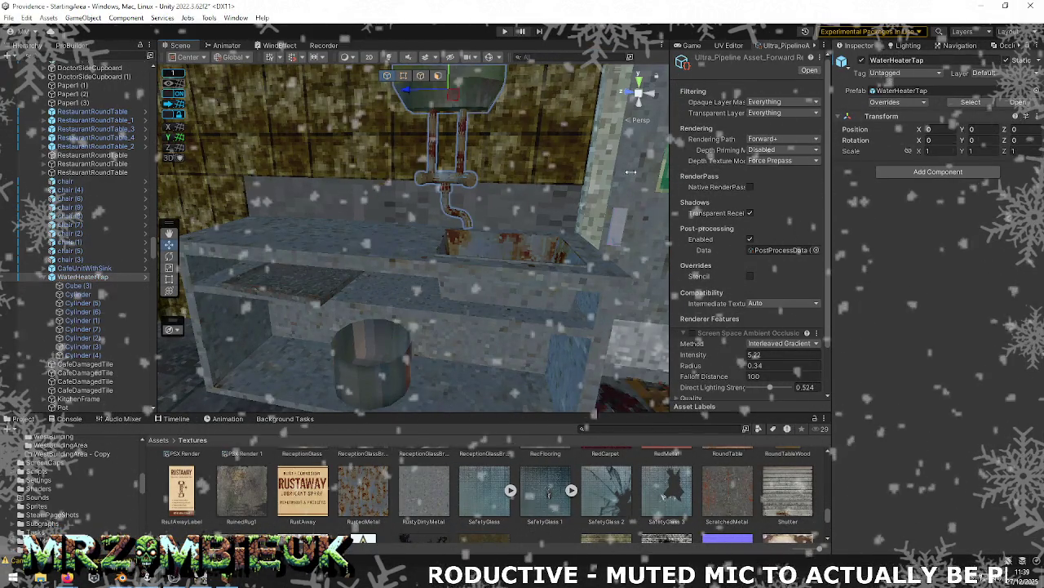
click(506, 252)
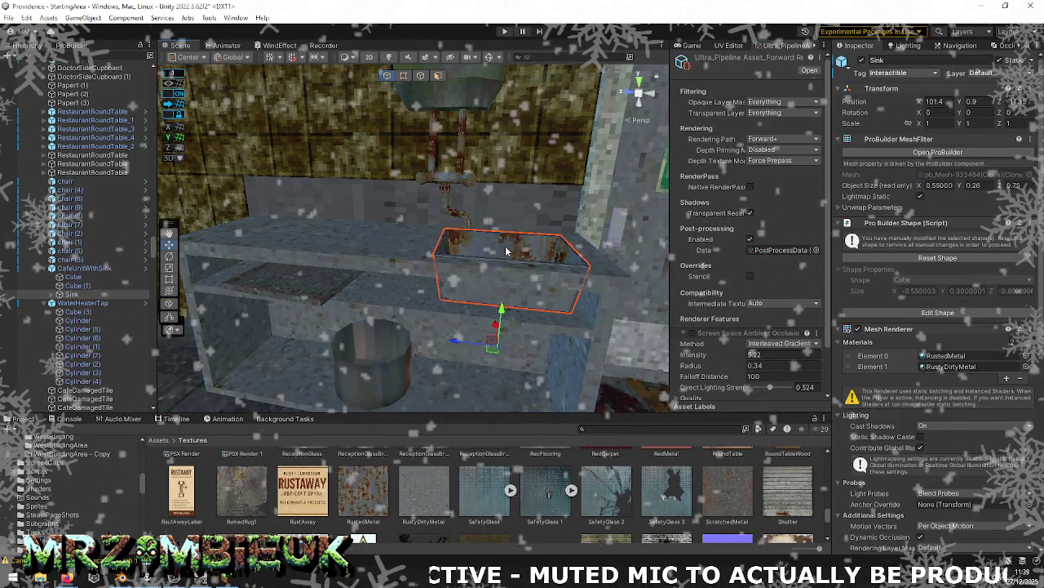
click(953, 366)
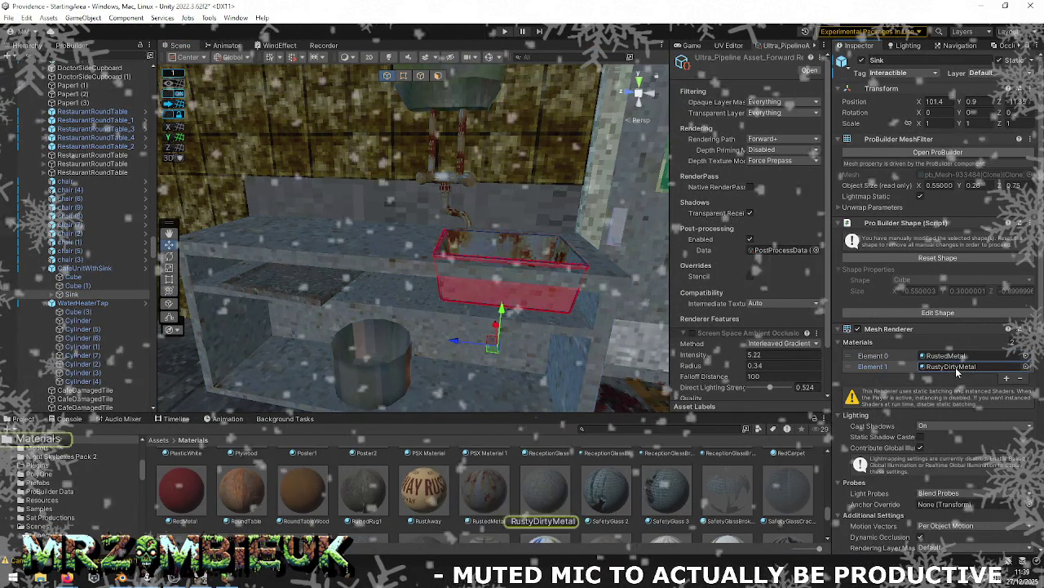
click(963, 356)
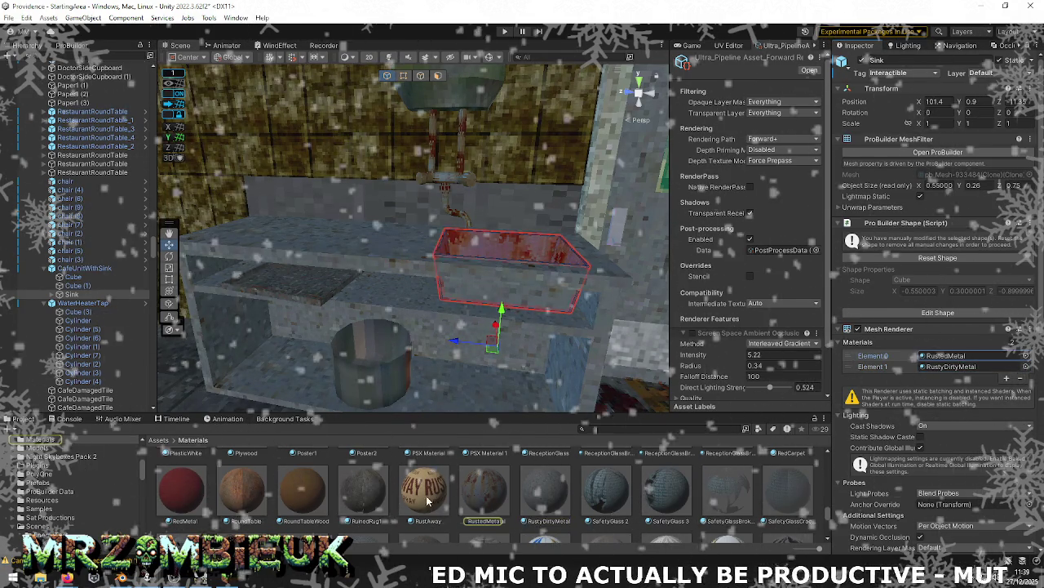
click(487, 491)
click(856, 175)
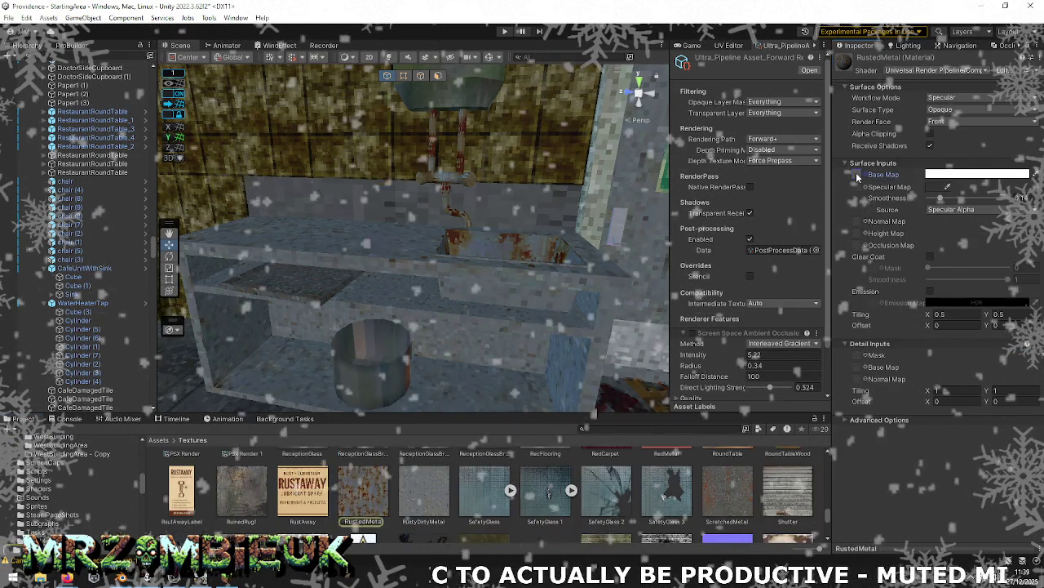
click(363, 489)
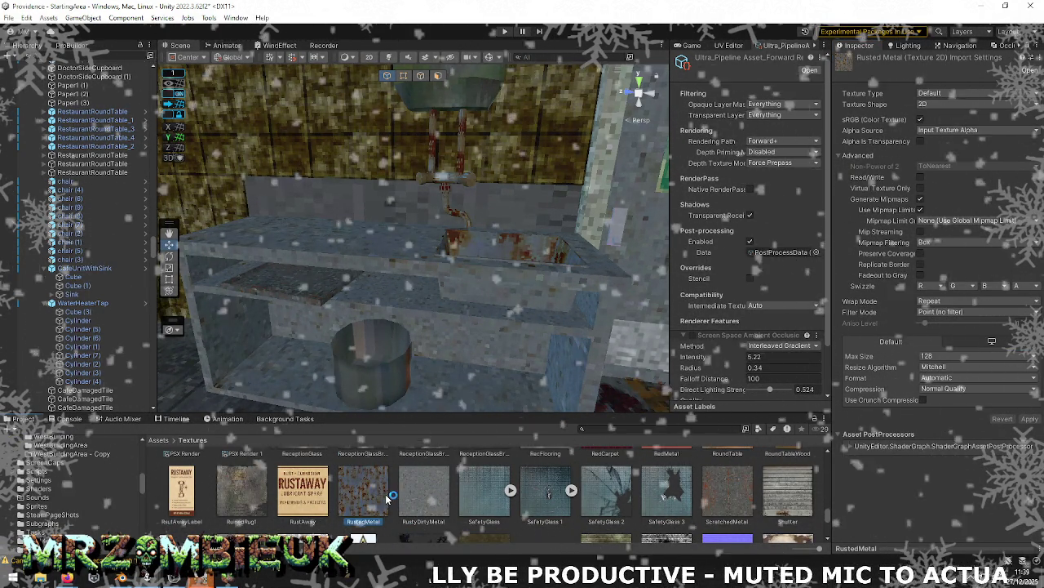
click(202, 578)
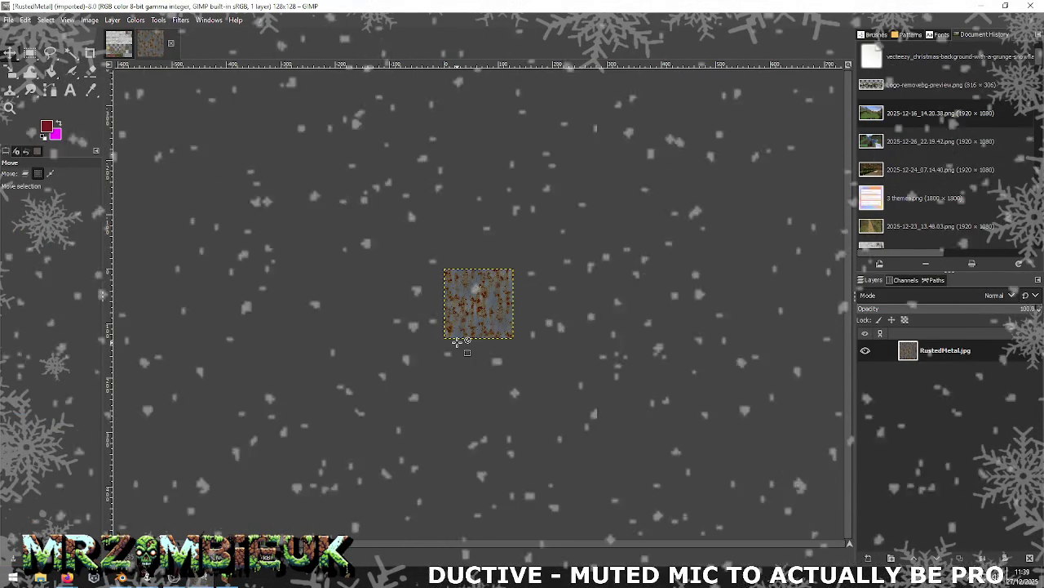
Step: Copy RustedMetal.jpg and paste it into the GroundWalls atlas, anchoring the patch
click(456, 341)
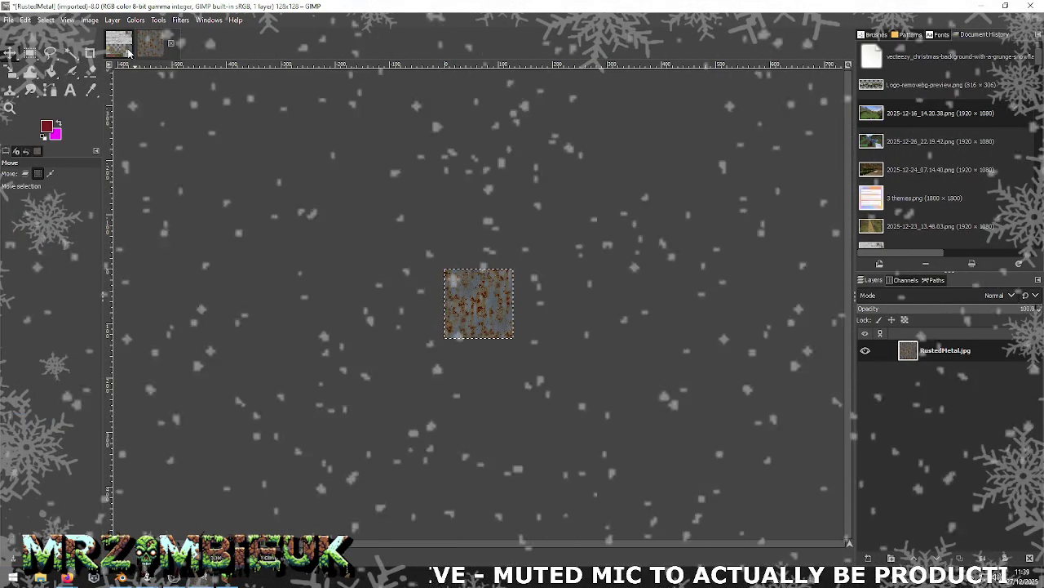
click(129, 53)
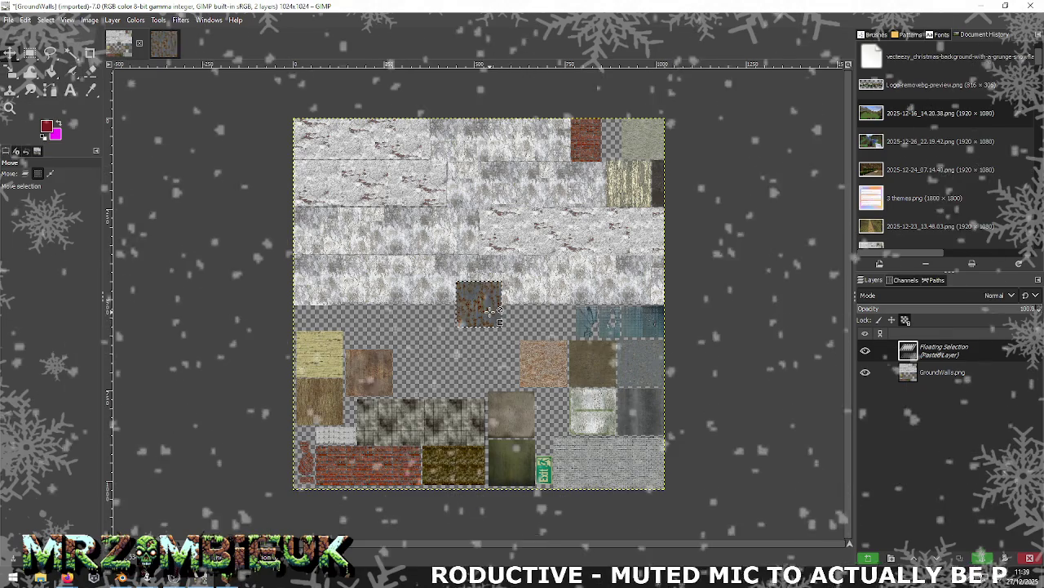
right_click(524, 316)
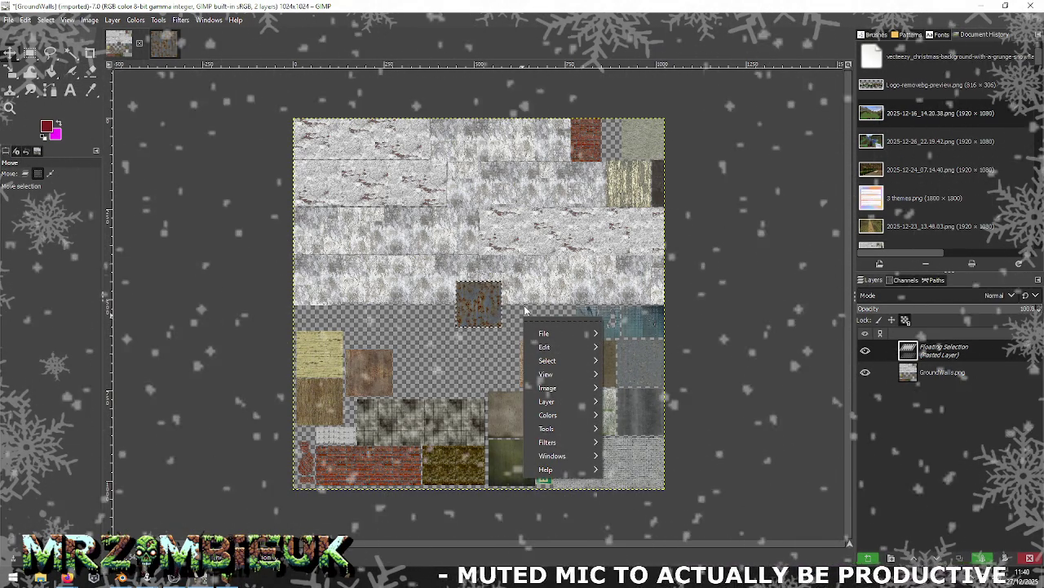
key(Escape)
click(982, 557)
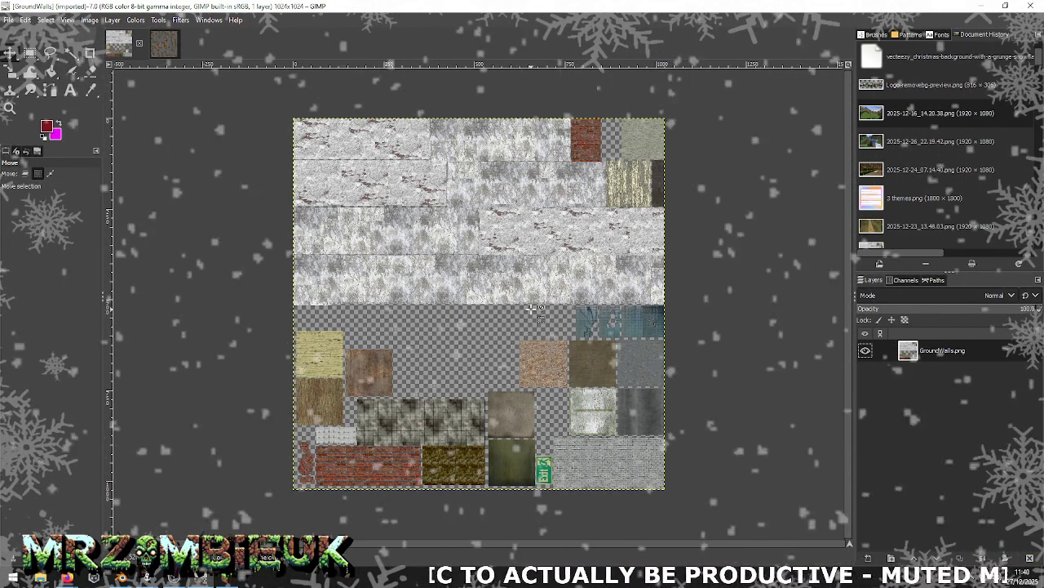
click(164, 43)
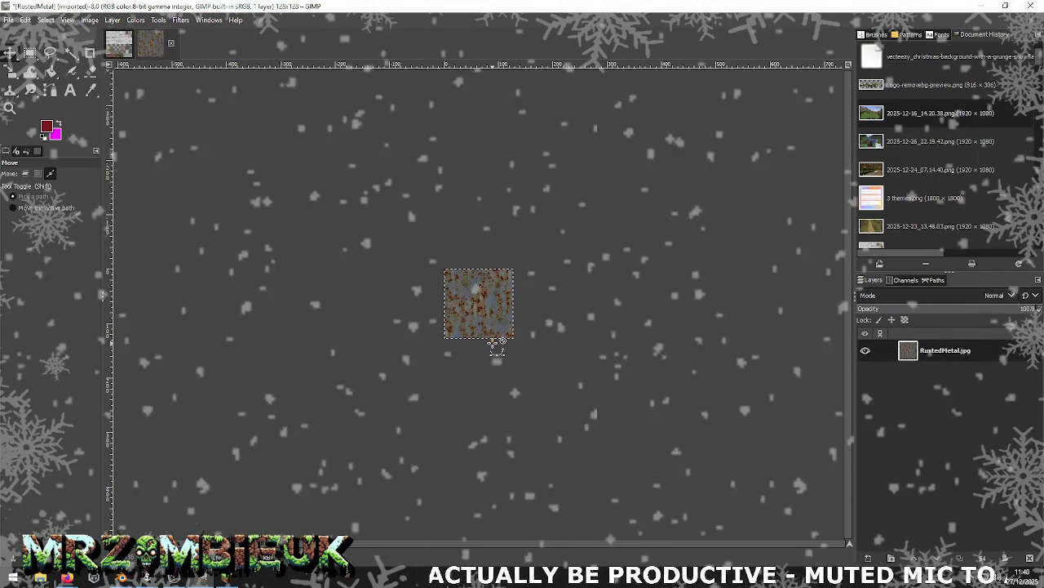
key(alt+1)
Step: Undo the layered paste and re-paste RustedMetal as a floating selection in the atlas
key(ctrl+v)
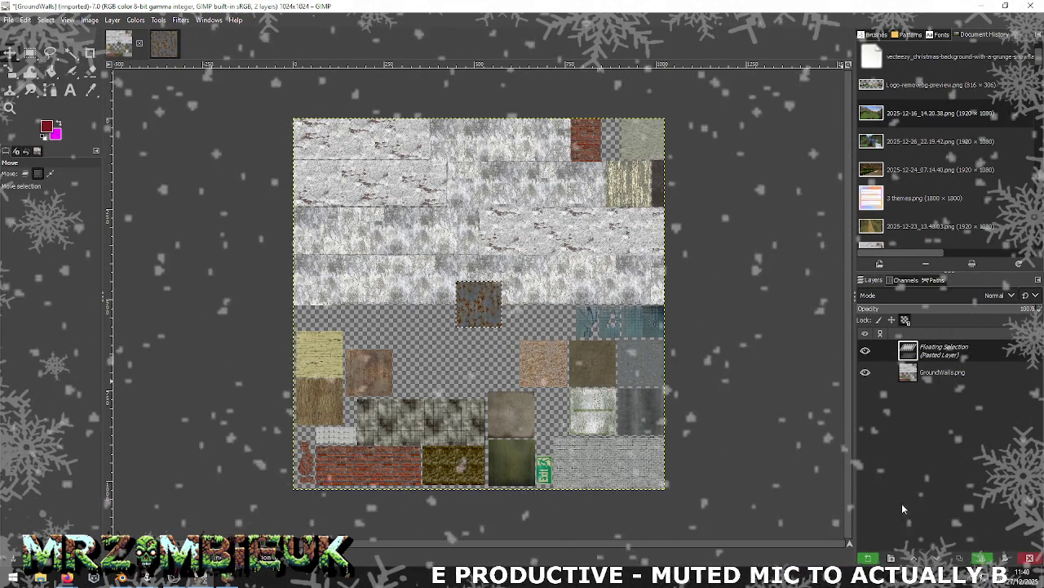
click(869, 558)
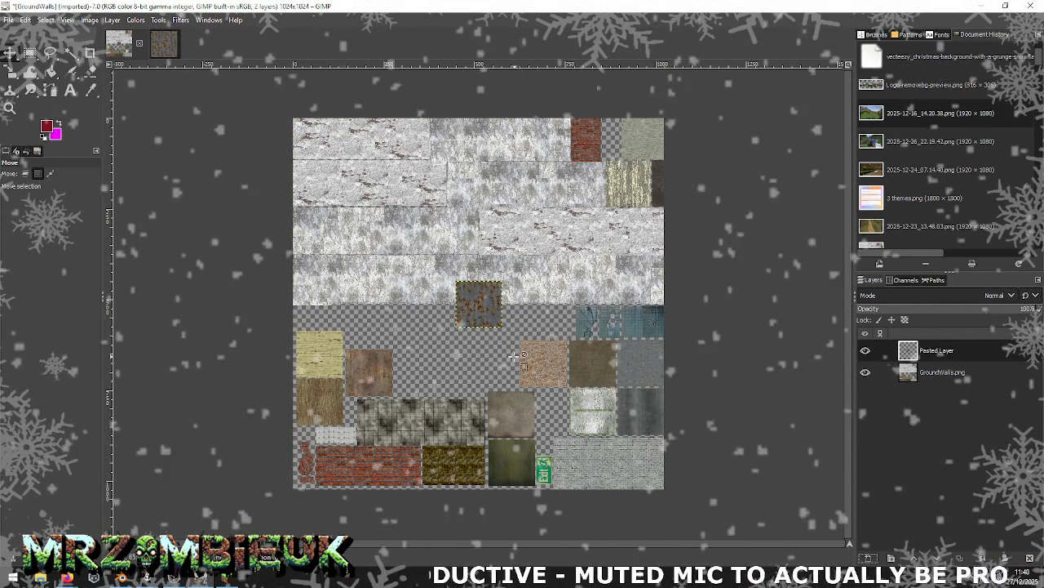
key(ctrl+v)
key(r)
key(ctrl+h)
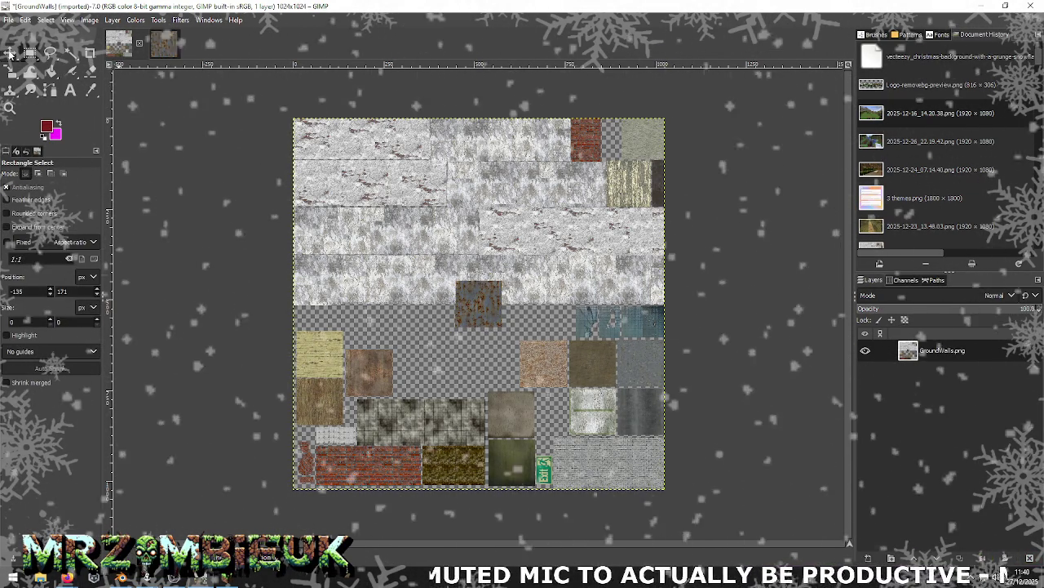
key(ctrl+v)
key(m)
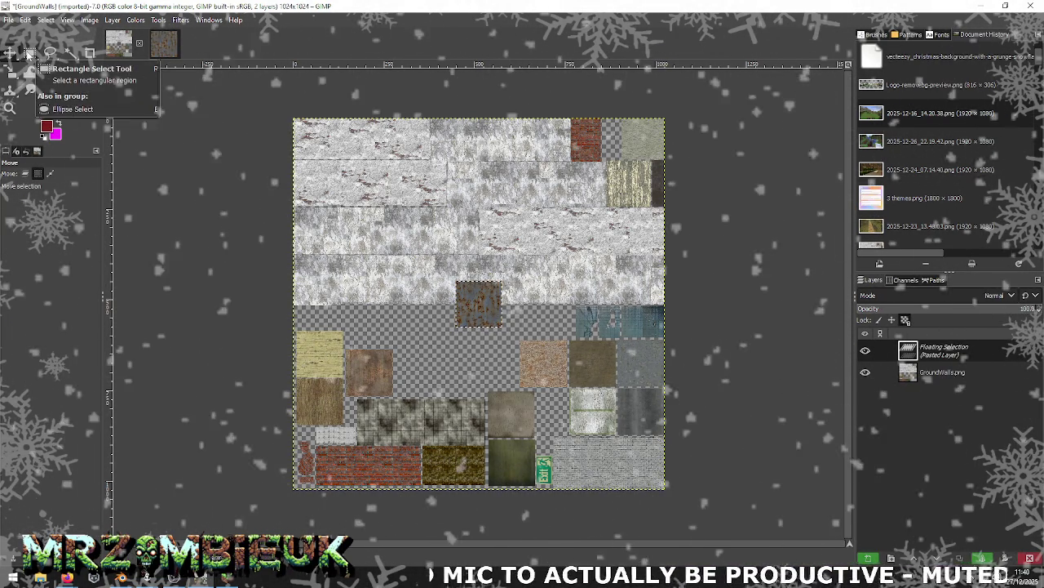
Step: Move the rusty patch lower beside the orange tile, anchor it, and overwrite GroundWalls.png
mouse_move(423, 311)
mouse_down()
mouse_move(489, 327)
mouse_move(494, 373)
mouse_up()
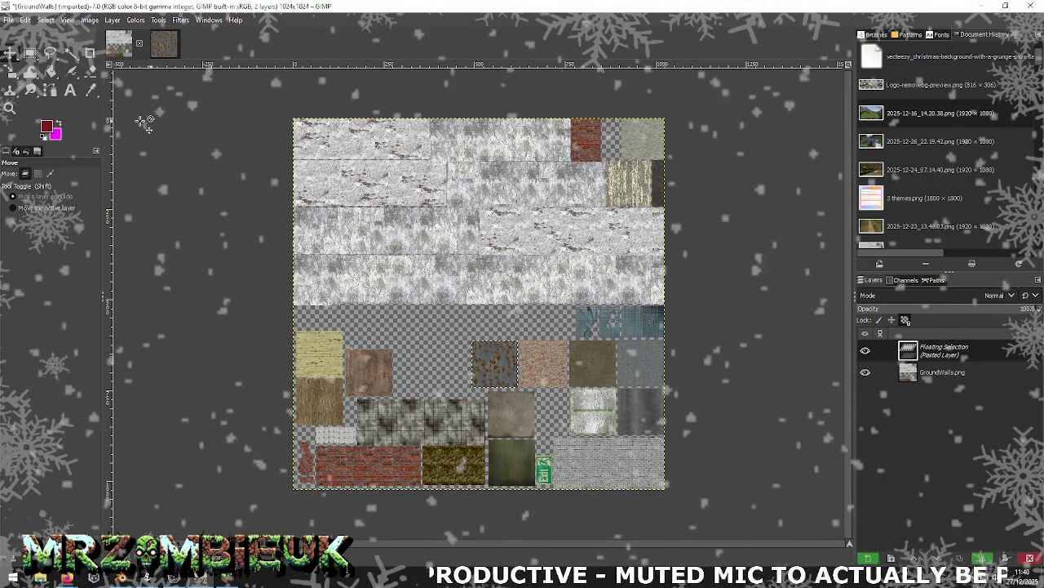
click(185, 170)
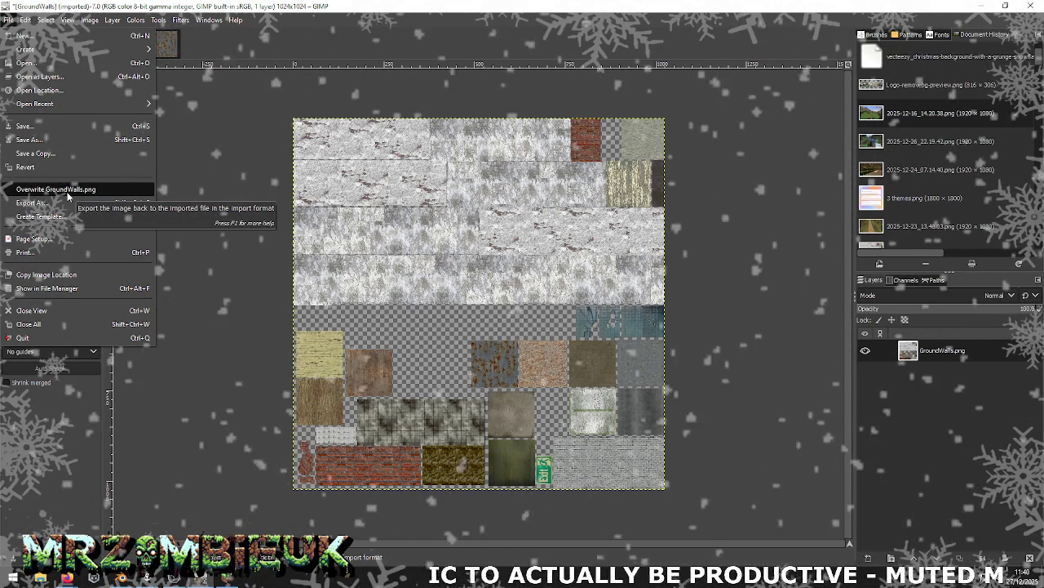
click(67, 191)
key(alt+Tab)
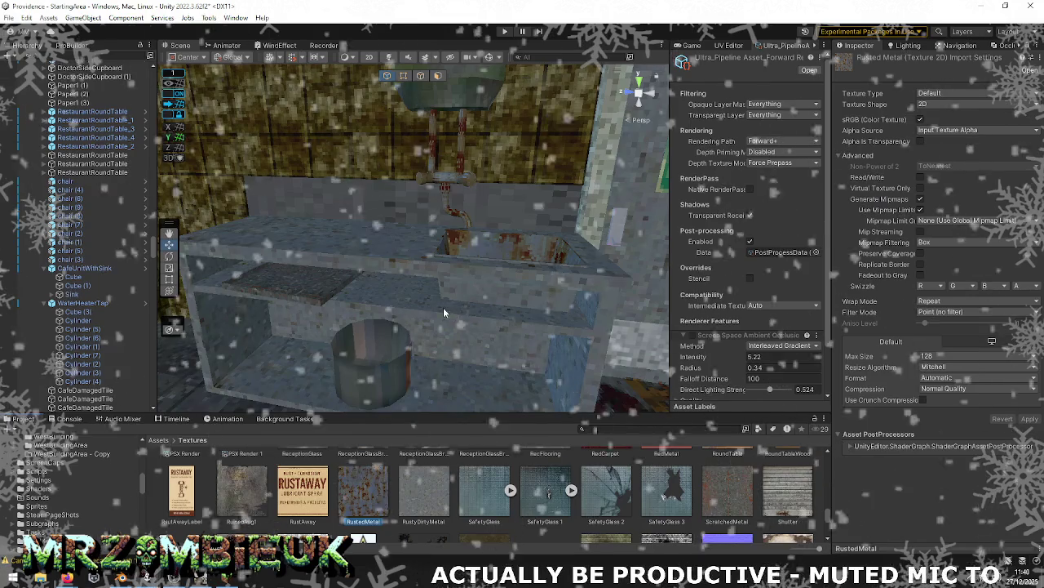
Step: Reimport GroundWalls and StartingArea in Providence Remake, then fly the Scene view over the walls
key(alt+Tab)
key(alt+Tab)
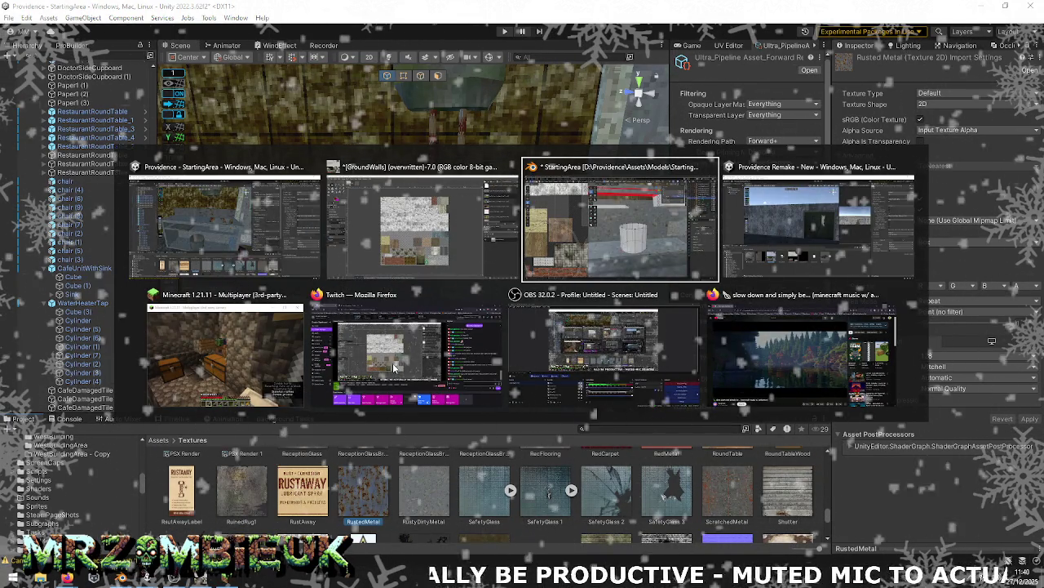
key(alt+Tab)
right_click(263, 441)
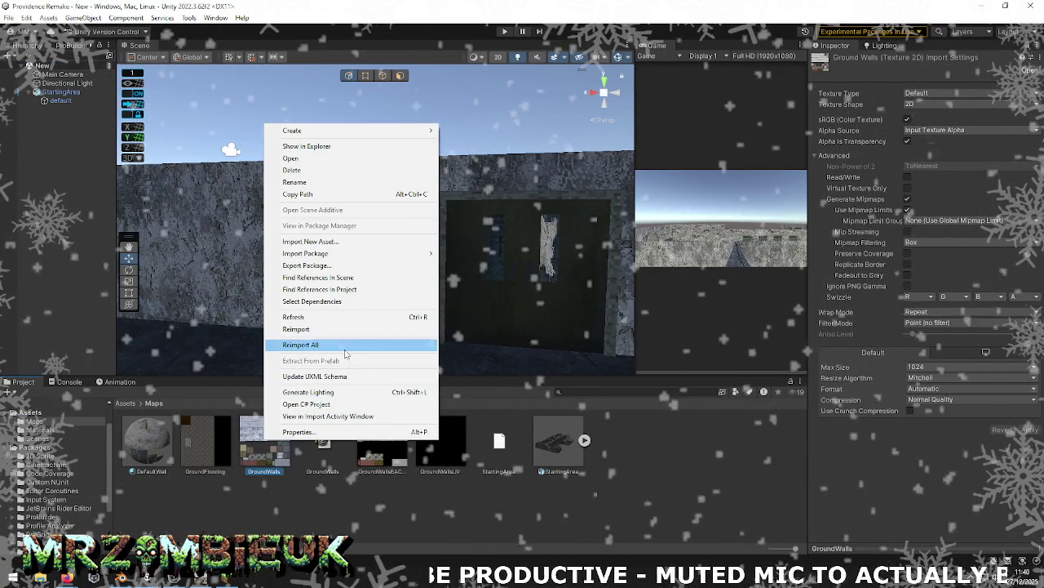
click(326, 329)
right_click(541, 449)
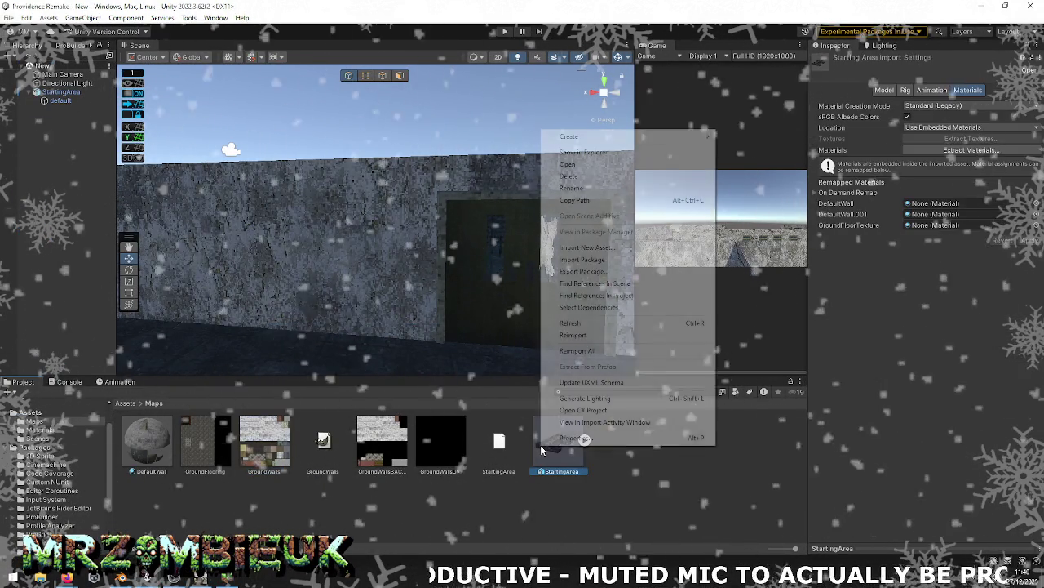
click(605, 336)
mouse_move(534, 311)
right_down()
mouse_move(131, 329)
mouse_move(745, 399)
mouse_move(206, 332)
mouse_move(198, 319)
mouse_move(231, 303)
right_up()
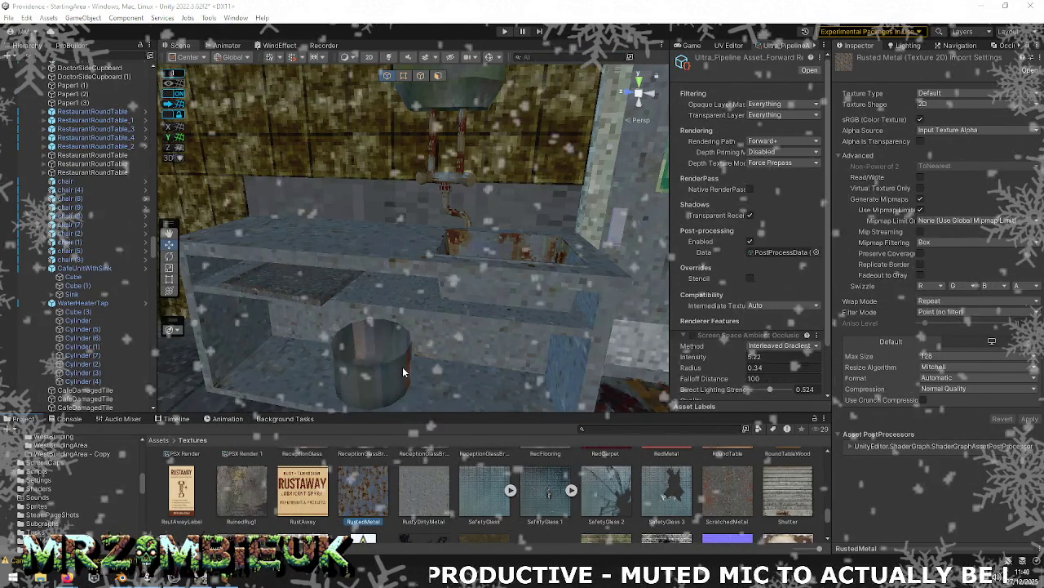
Step: Reload the GroundWalls image in Blender's UV editor and re-enter Edit Mode on the pot
key(alt+Tab)
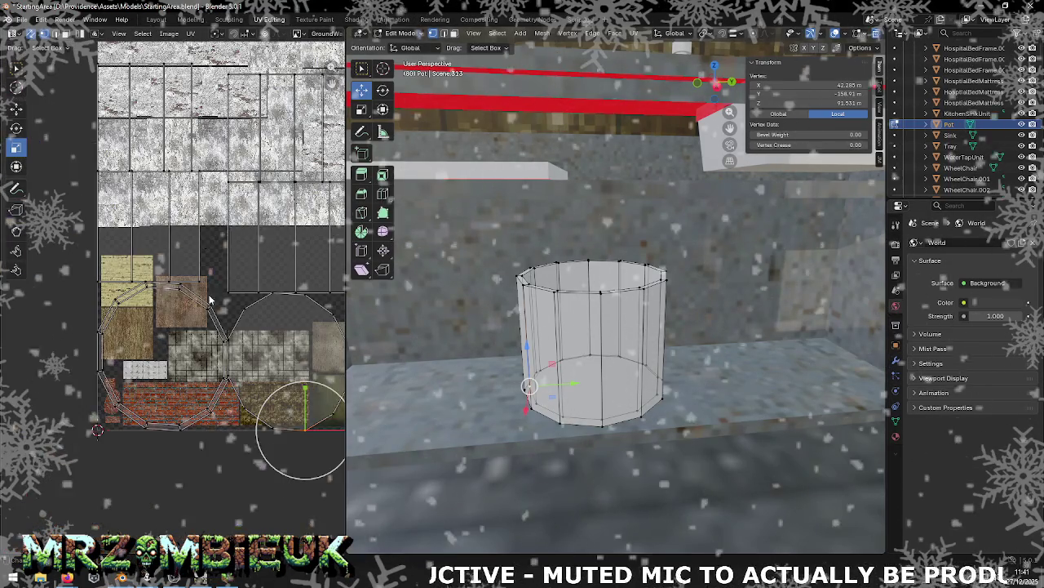
click(169, 33)
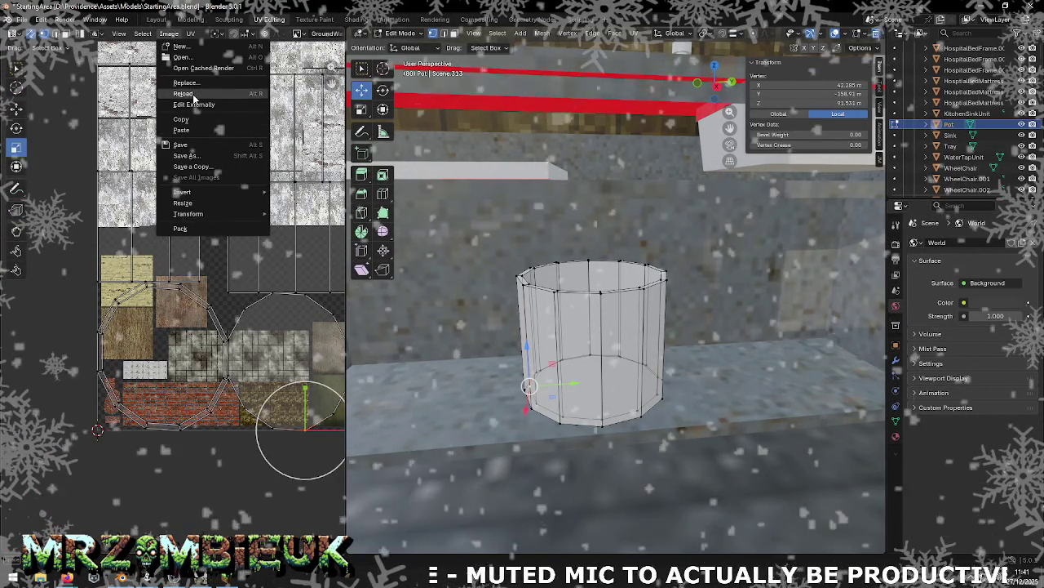
click(194, 95)
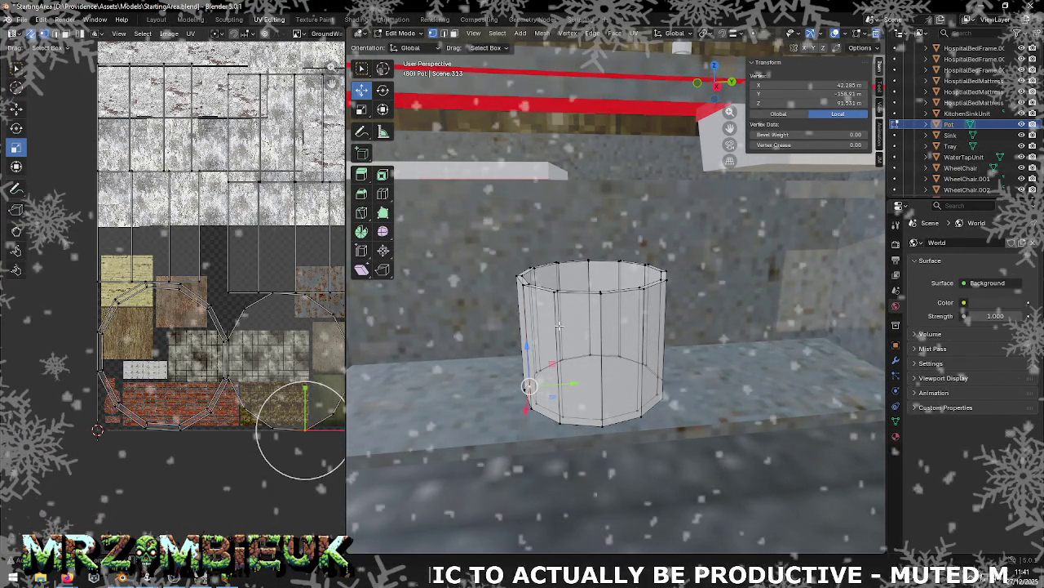
key(Tab)
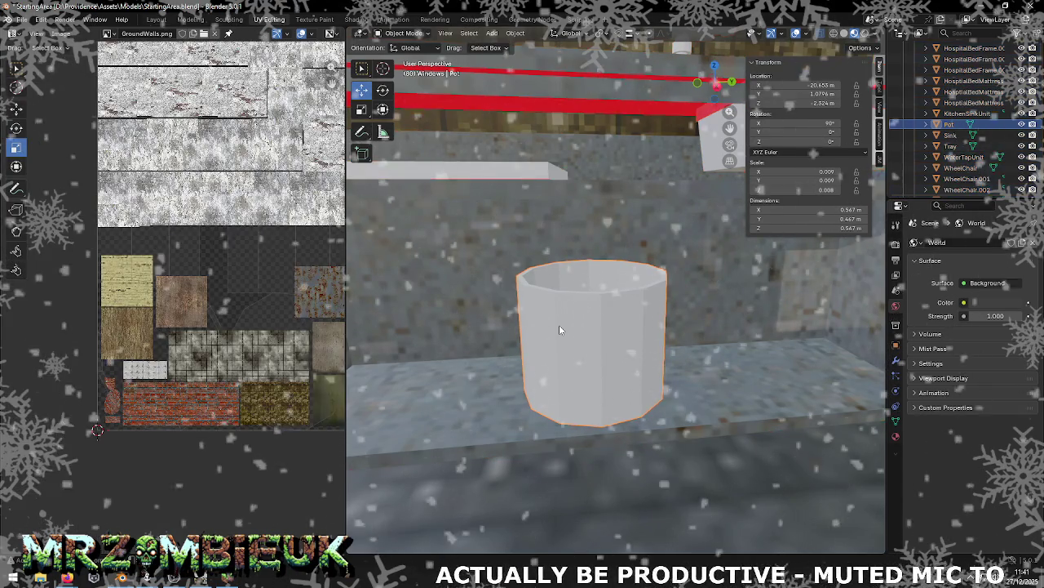
key(Tab)
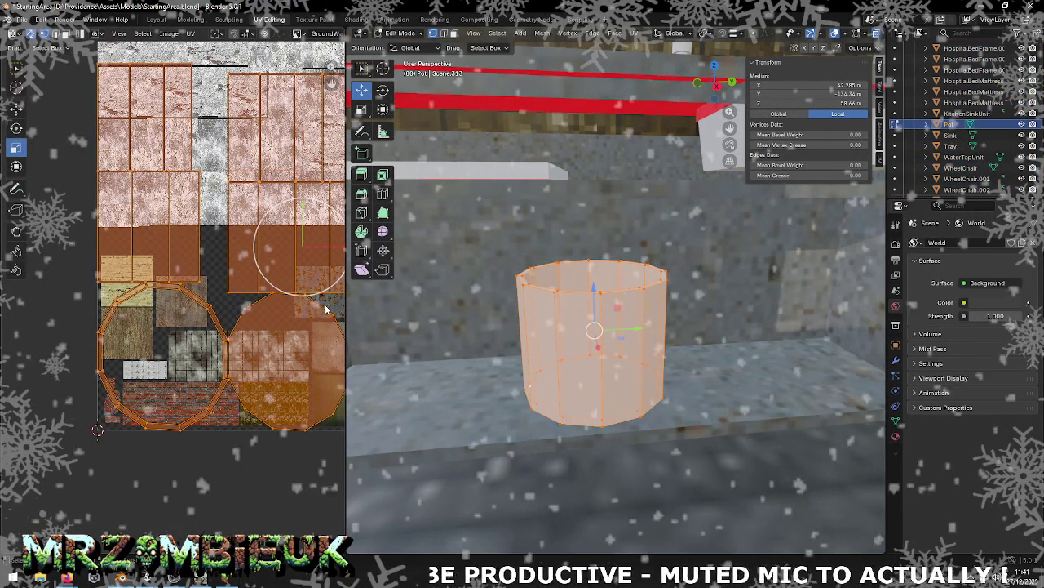
Step: In face select mode, scale one pot UV face by 3.405 onto a grey wall tile
middle_drag(316, 317, 205, 359)
scroll(206, 359, down, 1)
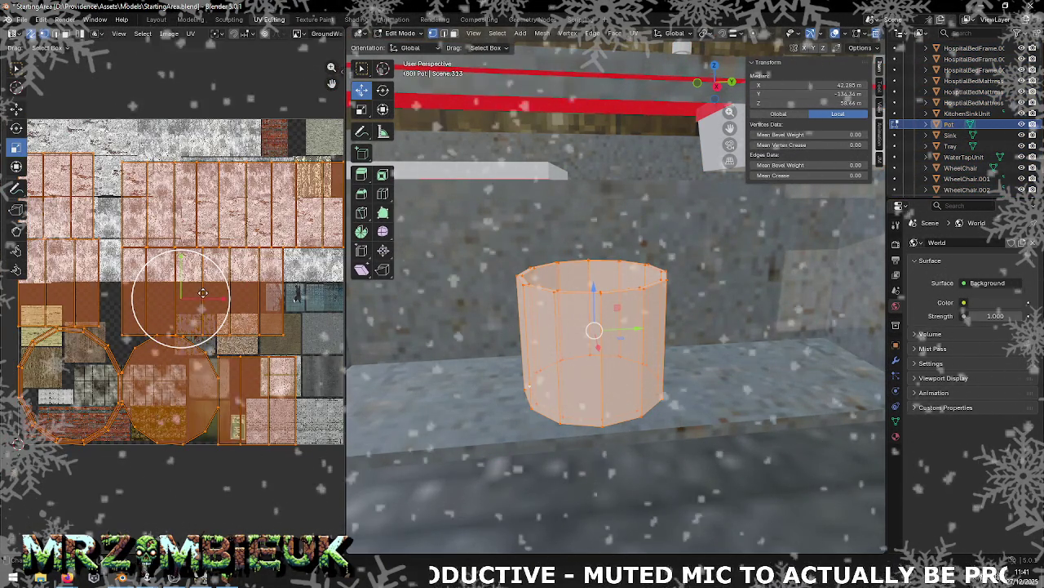
key(alt+a)
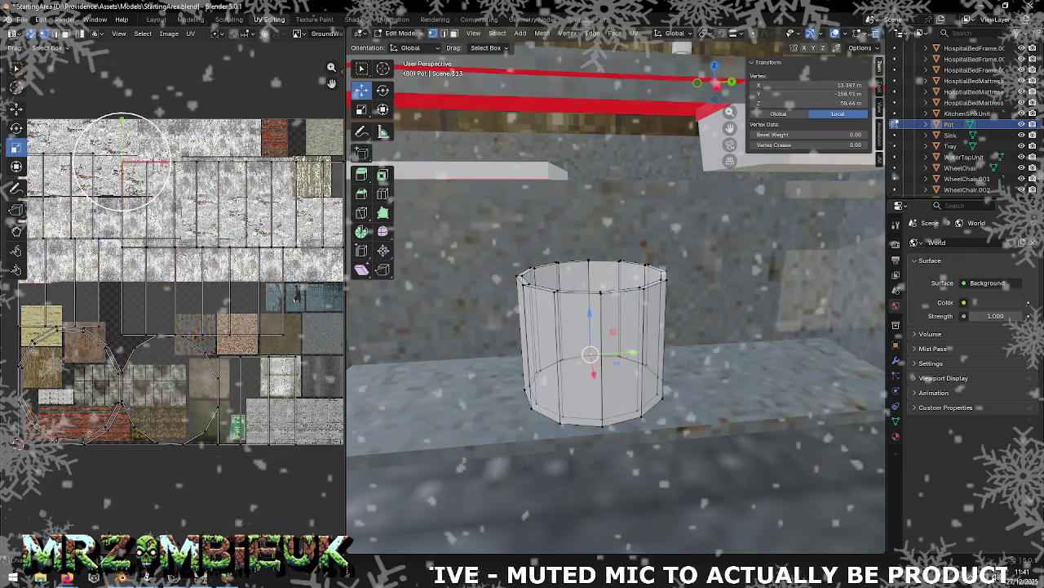
key(3)
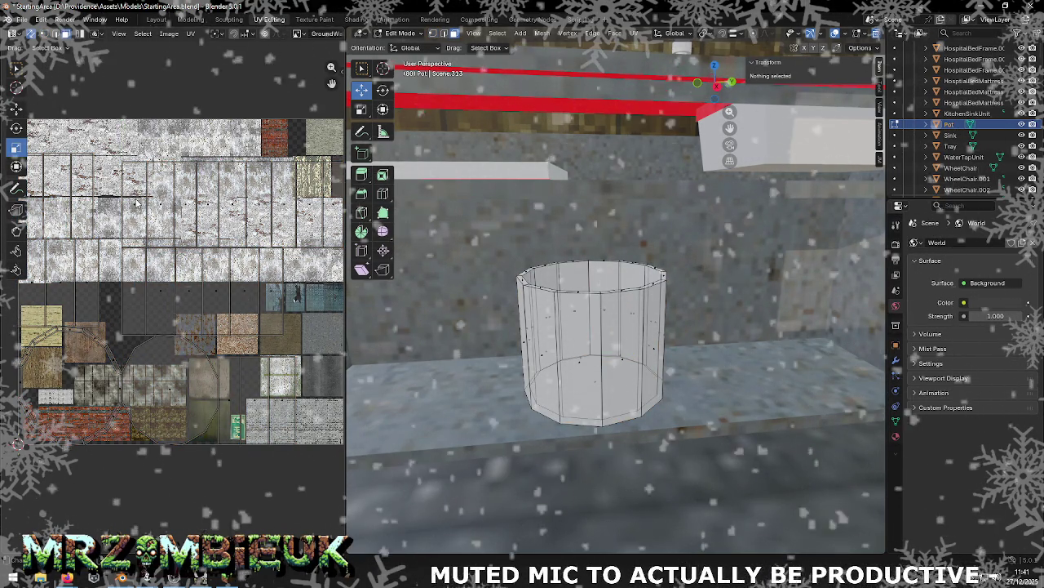
click(137, 204)
click(6, 117)
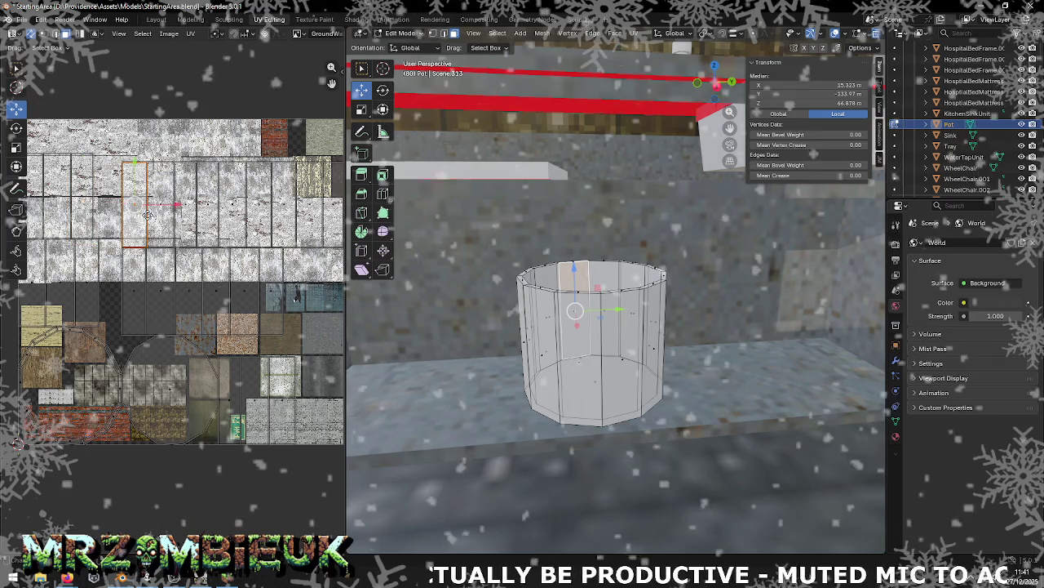
Step: Move the pot's connected side strip down the atlas and shrink it to 0.234 onto the rusty patch
scroll(269, 233, down, 1)
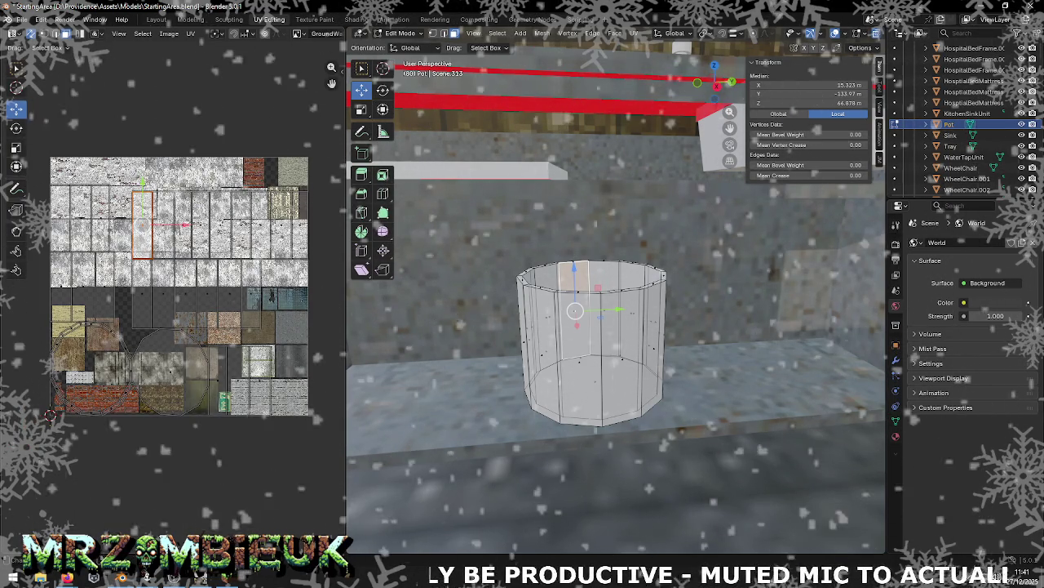
key(ctrl+l)
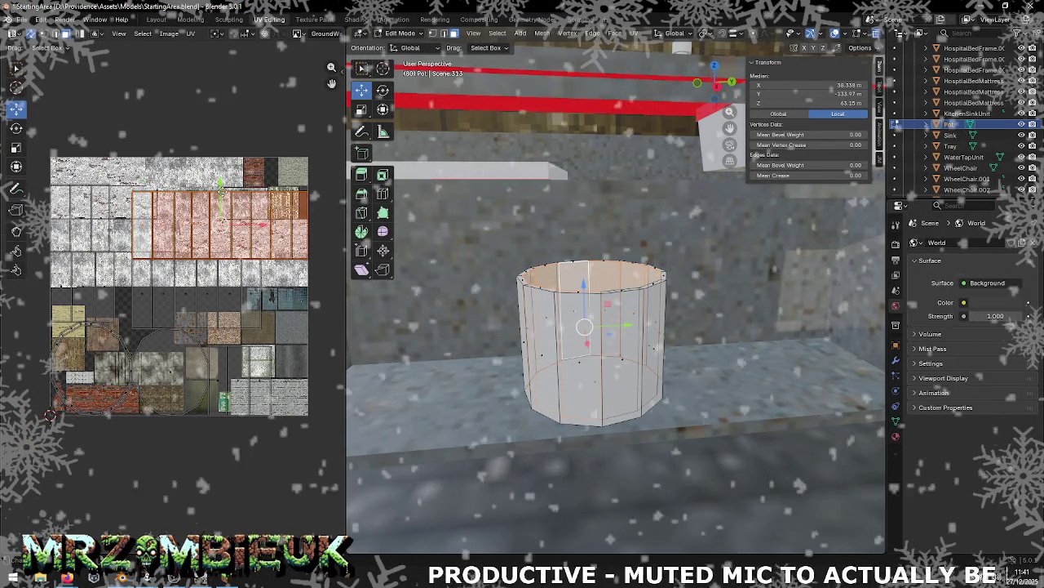
drag(221, 189, 230, 291)
click(15, 147)
drag(249, 347, 226, 329)
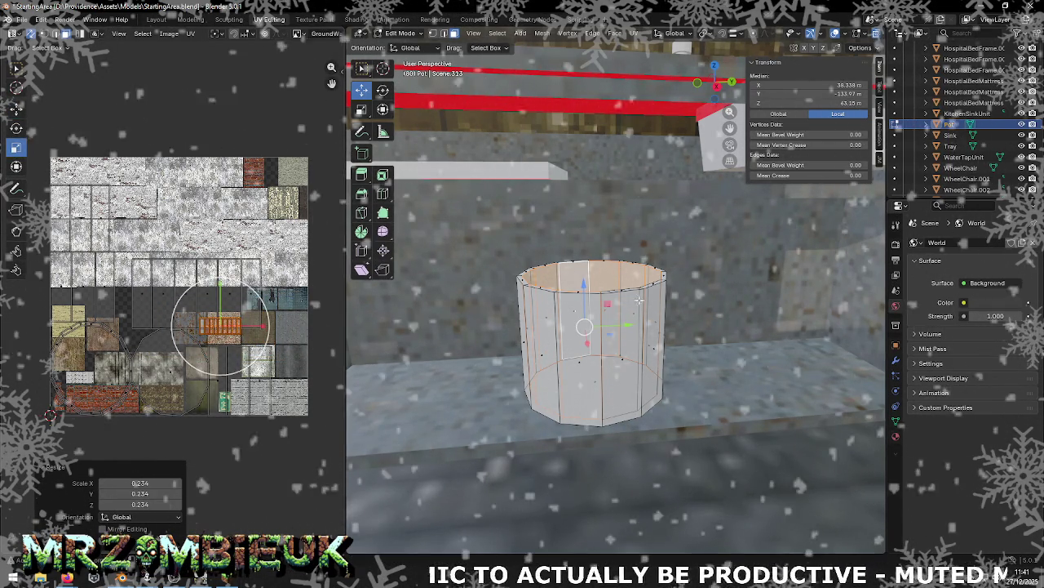
Step: Look over the pot's material settings and material list, then return to Object Mode
click(895, 437)
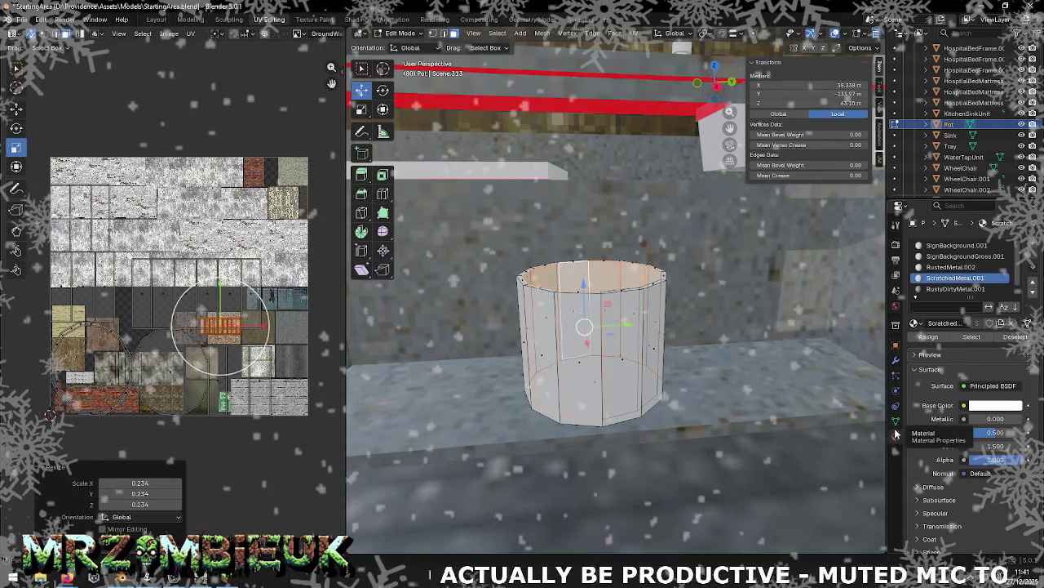
click(964, 405)
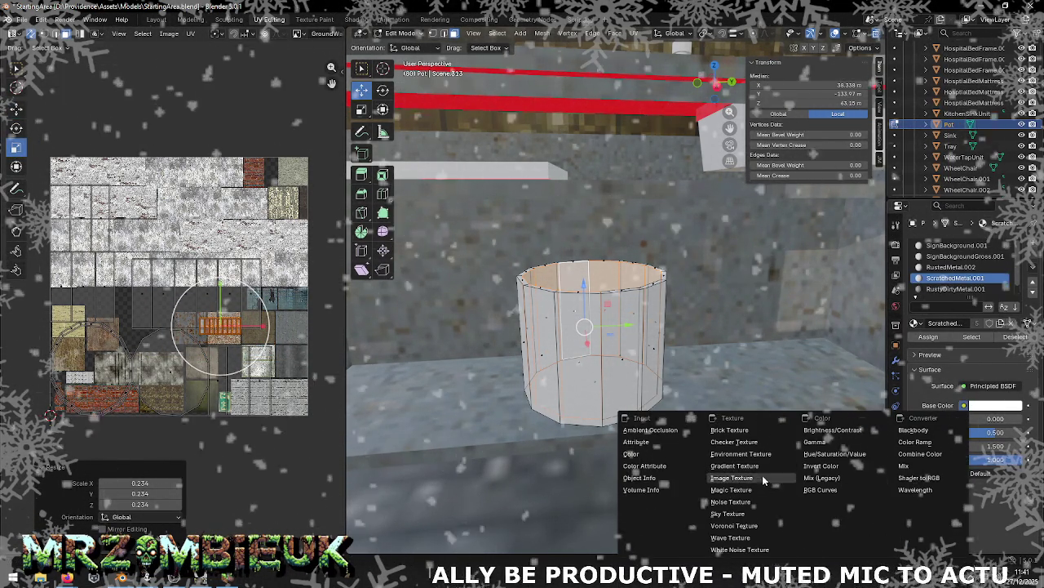
click(915, 323)
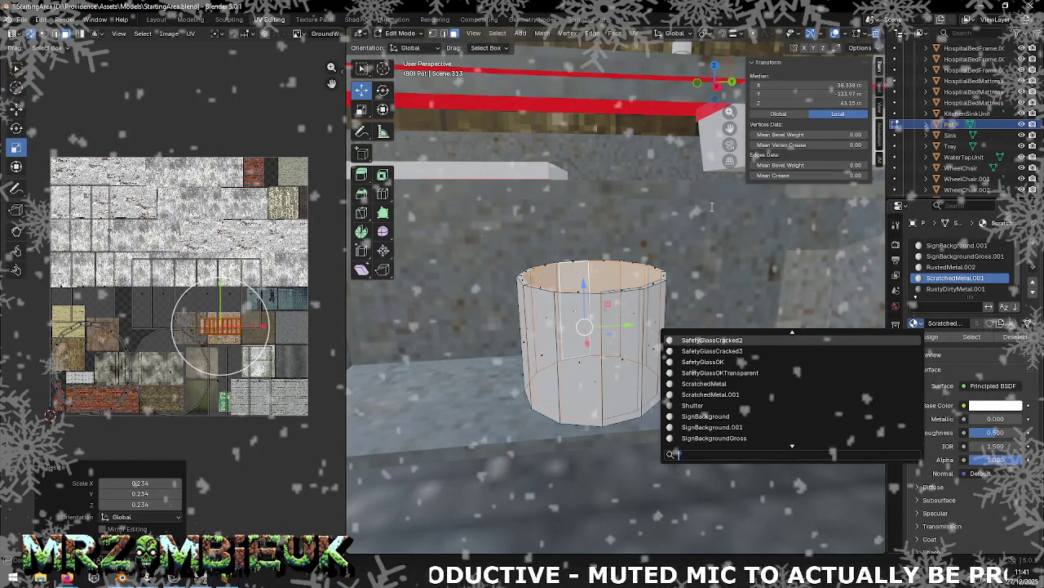
key(Escape)
key(Tab)
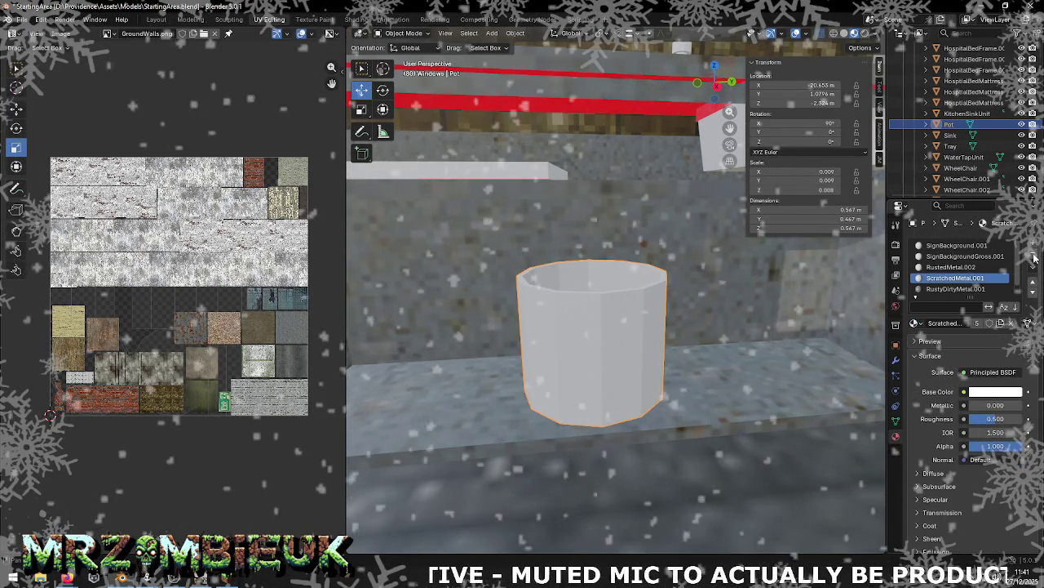
Step: Clear the pot's three material slots and assign it the DefaultWall material
click(1033, 254)
click(1033, 254)
click(1033, 254)
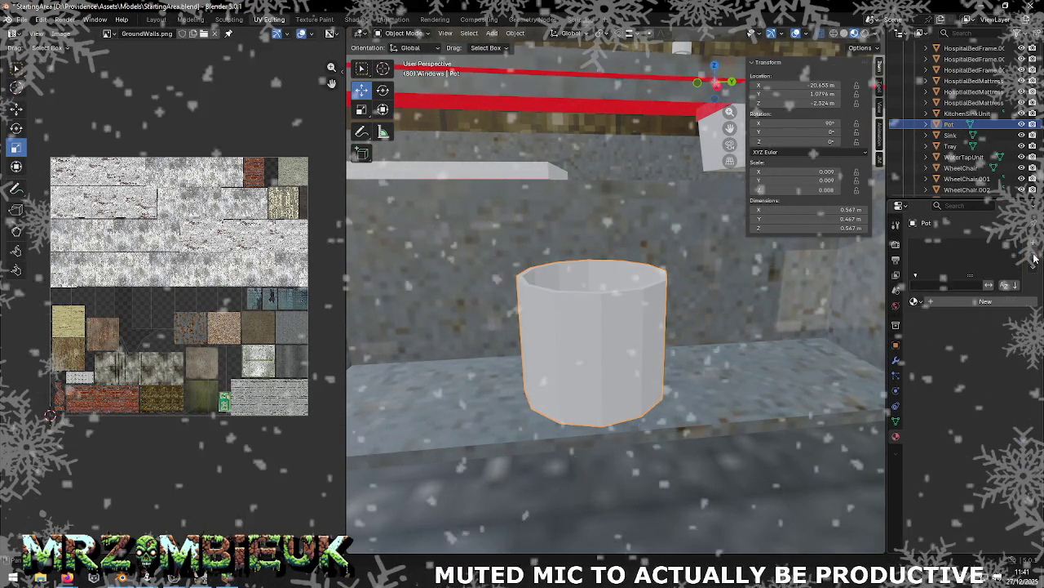
click(915, 301)
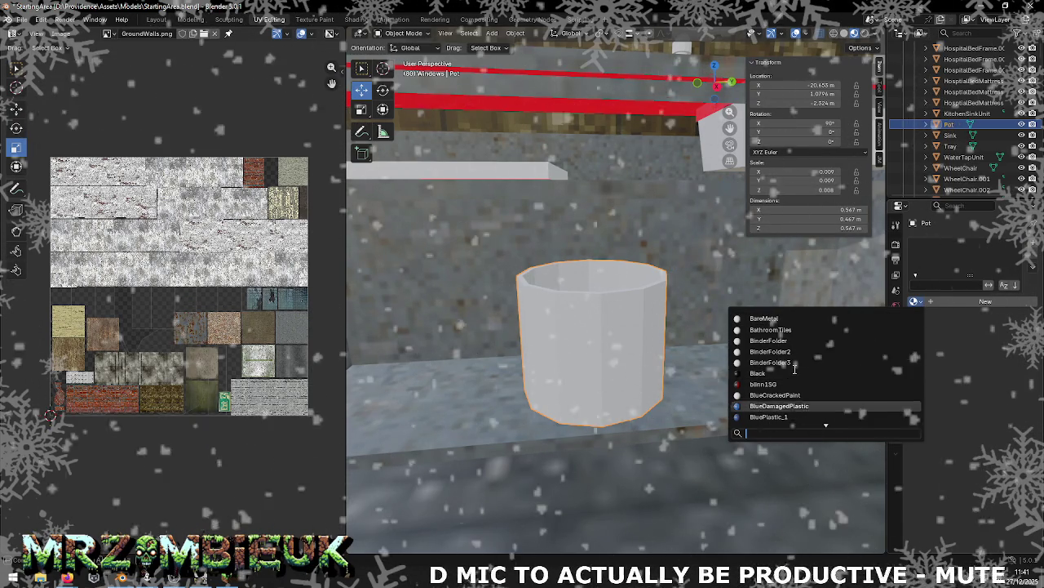
scroll(794, 368, down, 5)
scroll(794, 369, down, 5)
scroll(794, 369, down, 3)
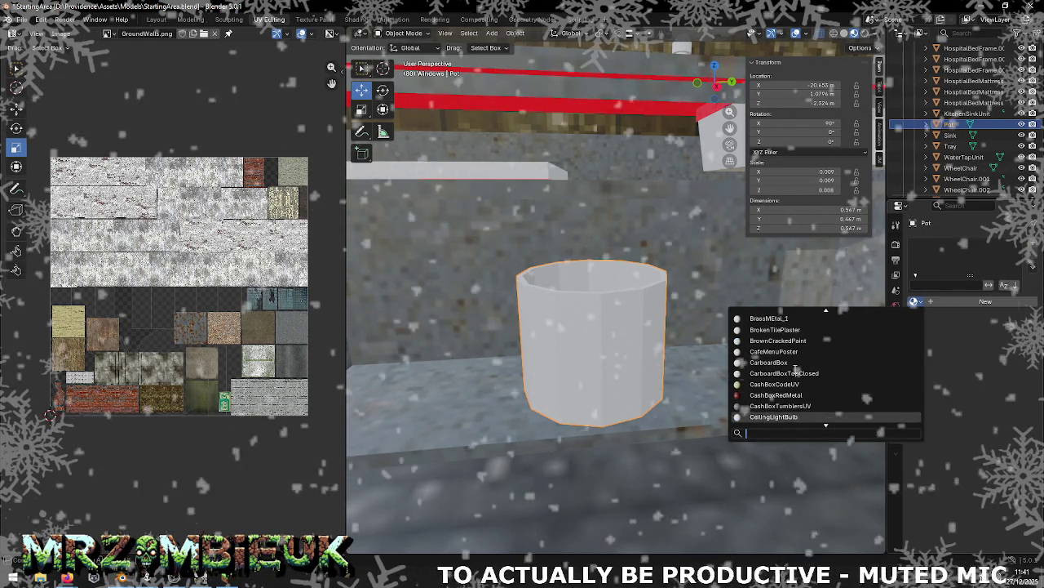
scroll(794, 369, down, 3)
scroll(804, 390, down, 3)
click(752, 318)
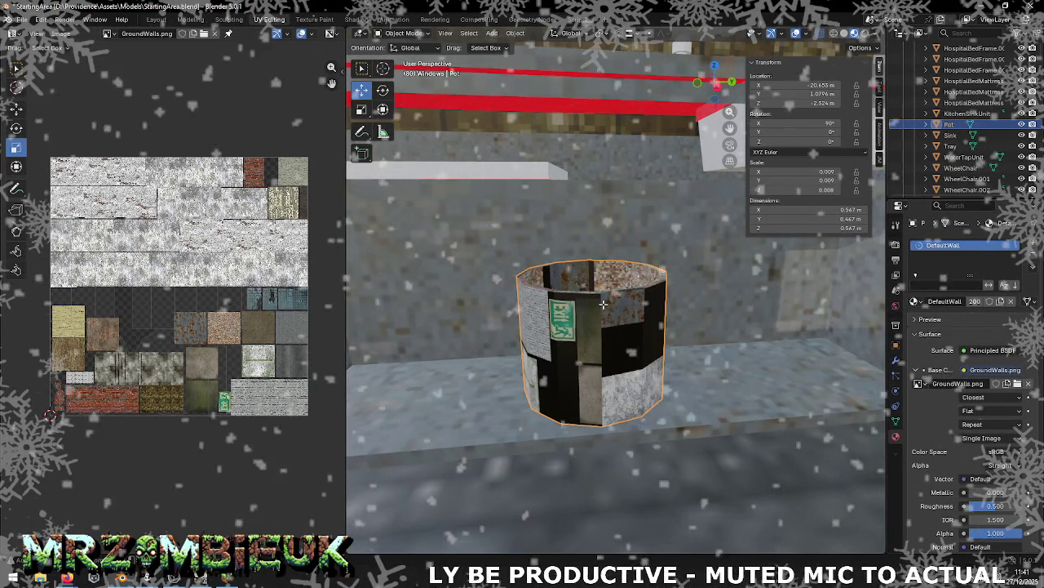
Step: In Edit Mode, shrink the pot's UV island and move it onto a rusty metal patch
key(Tab)
scroll(217, 332, up, 2)
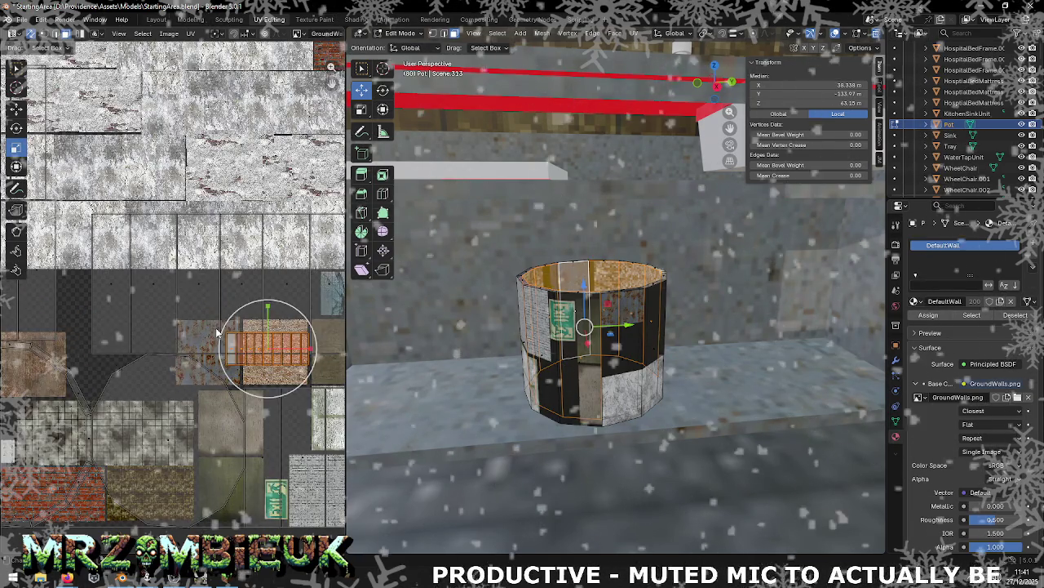
scroll(218, 332, up, 1)
middle_drag(204, 318, 266, 329)
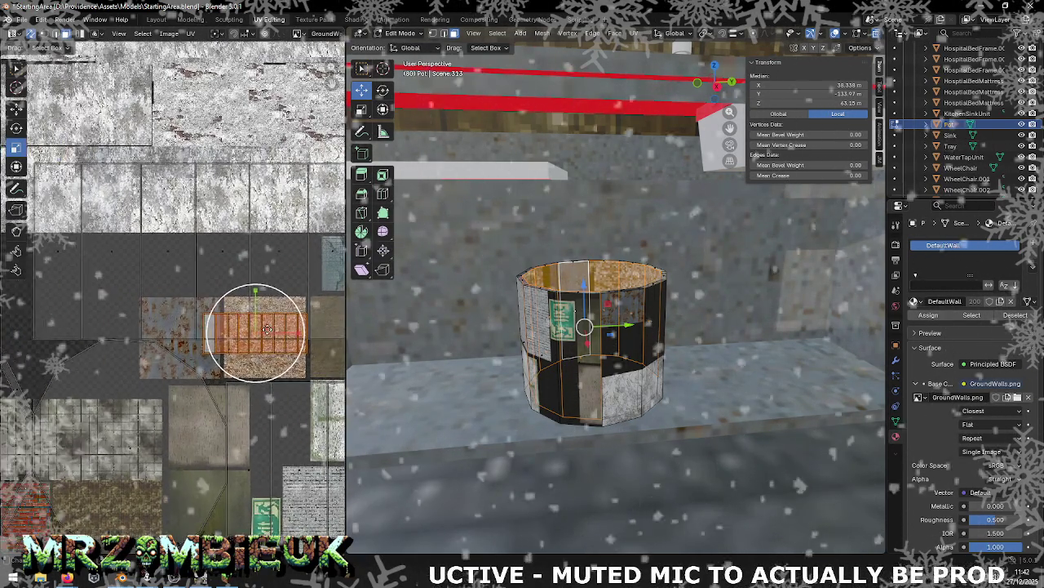
key(s)
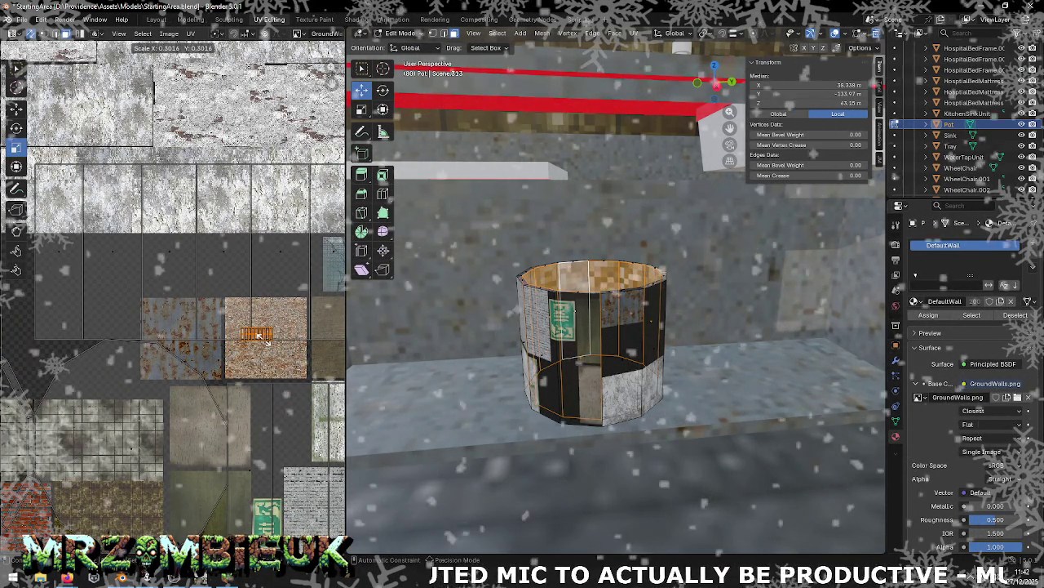
click(262, 336)
key(shift+space)
key(g)
drag(256, 333, 154, 303)
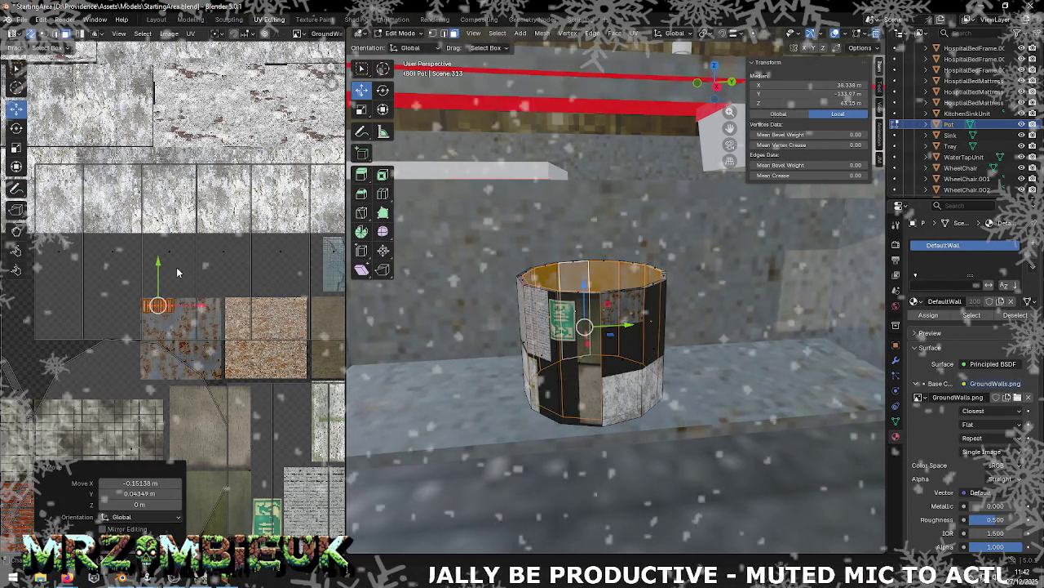
Step: Select another group of pot UV faces, move them and scale them to about half size
scroll(170, 262, down, 3)
drag(95, 270, 273, 292)
key(g)
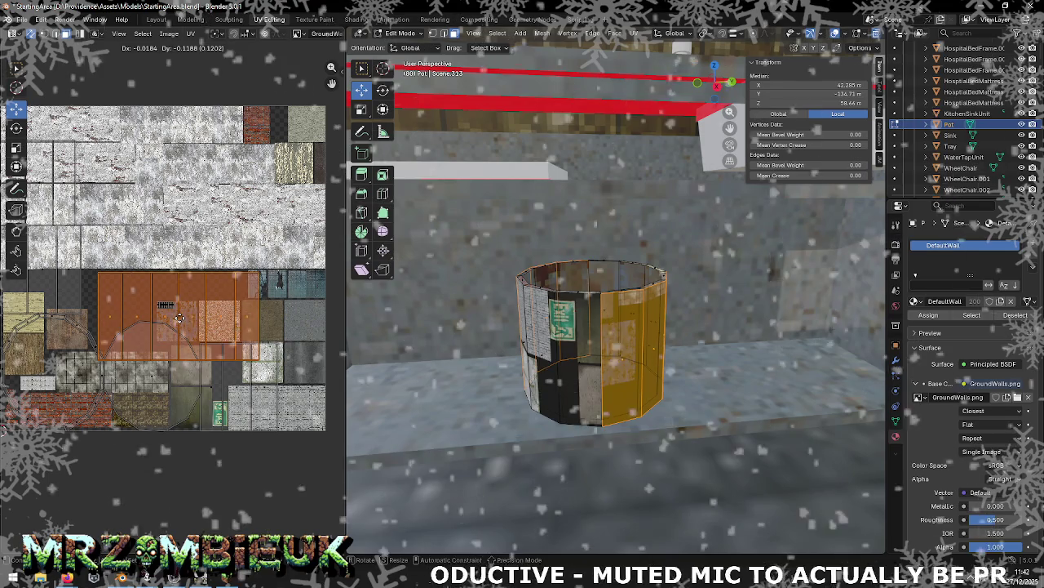
click(179, 316)
key(s)
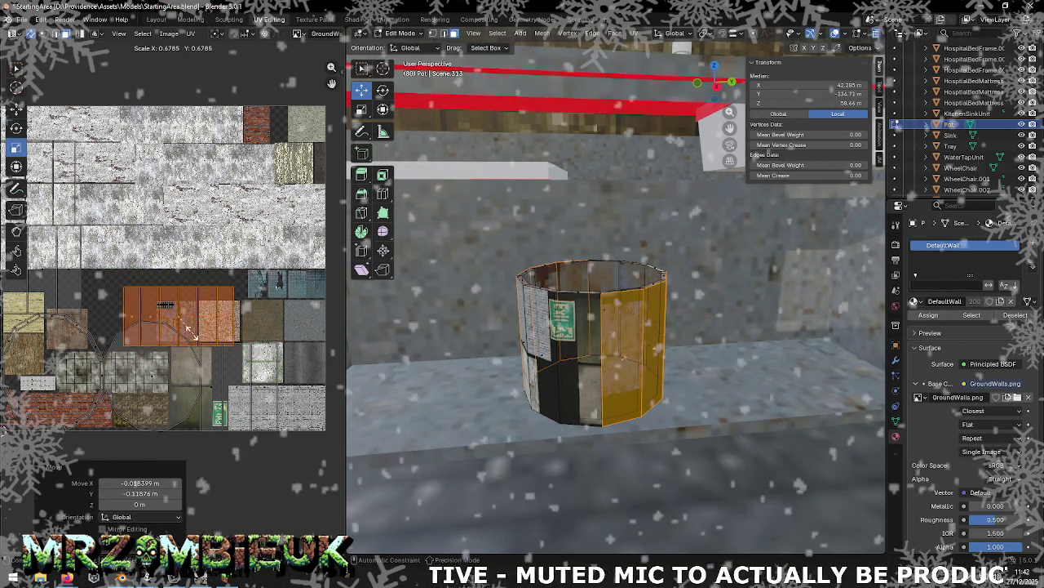
click(201, 341)
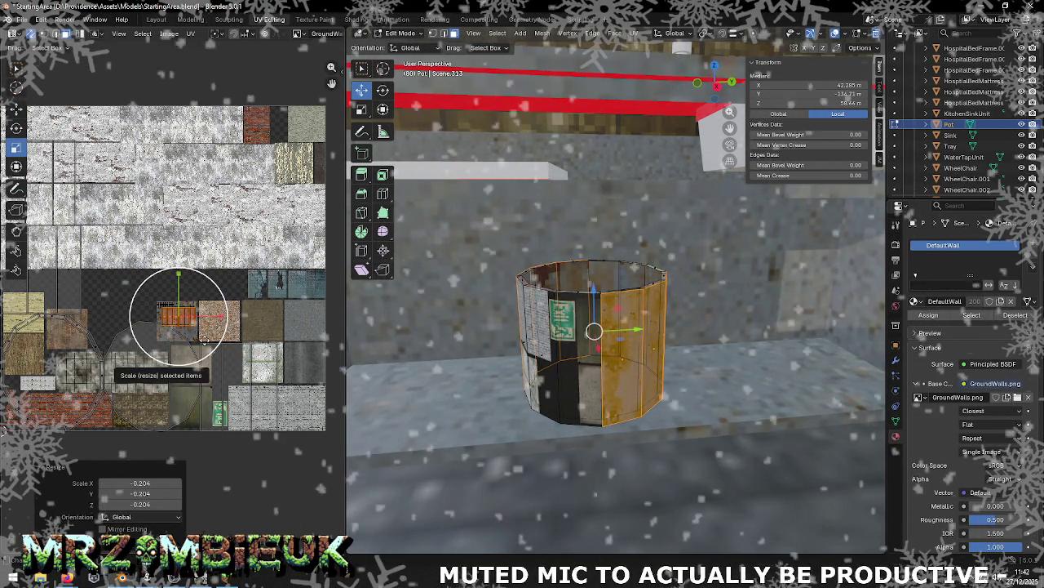
key(ctrl+z)
key(s)
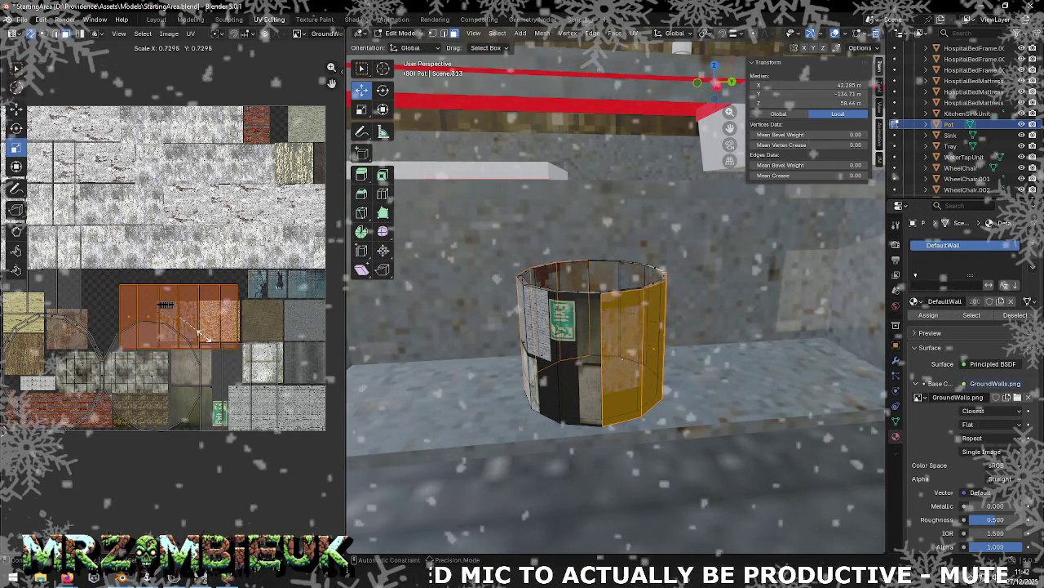
click(196, 328)
Step: Rescale the selected UV faces by 0.697 and nudge them 0.035/0.030 onto the rusty patch
key(s)
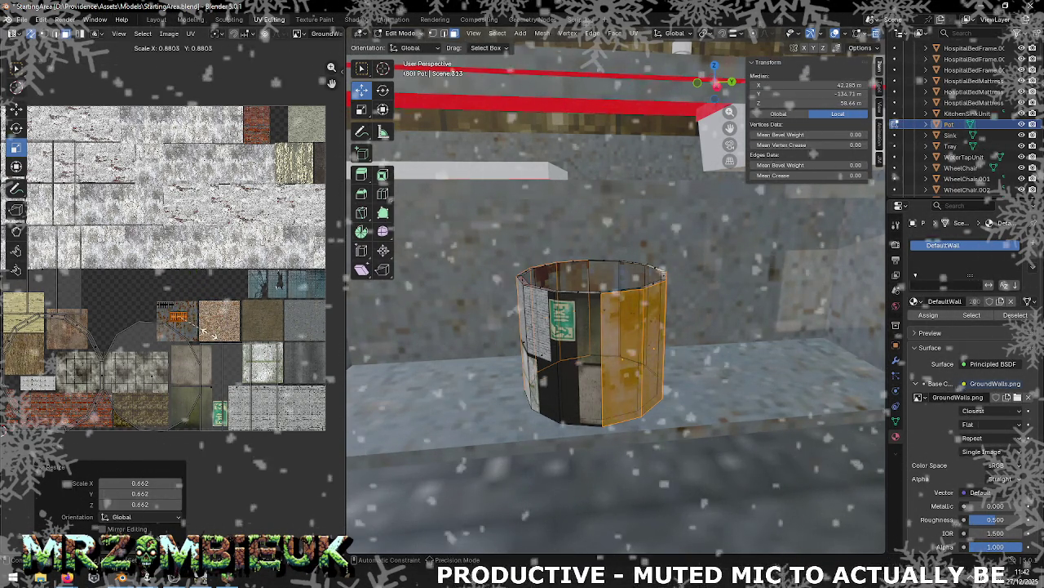
scroll(548, 235, down, 4)
scroll(548, 235, up, 3)
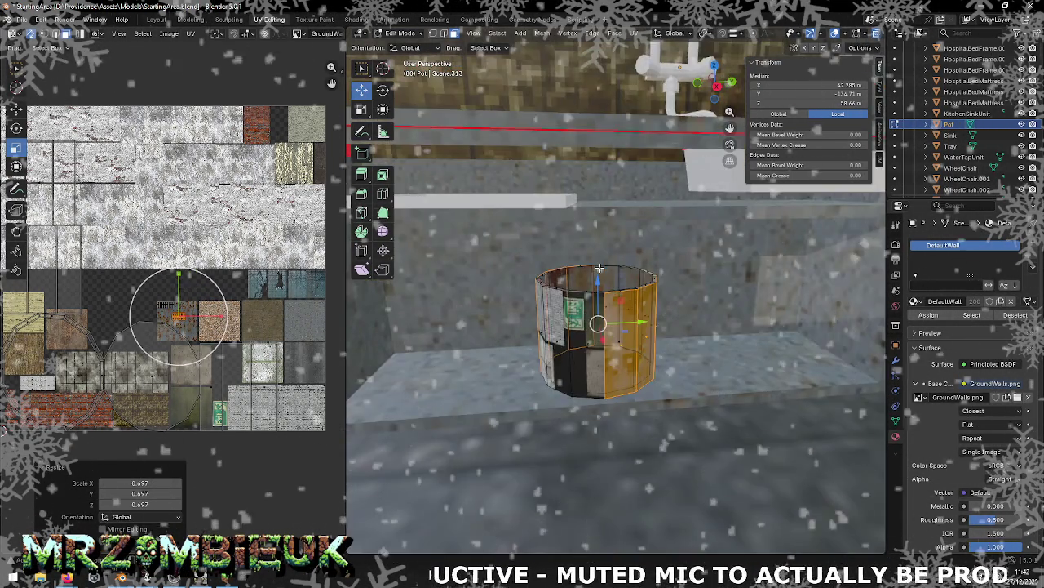
scroll(548, 235, up, 2)
key(shift+space)
key(g)
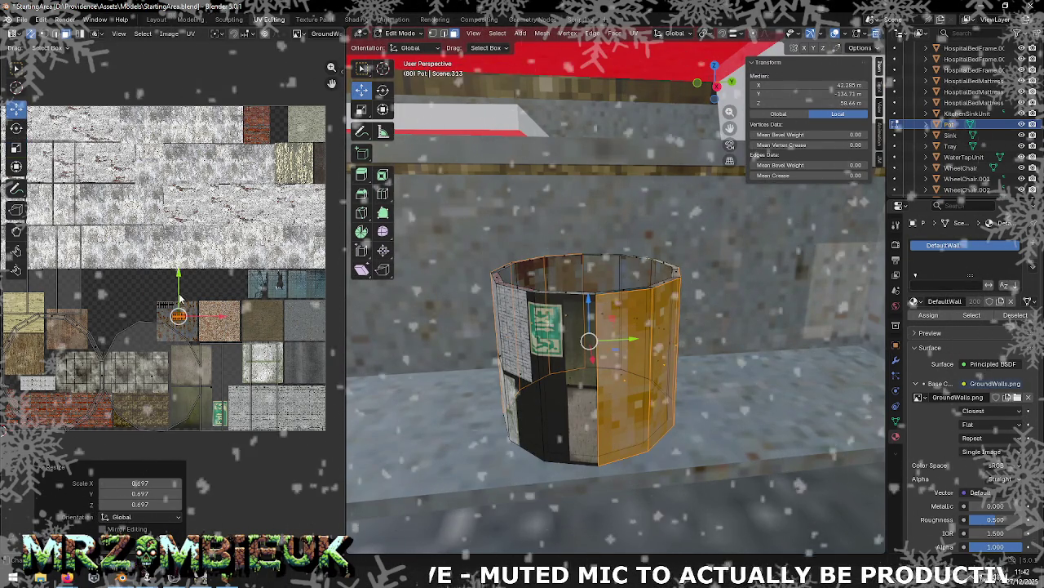
drag(179, 316, 183, 308)
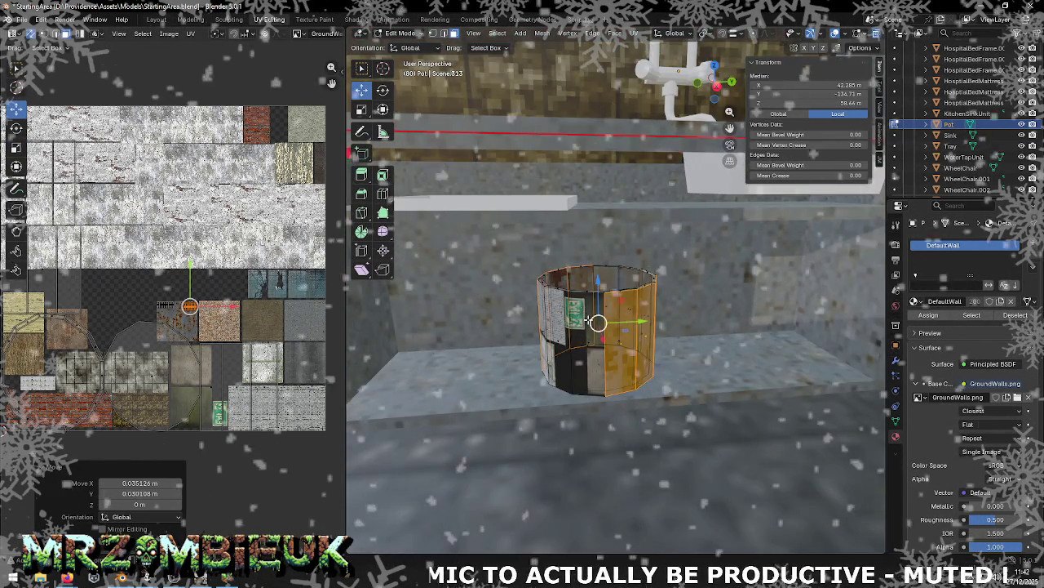
scroll(661, 316, down, 4)
scroll(621, 252, up, 2)
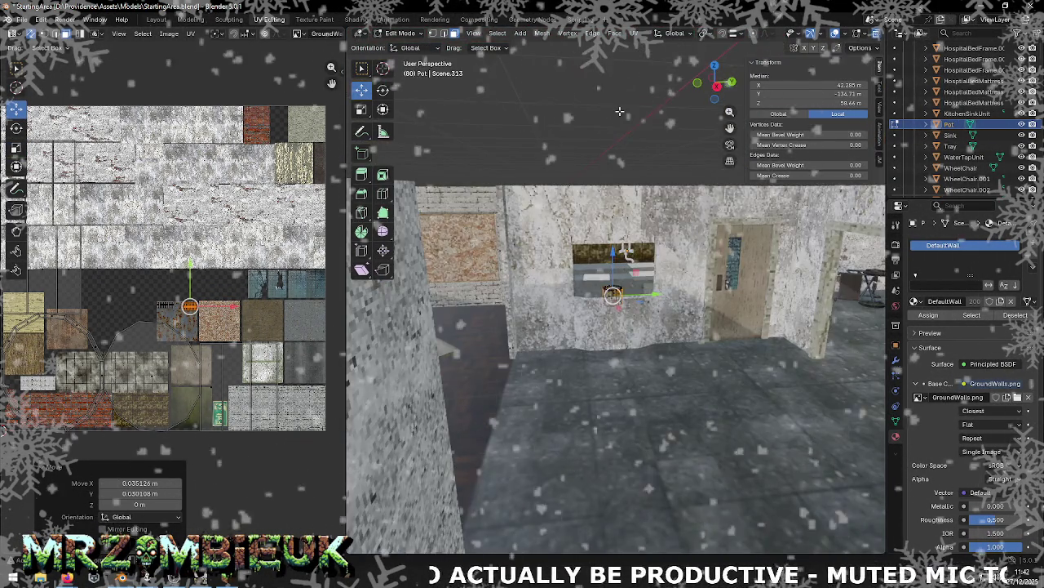
Step: Deselect the pot's faces and orbit around it to inspect its rusty sides and remaining green patch
click(619, 111)
scroll(636, 155, up, 3)
scroll(653, 196, up, 2)
scroll(665, 228, up, 2)
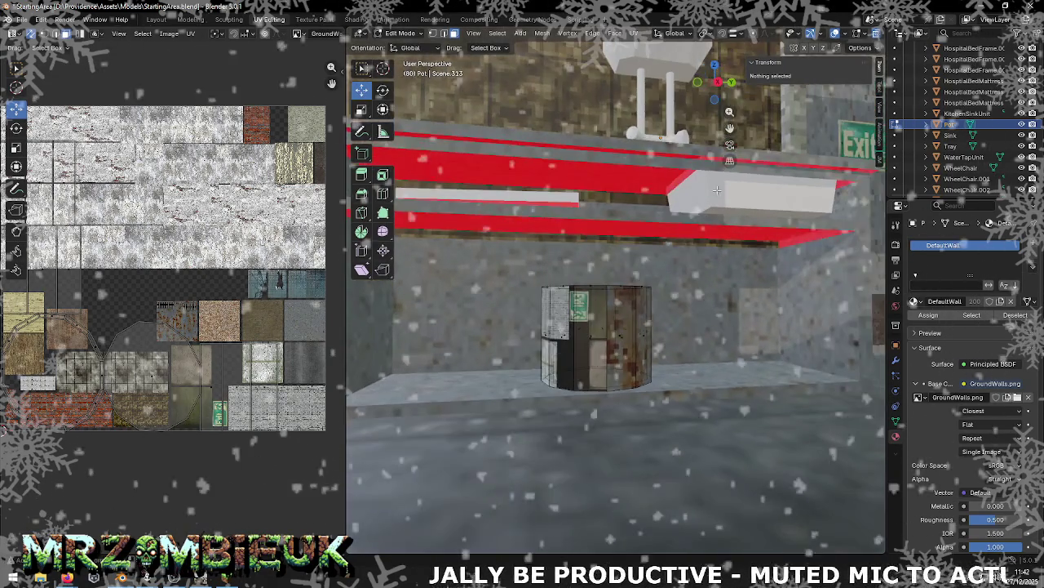
mouse_move(675, 258)
middle_down()
mouse_move(619, 276)
mouse_move(643, 289)
middle_up()
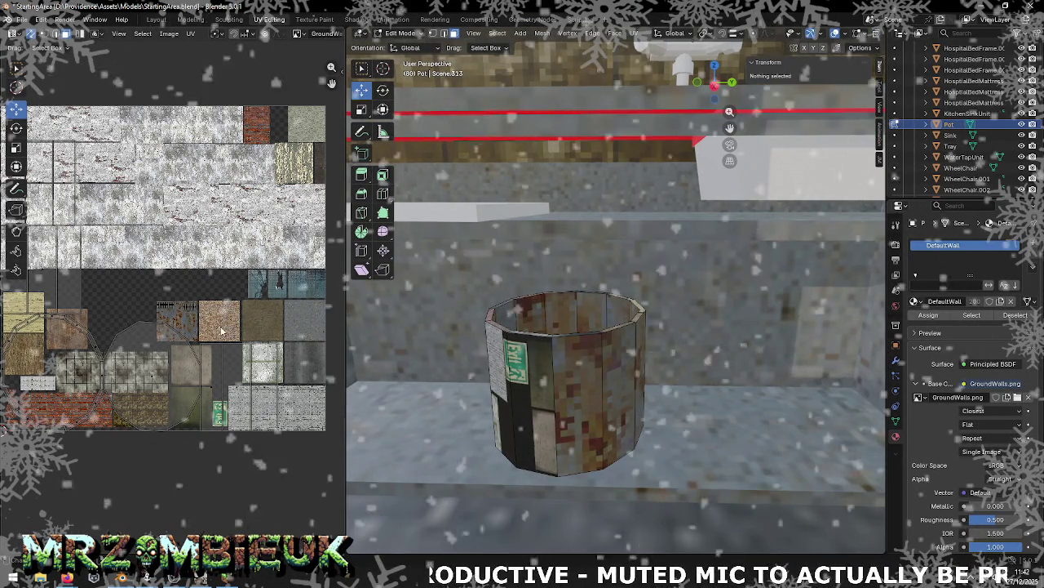
middle_drag(0, 173, 88, 189)
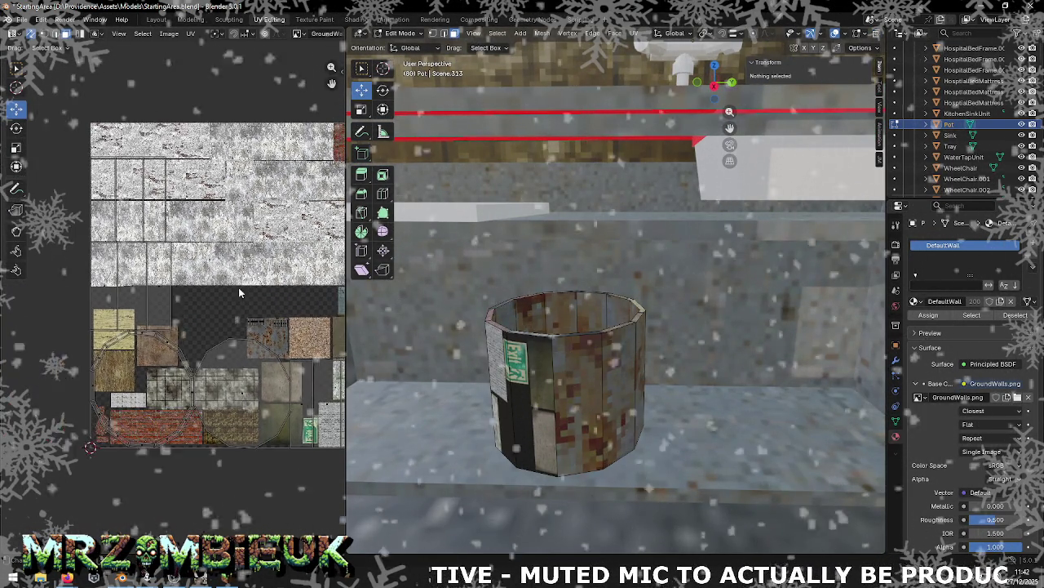
Step: Move another pot UV island onto the rust patch and shrink it to about half size
click(98, 188)
key(g)
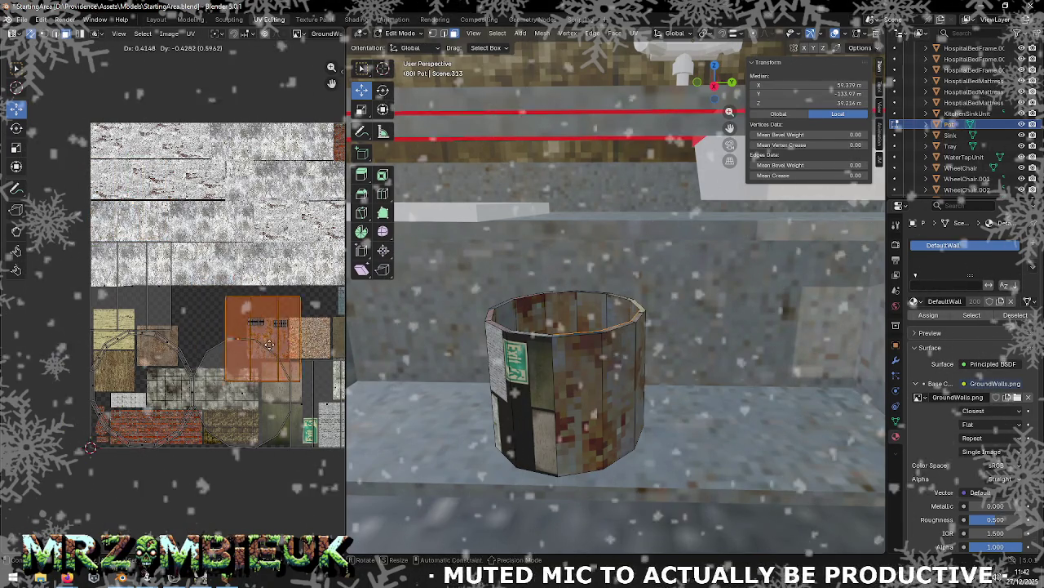
click(257, 338)
key(s)
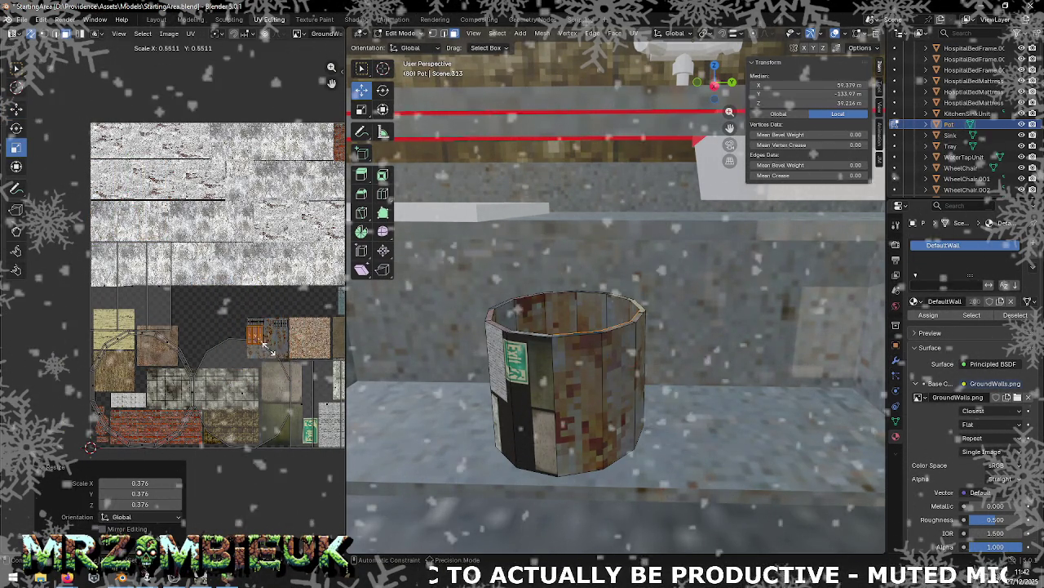
key(s)
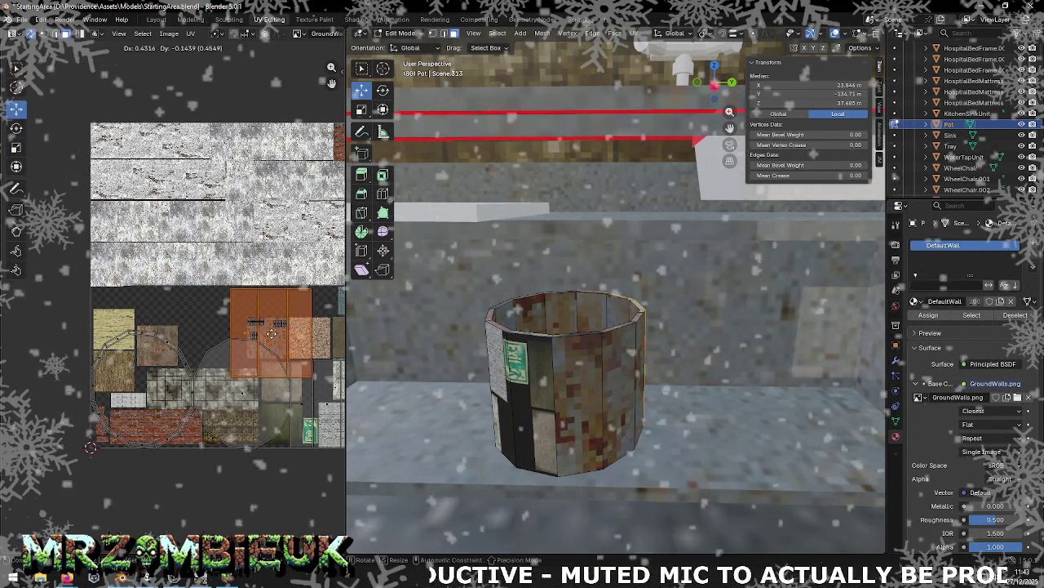
click(17, 150)
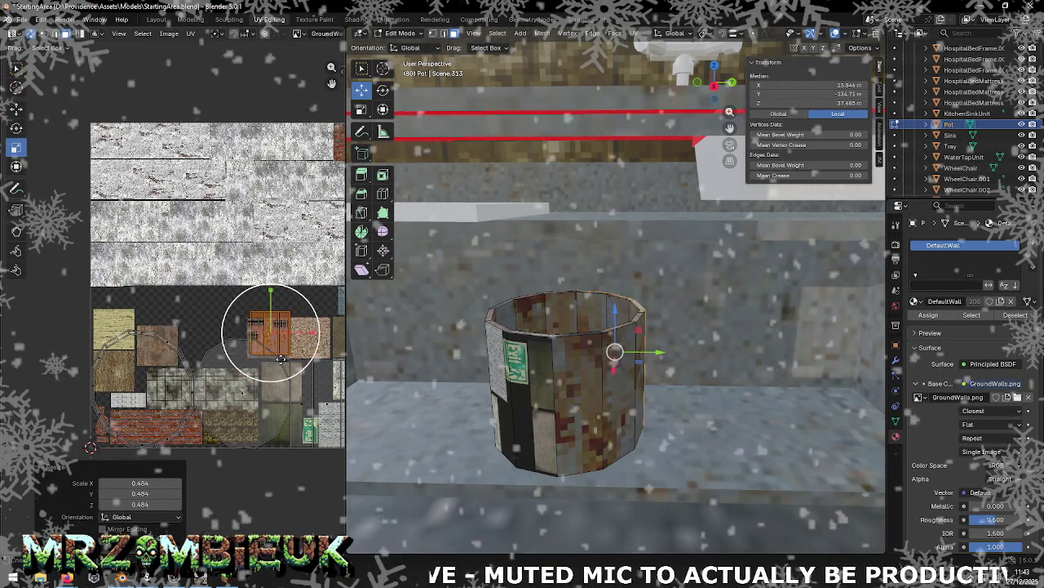
drag(286, 347, 285, 346)
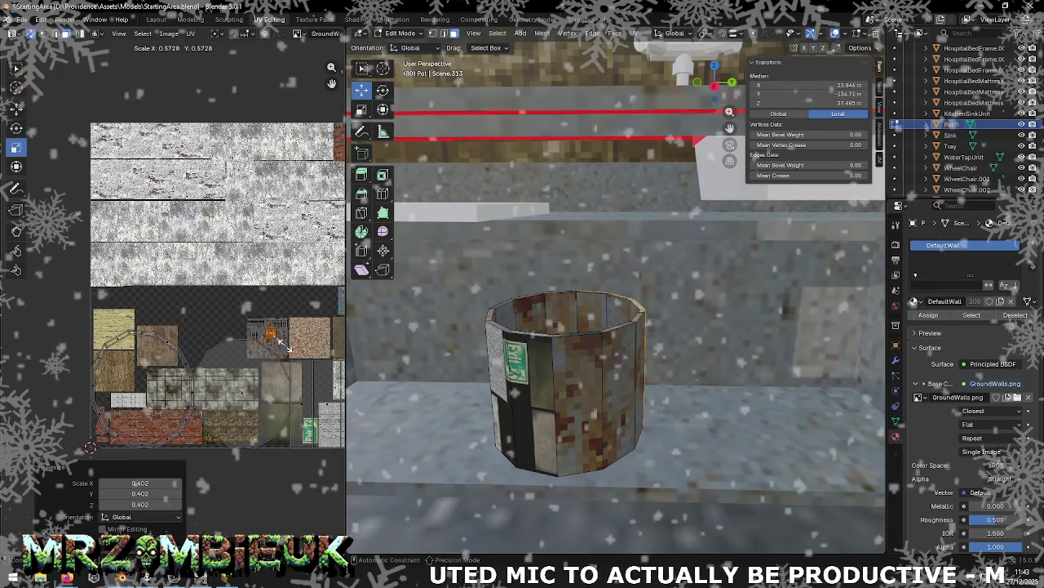
scroll(278, 343, down, 2)
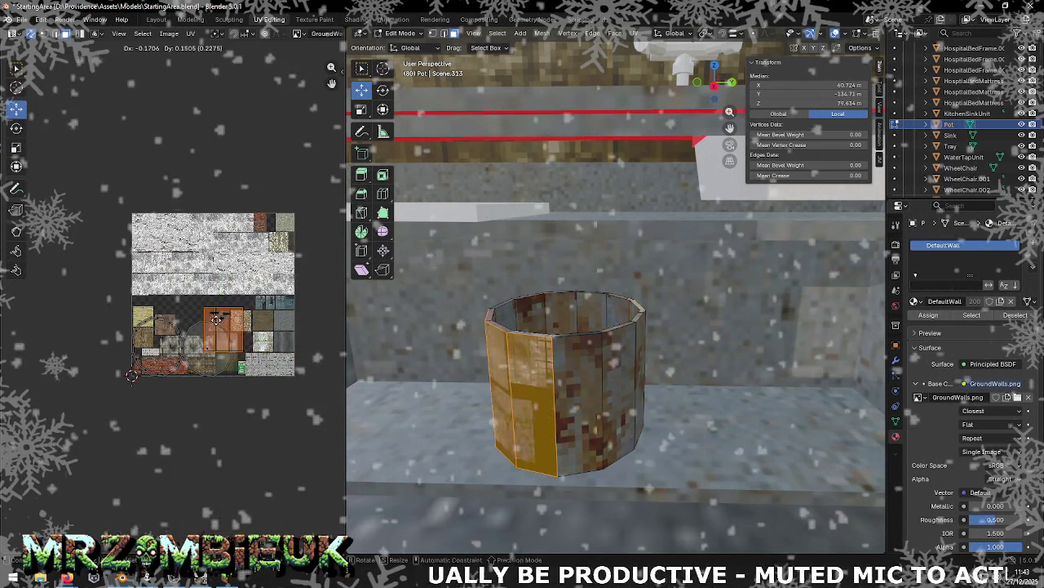
click(219, 315)
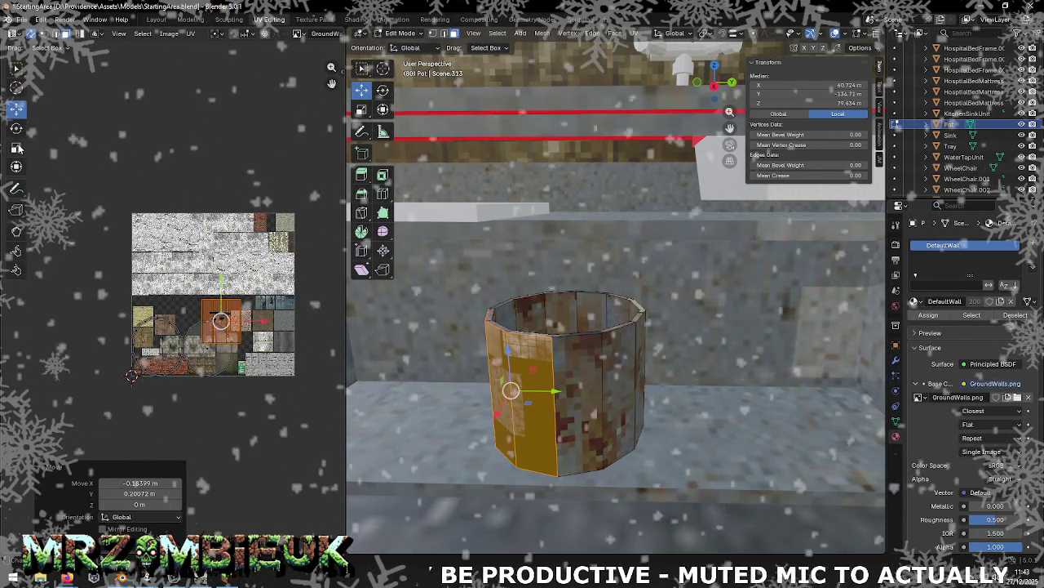
Step: Shrink the side island further to fit the rust, then box-select the remaining pot UVs
key(s)
click(240, 335)
key(s)
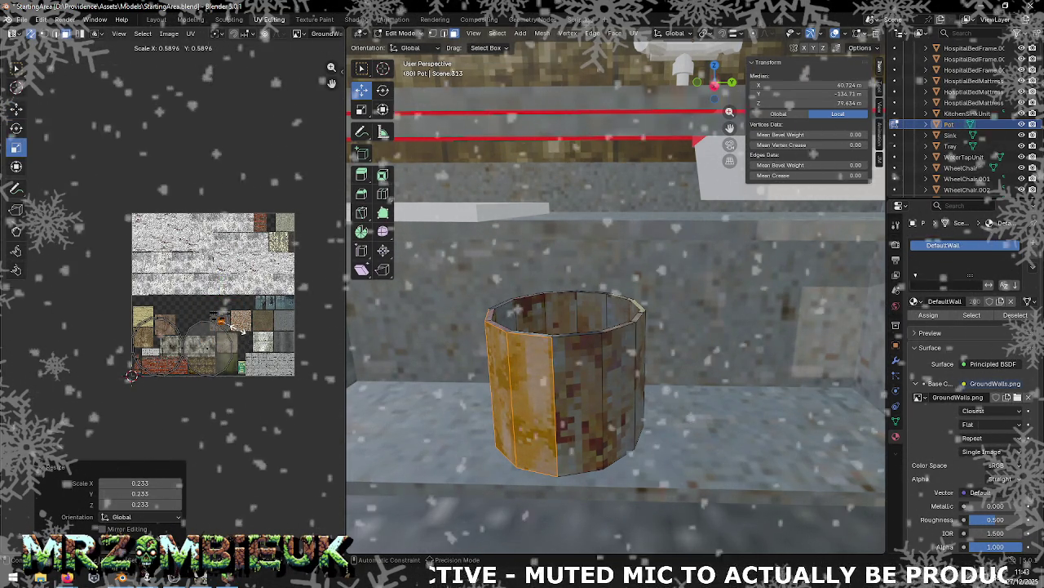
click(235, 324)
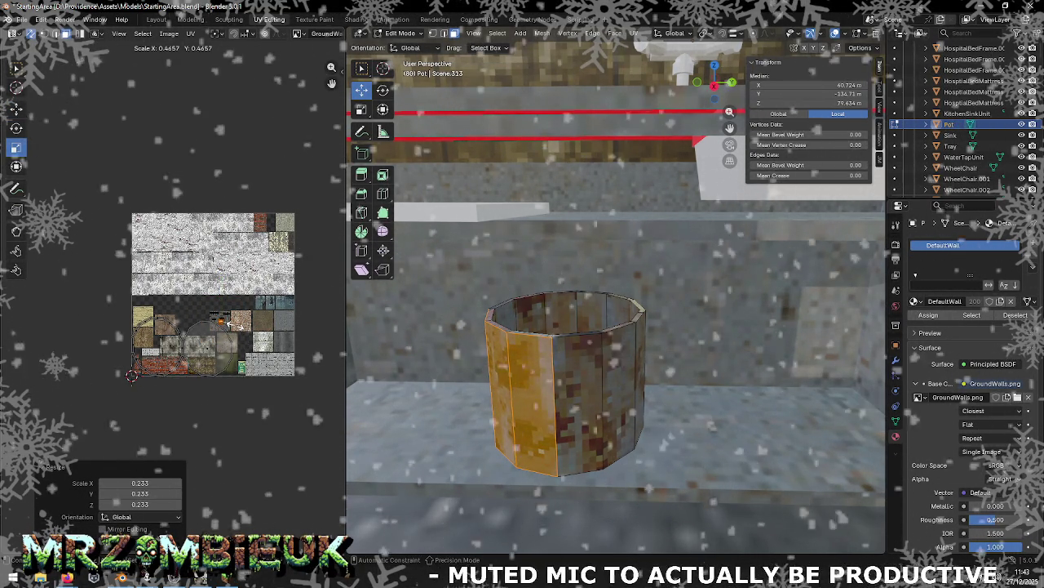
click(281, 403)
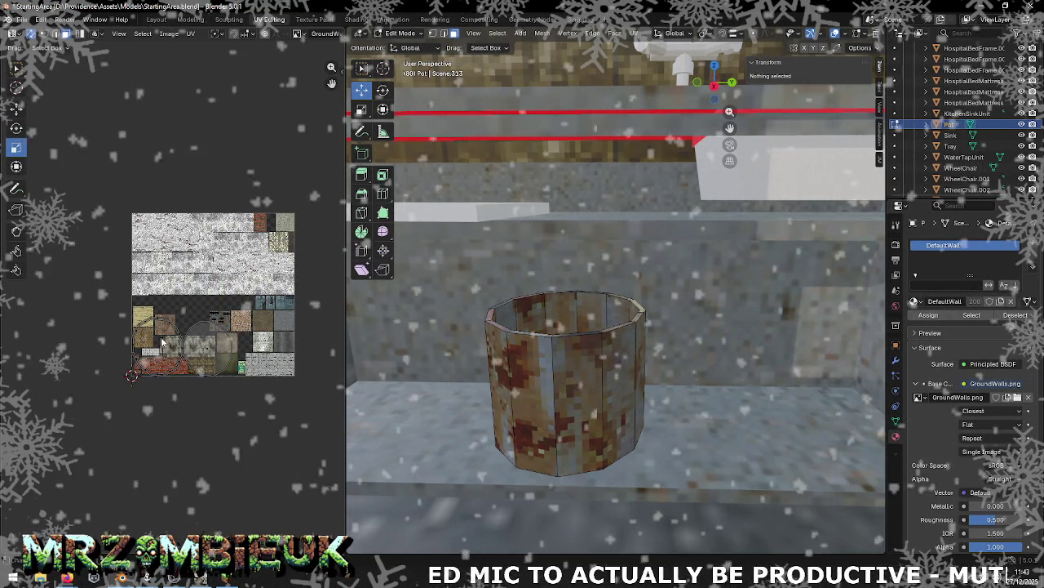
mouse_move(126, 310)
mouse_down()
mouse_move(176, 370)
mouse_move(200, 382)
mouse_up()
Step: Scale the pot's top rim UV island to 0.655 onto a rusty patch and nudge it right
click(142, 321)
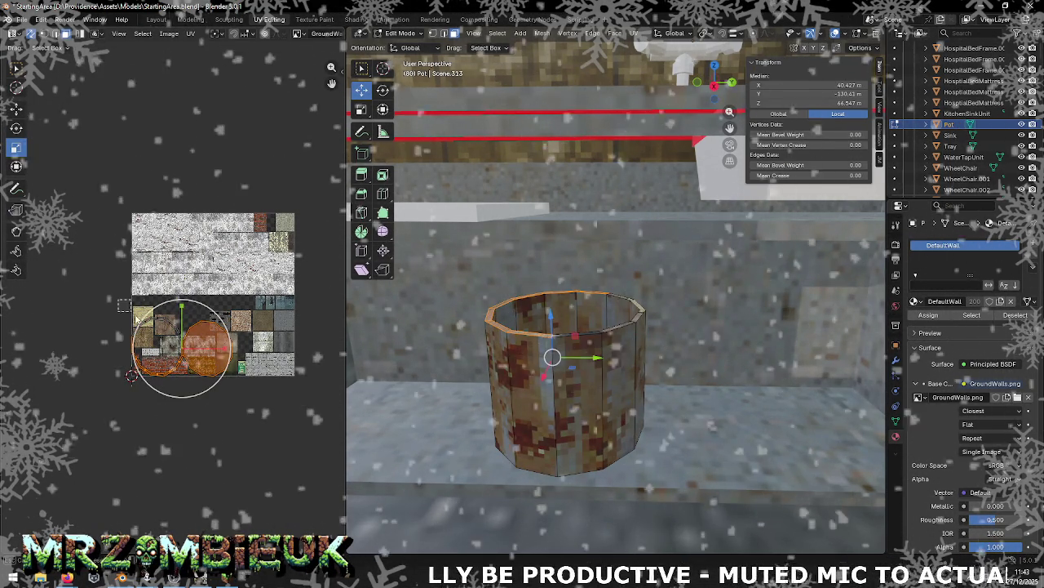
click(164, 345)
drag(164, 345, 124, 263)
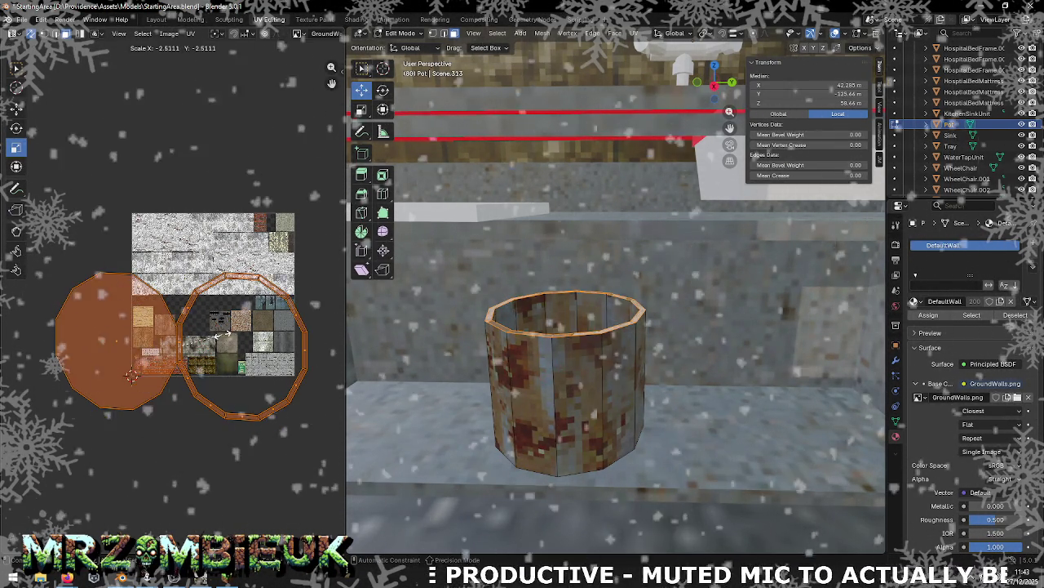
key(ctrl+z)
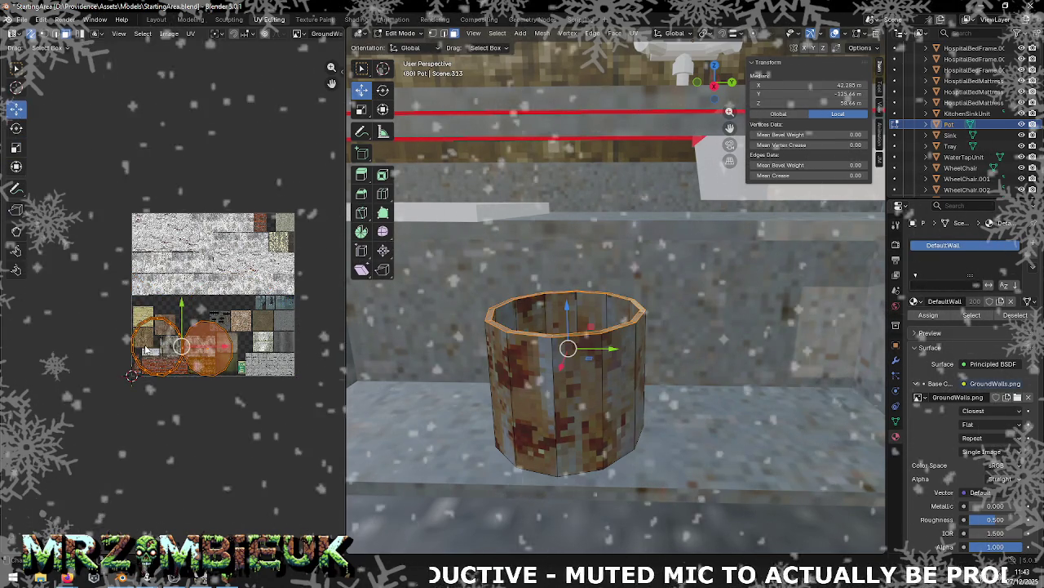
mouse_move(198, 343)
mouse_down()
mouse_move(224, 337)
mouse_move(219, 320)
mouse_up()
click(15, 147)
drag(235, 360, 234, 346)
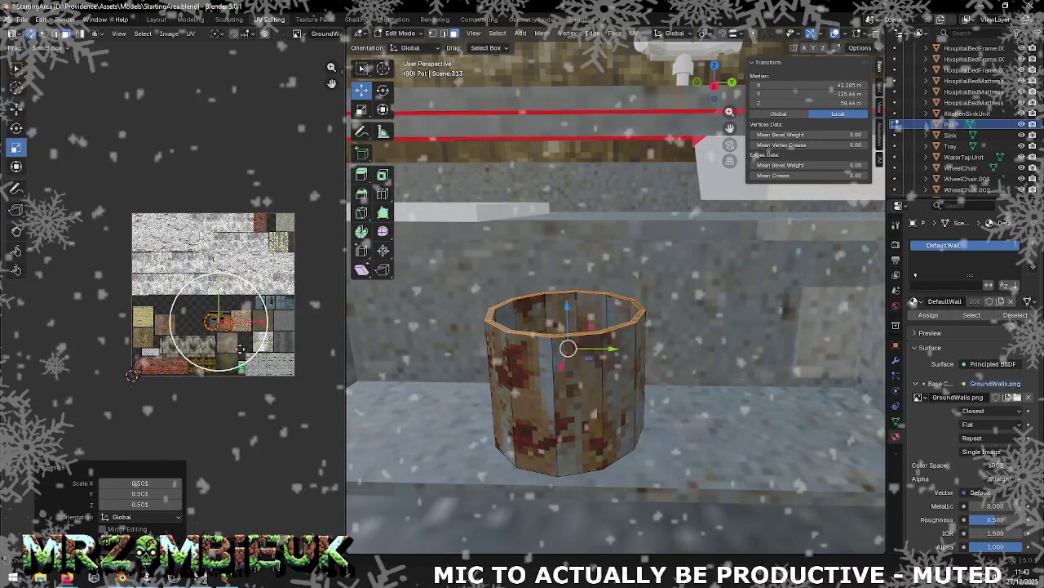
click(15, 109)
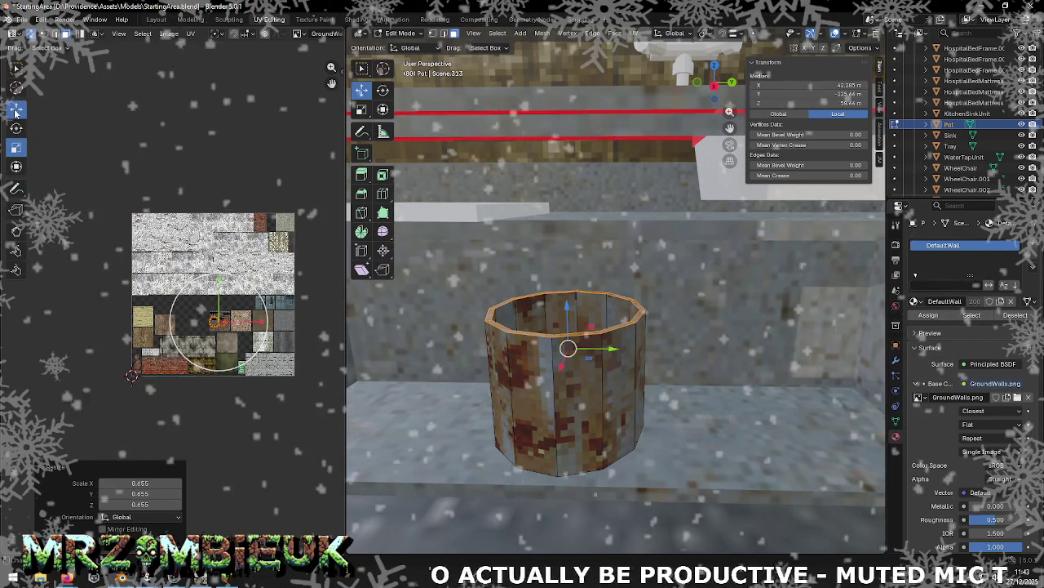
drag(265, 324, 268, 324)
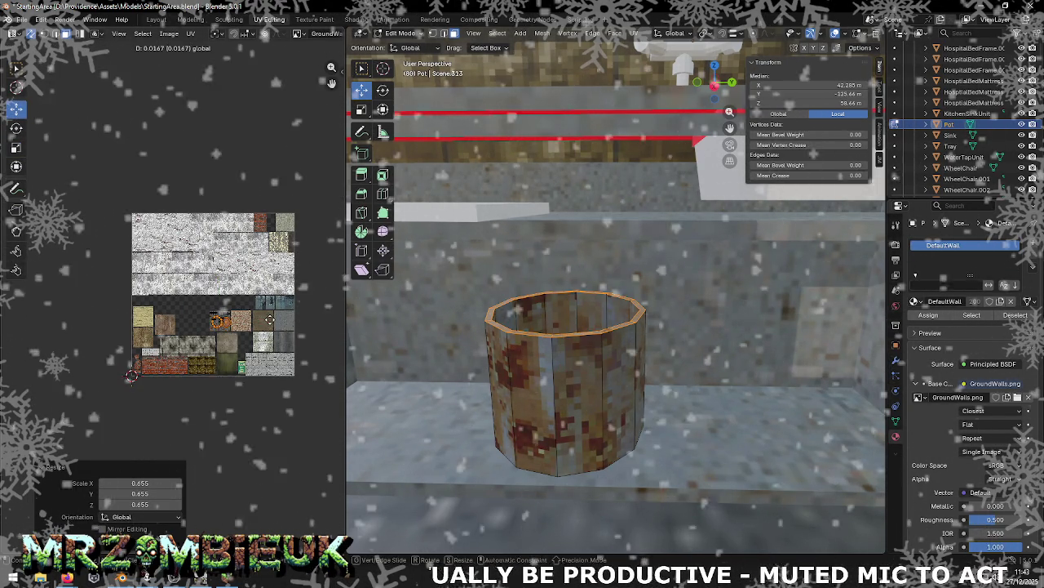
Step: Deselect the pot, return to Object Mode and select the Pot object
scroll(526, 348, down, 2)
scroll(530, 326, down, 2)
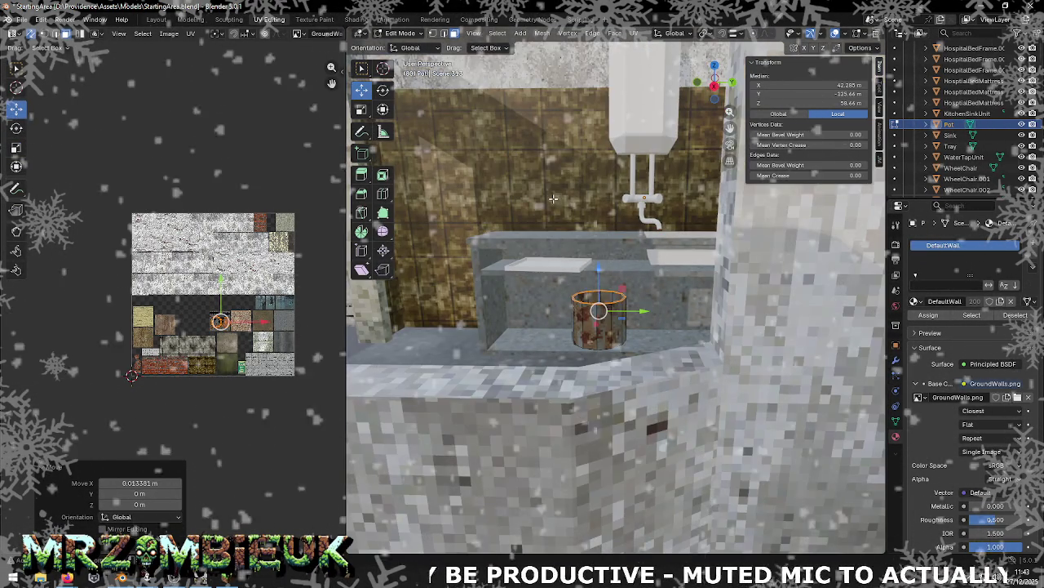
scroll(576, 176, up, 6)
scroll(577, 175, down, 4)
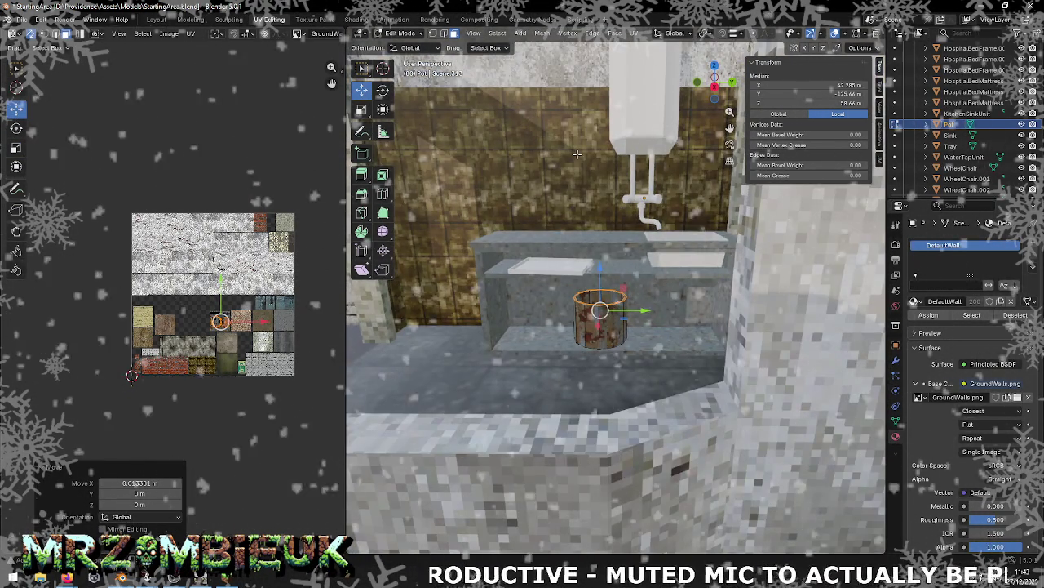
scroll(564, 256, down, 3)
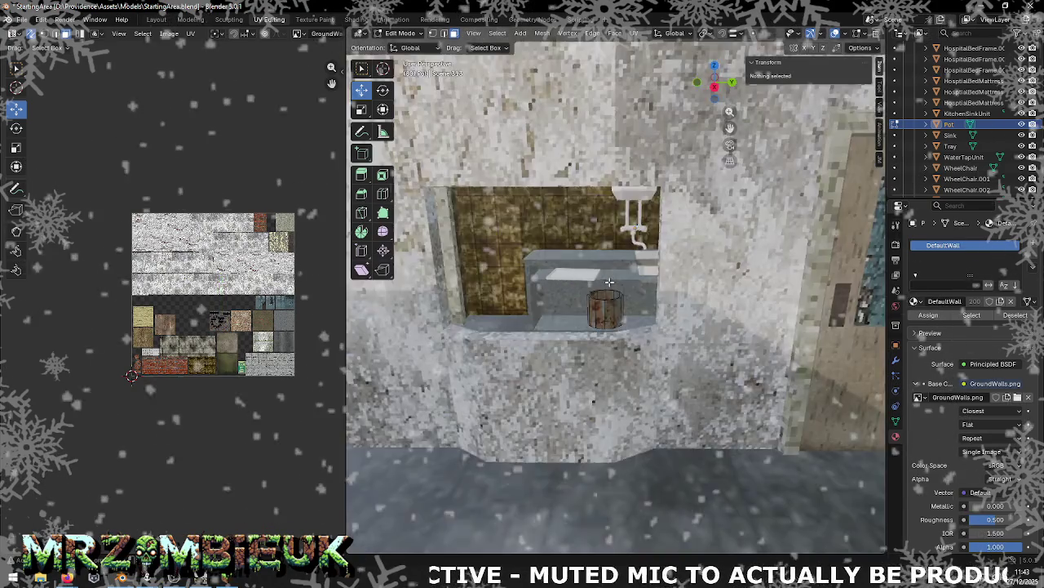
scroll(587, 245, up, 5)
click(678, 178)
key(Tab)
click(611, 310)
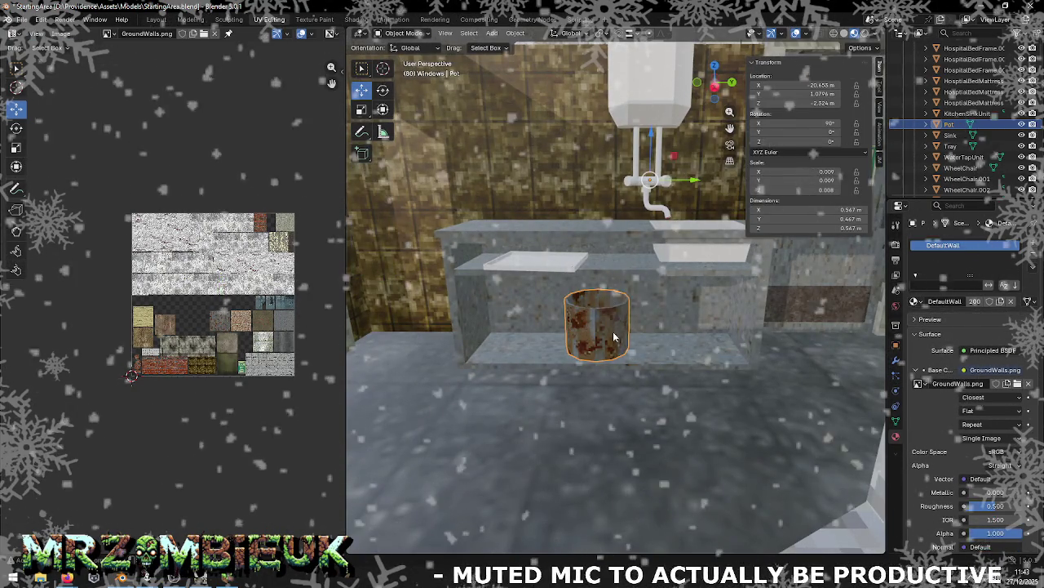
Step: Save the file and remove all three material slots from the Tray
key(ctrl+s)
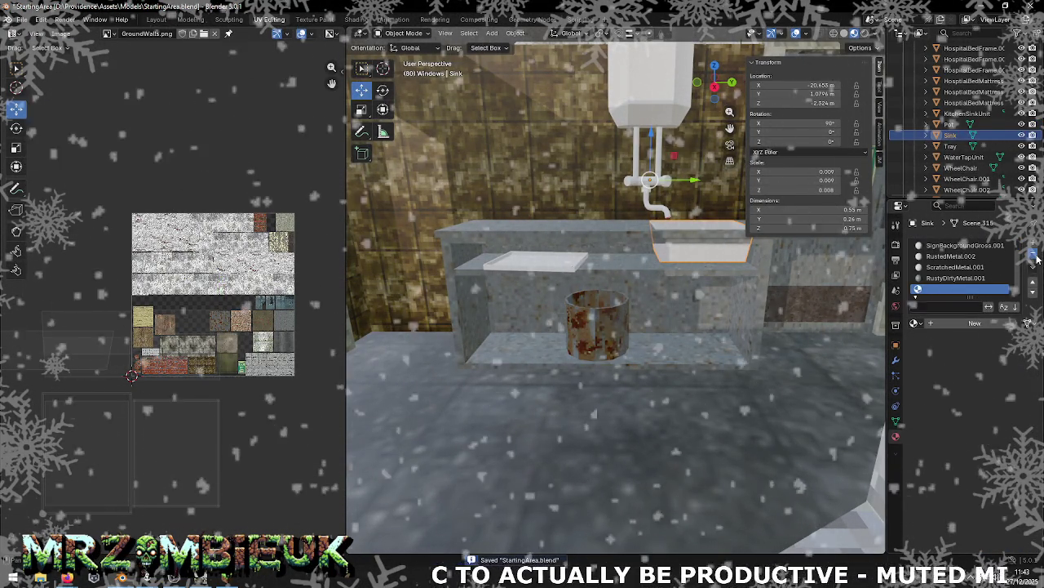
click(951, 136)
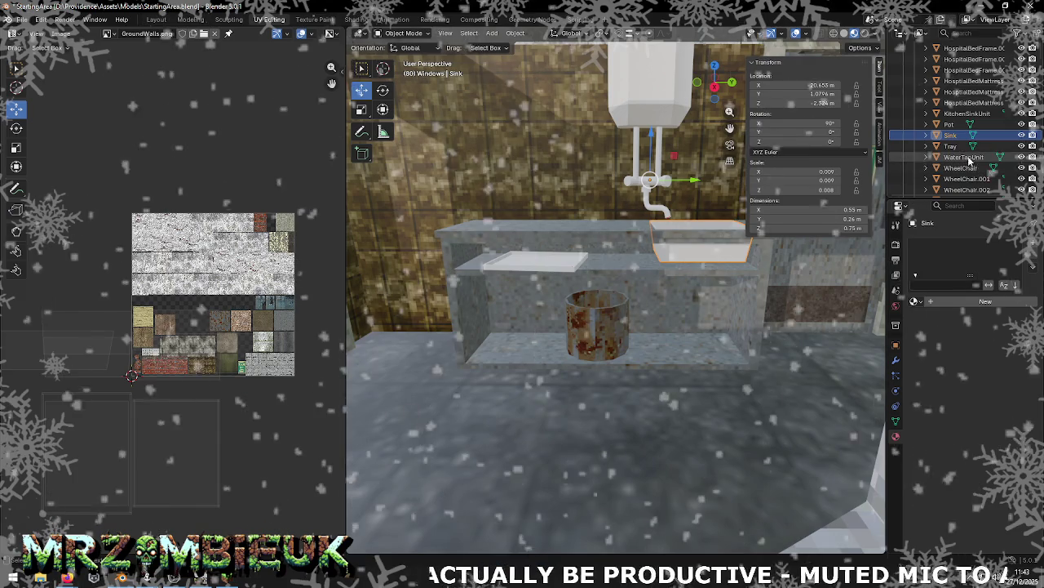
click(950, 145)
click(1034, 253)
click(1034, 254)
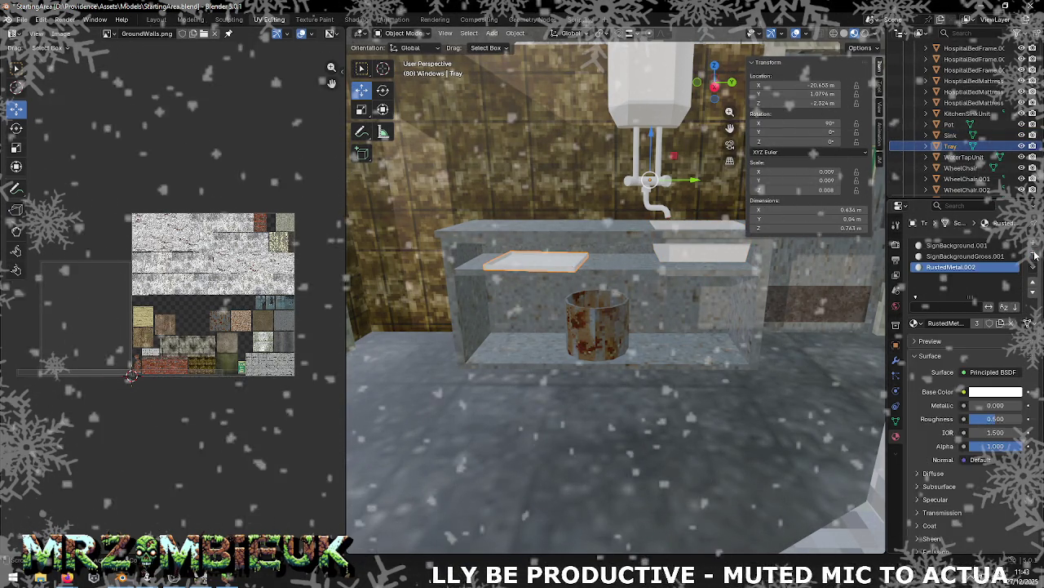
click(1034, 254)
click(1034, 254)
Step: Remove KitchenSinkUnit's three material slots, leaving it plain white, and save the file
click(964, 157)
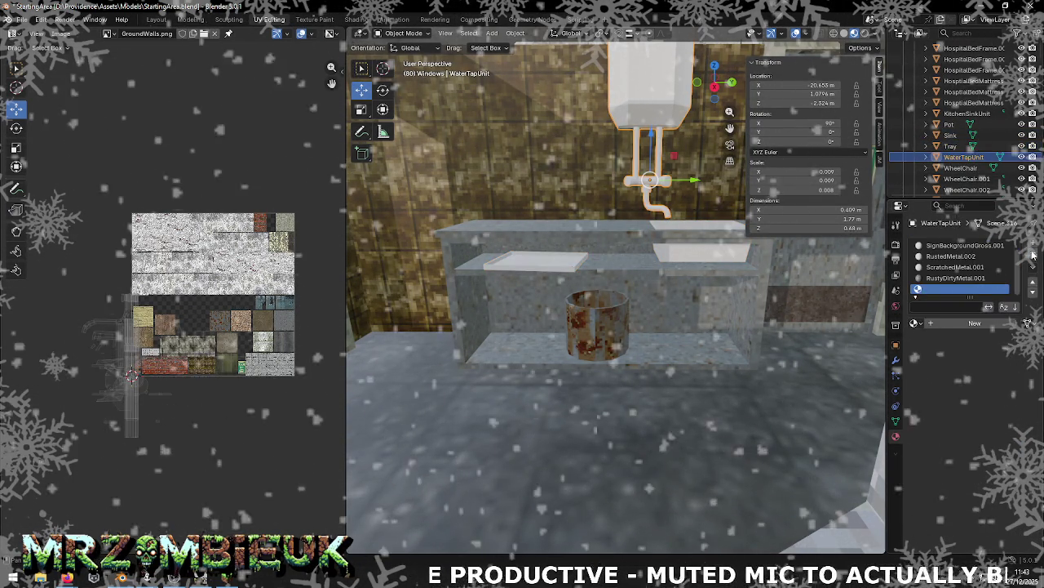
click(963, 168)
key(Down)
key(Down)
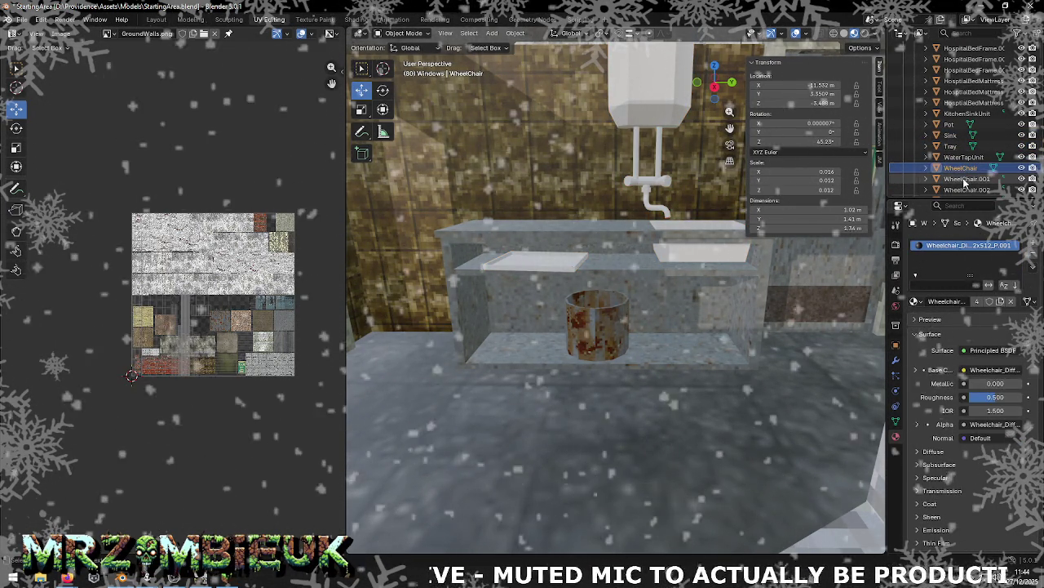
scroll(964, 173, up, 3)
click(963, 177)
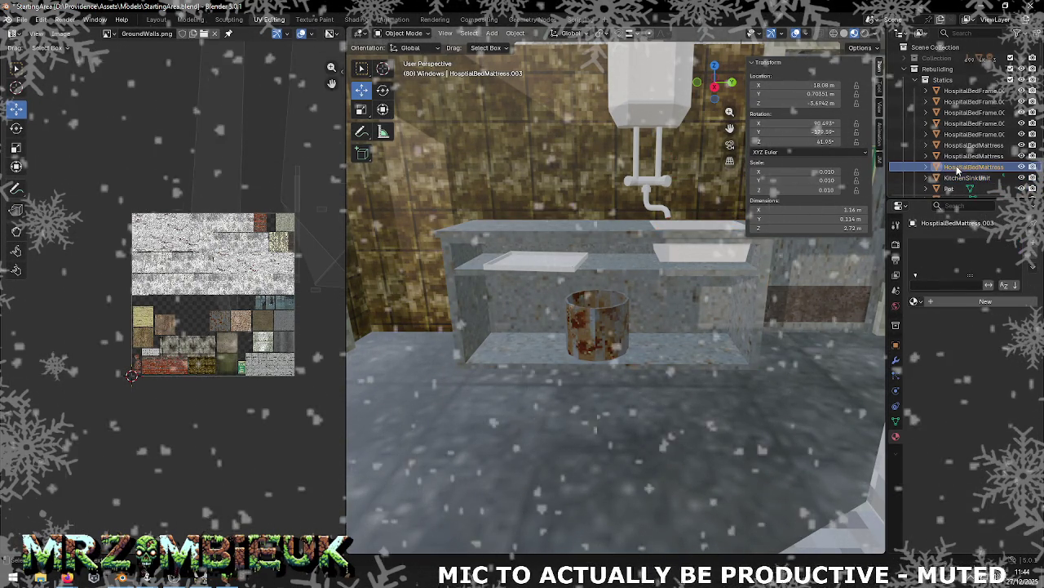
click(1033, 255)
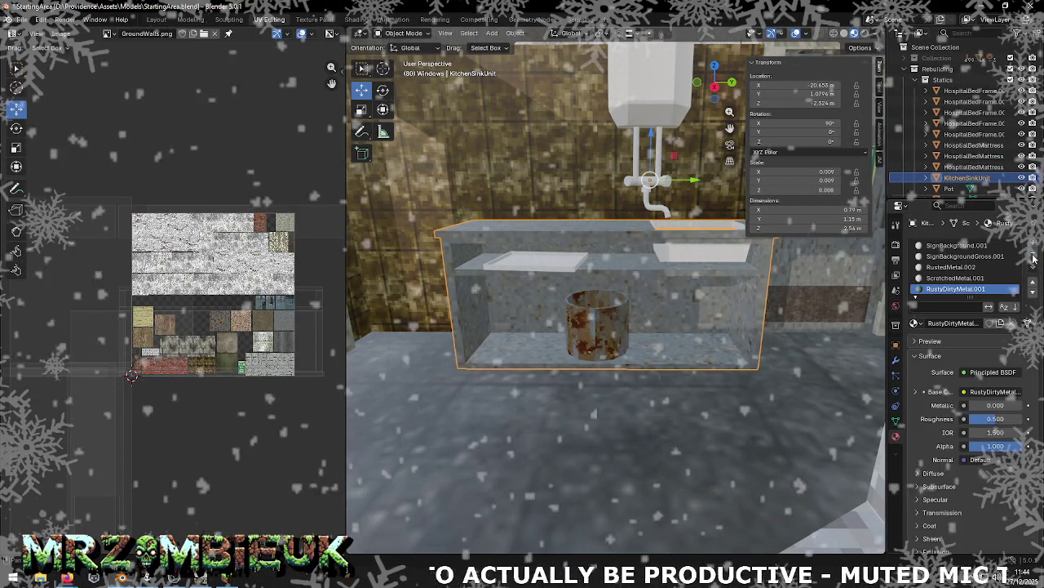
click(1033, 254)
click(1033, 254)
click(1033, 255)
click(1033, 254)
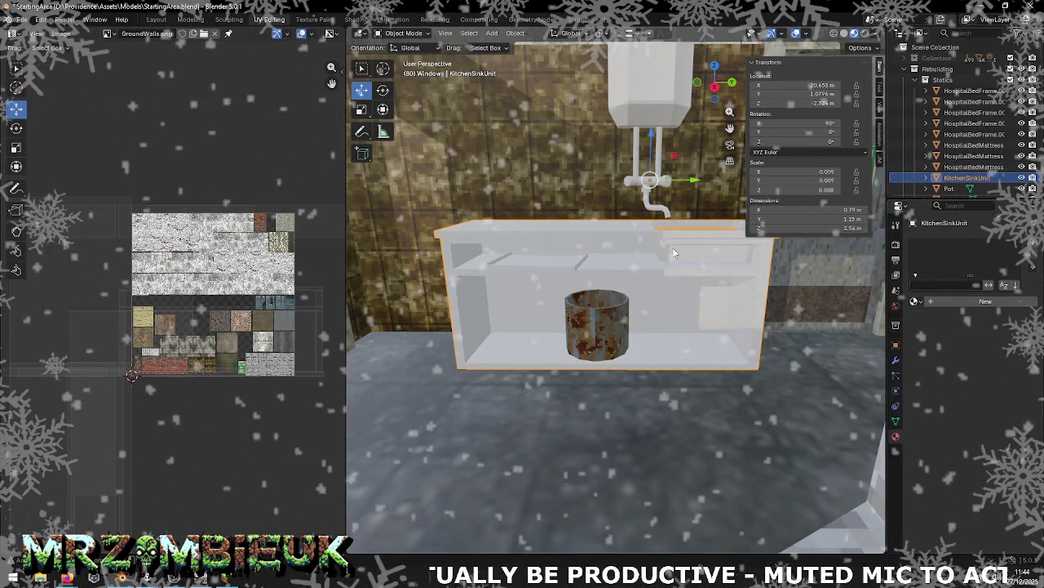
key(ctrl+s)
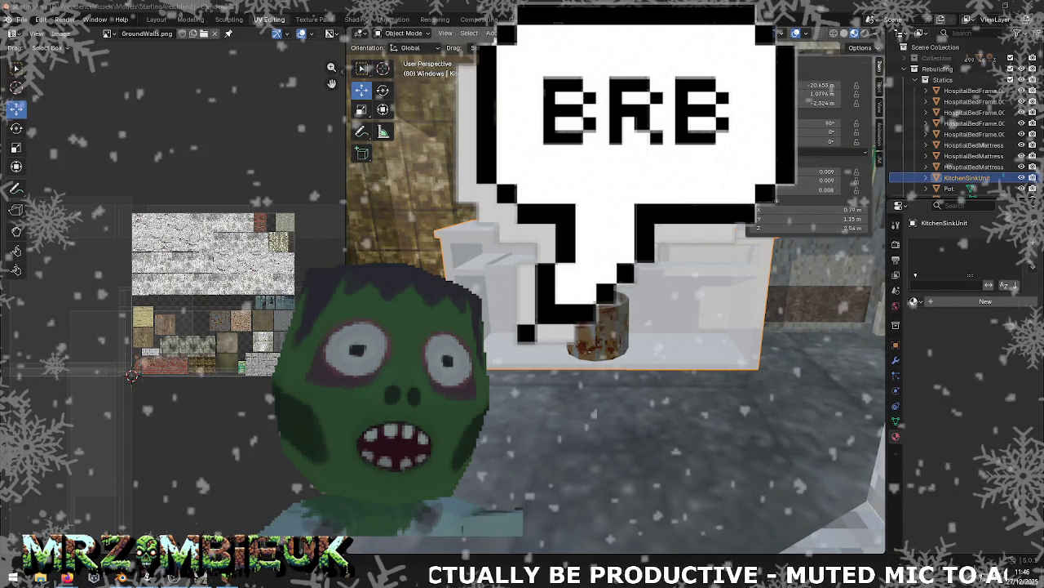
key(alt+Tab)
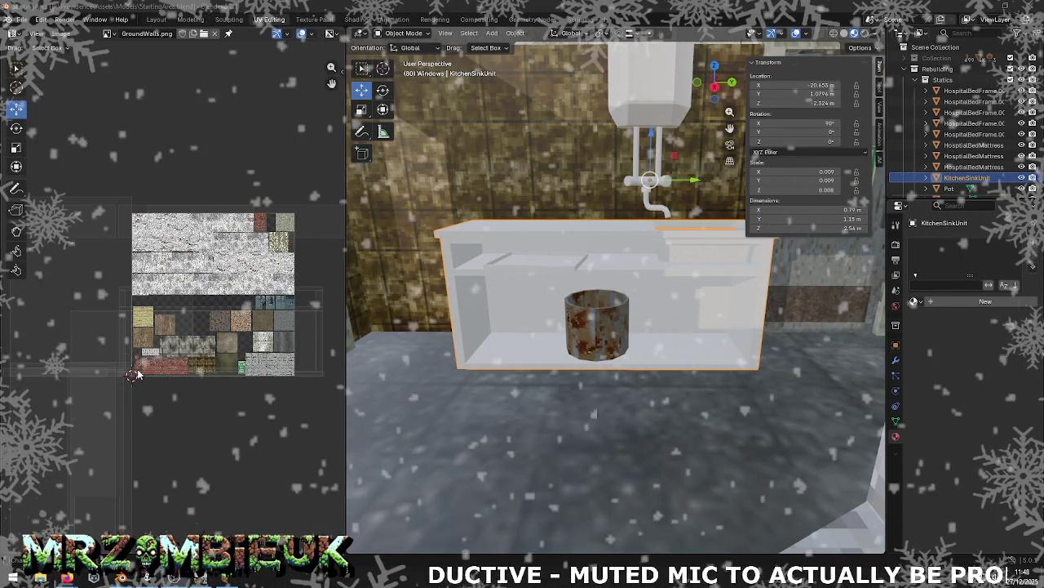
right_click(491, 321)
Step: Briefly assign then remove SignBackground.001 on the sink unit, and put it in Edit Mode
middle_drag(552, 297, 554, 217)
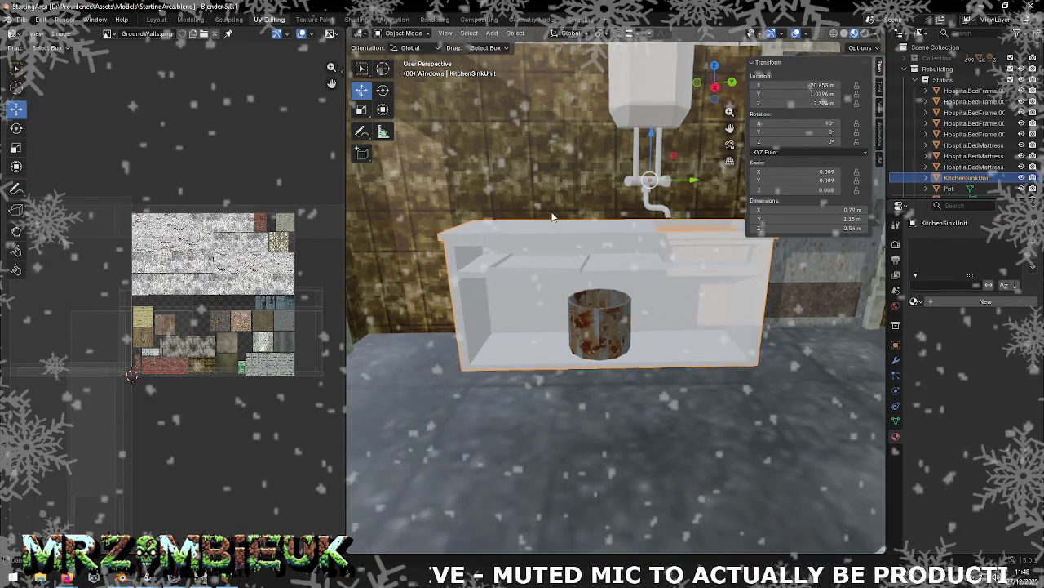
click(972, 168)
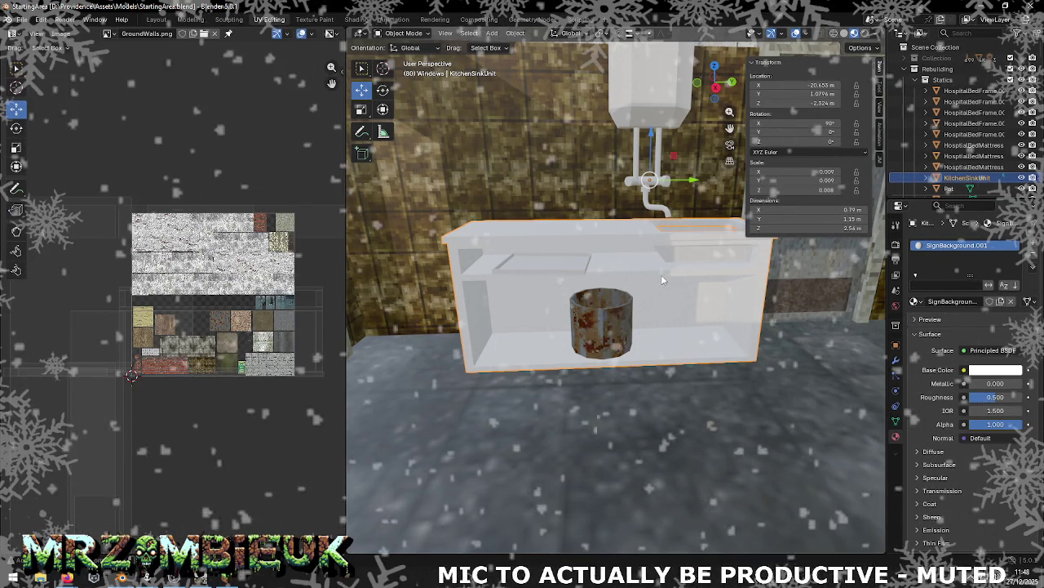
click(1034, 254)
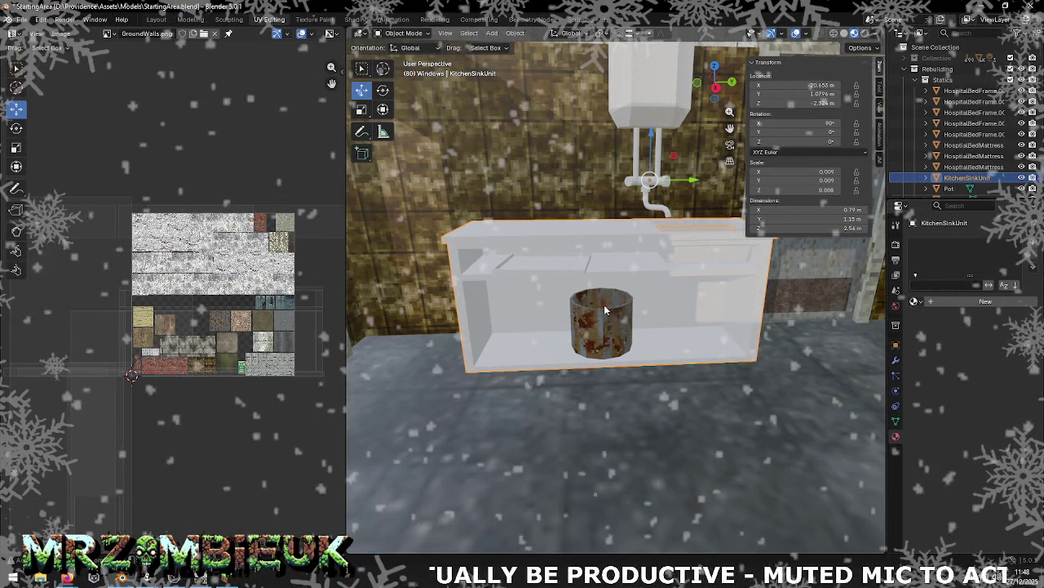
mouse_move(599, 267)
middle_down()
mouse_move(612, 265)
mouse_move(606, 254)
middle_up()
key(Tab)
key(alt+Tab)
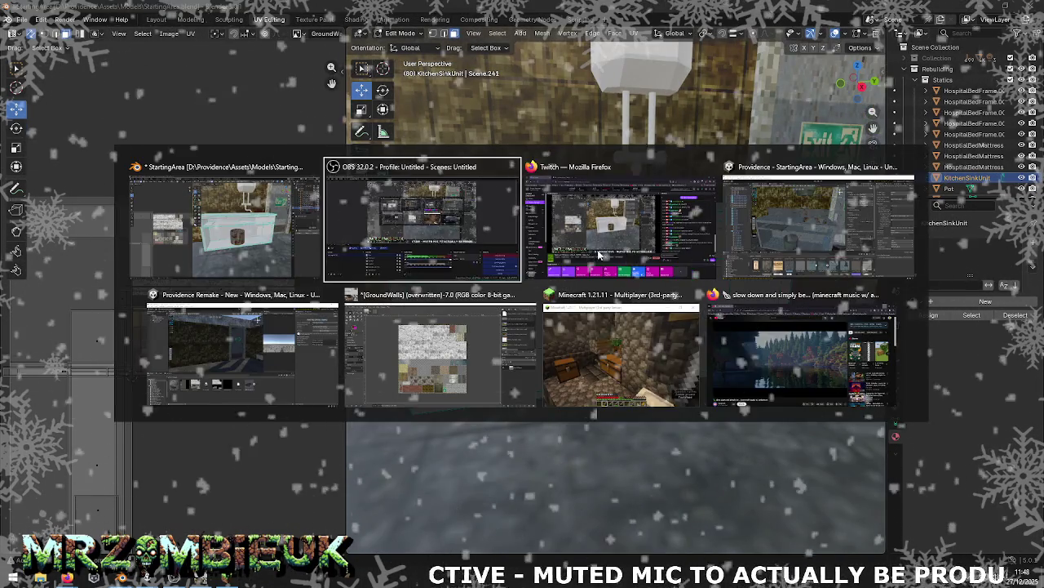
Step: In Unity, inspect the countertop Cube (1) and the RustyDirtyMetal material, then return to Blender
key(alt+Tab)
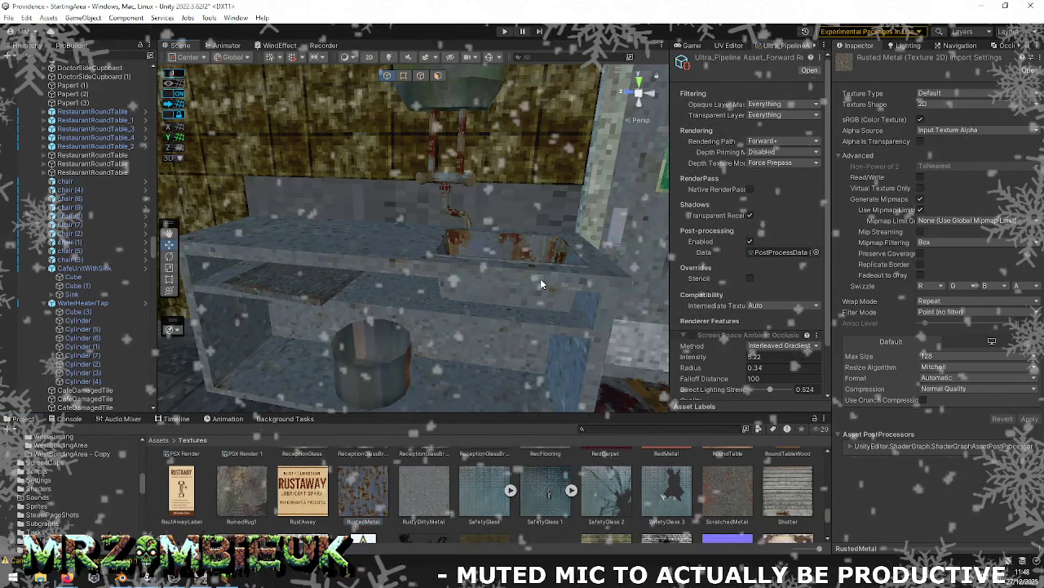
click(541, 278)
click(540, 278)
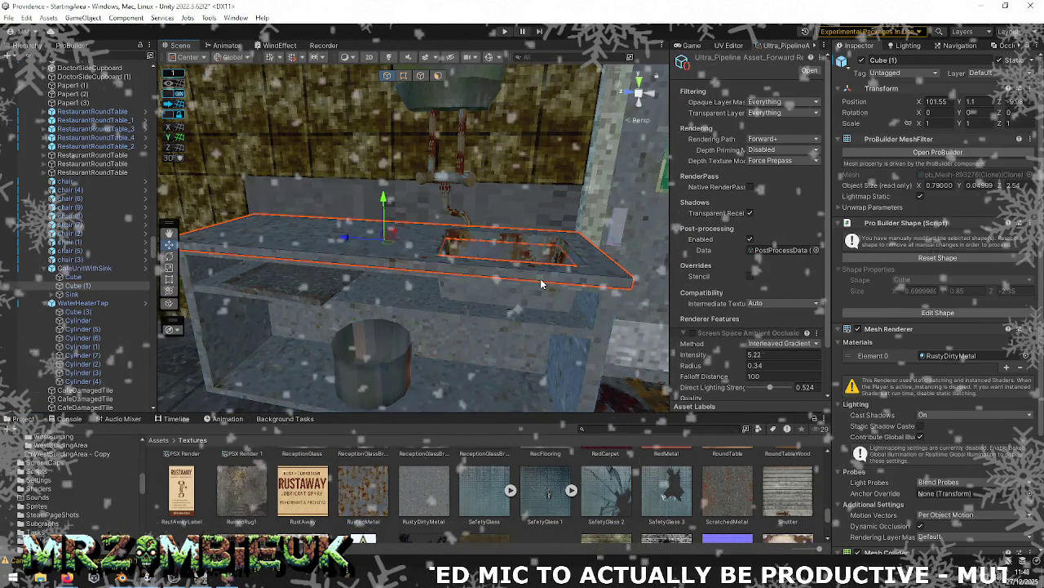
click(950, 355)
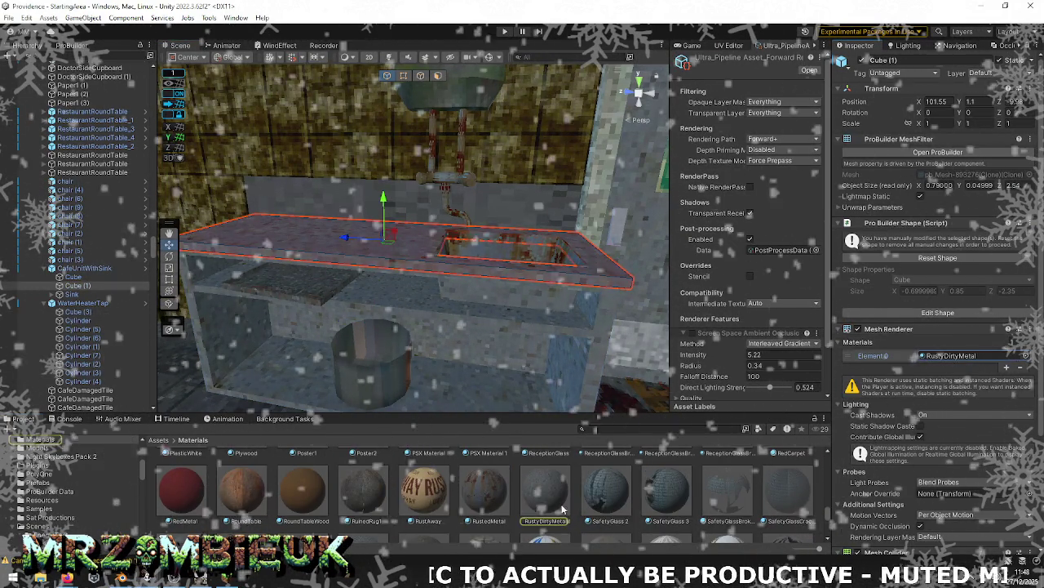
click(557, 495)
key(alt+Tab)
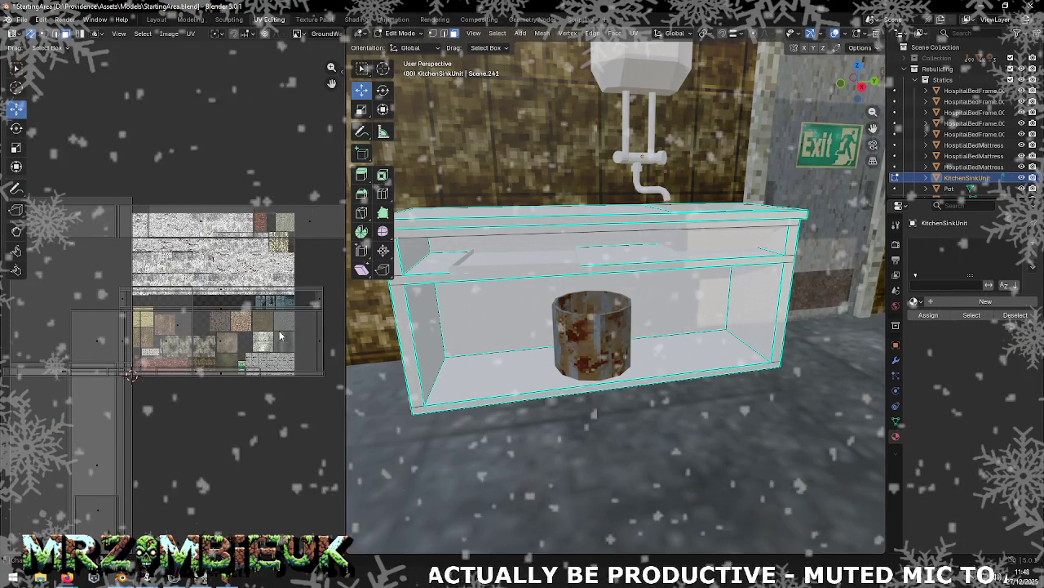
Step: Select the whole KitchenSinkUnit mesh and unwrap it with Smart UV Project
scroll(253, 363, up, 2)
scroll(261, 337, up, 1)
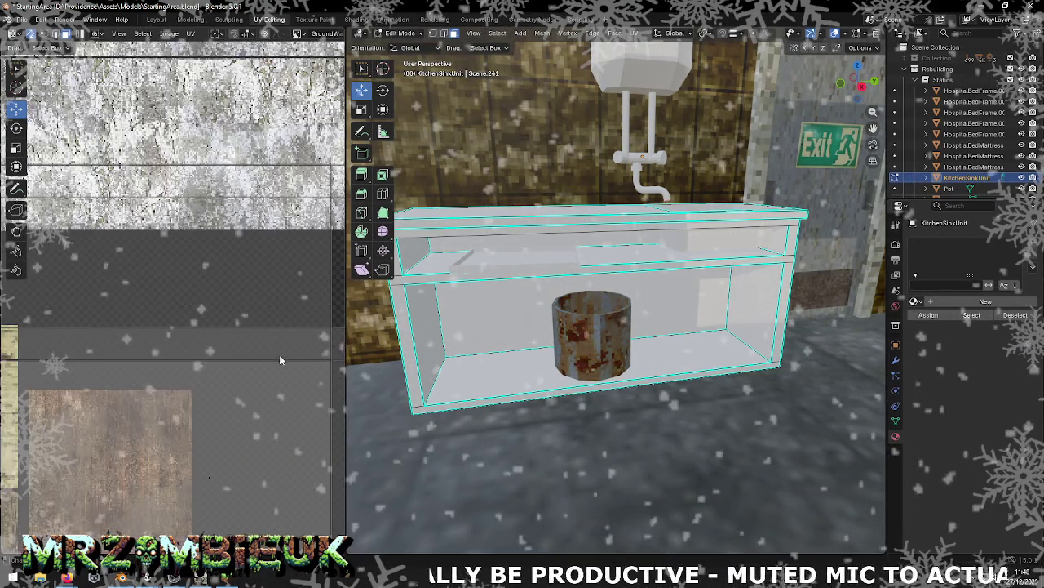
scroll(277, 352, up, 2)
scroll(131, 287, down, 3)
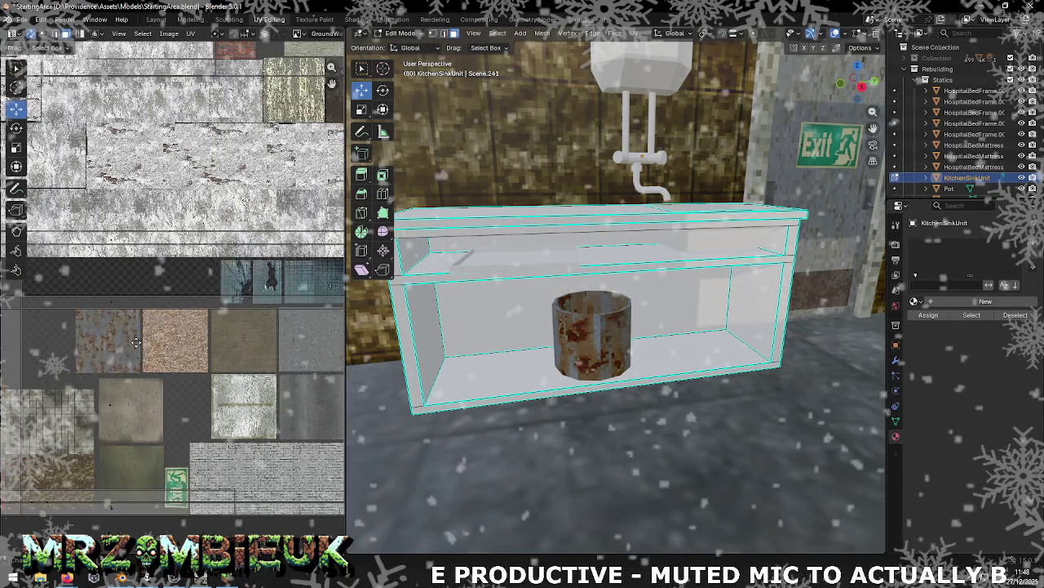
scroll(284, 356, up, 1)
scroll(287, 356, up, 1)
scroll(237, 326, up, 1)
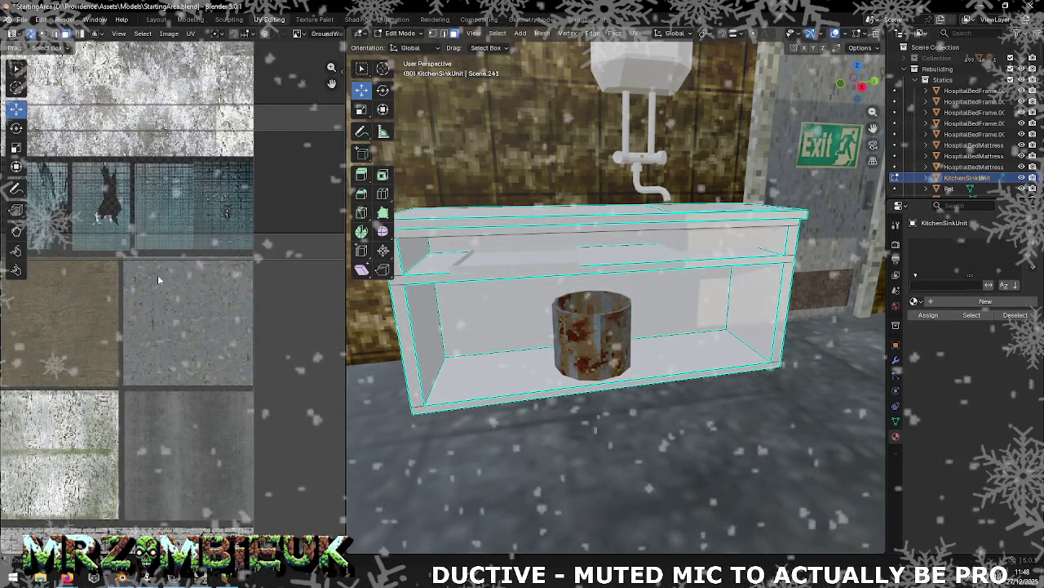
key(a)
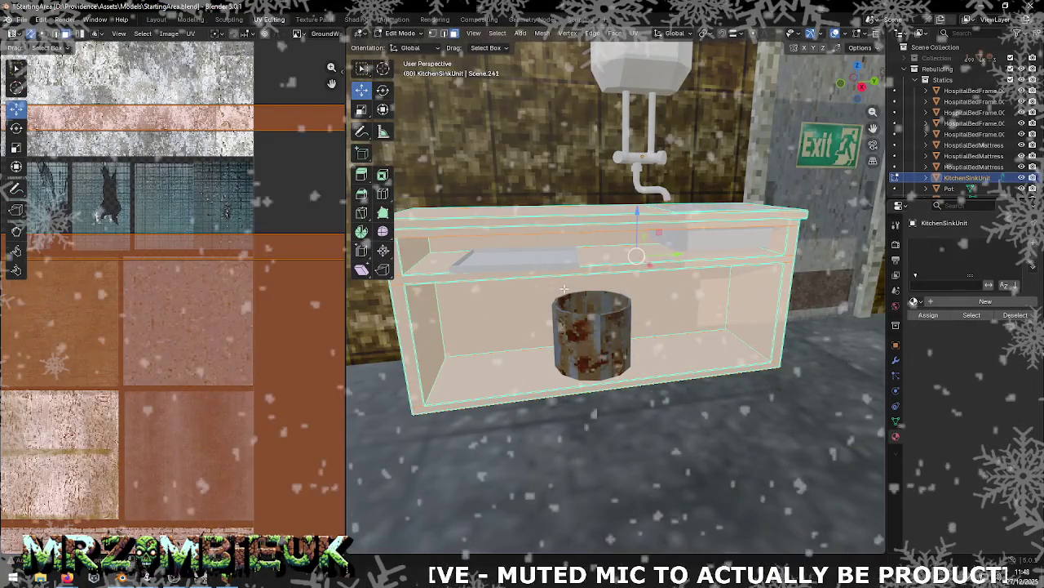
right_click(567, 291)
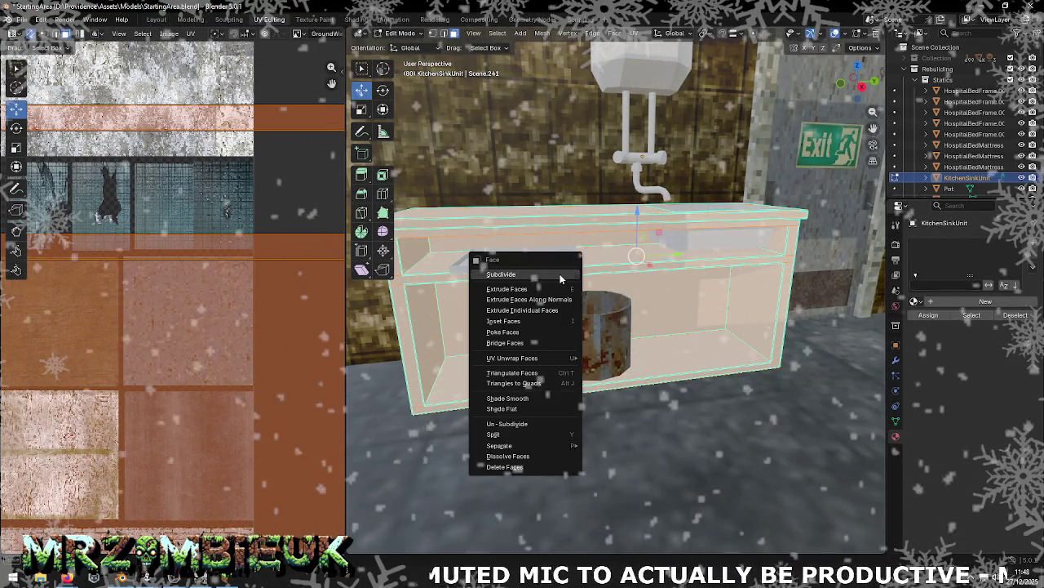
mouse_move(512, 358)
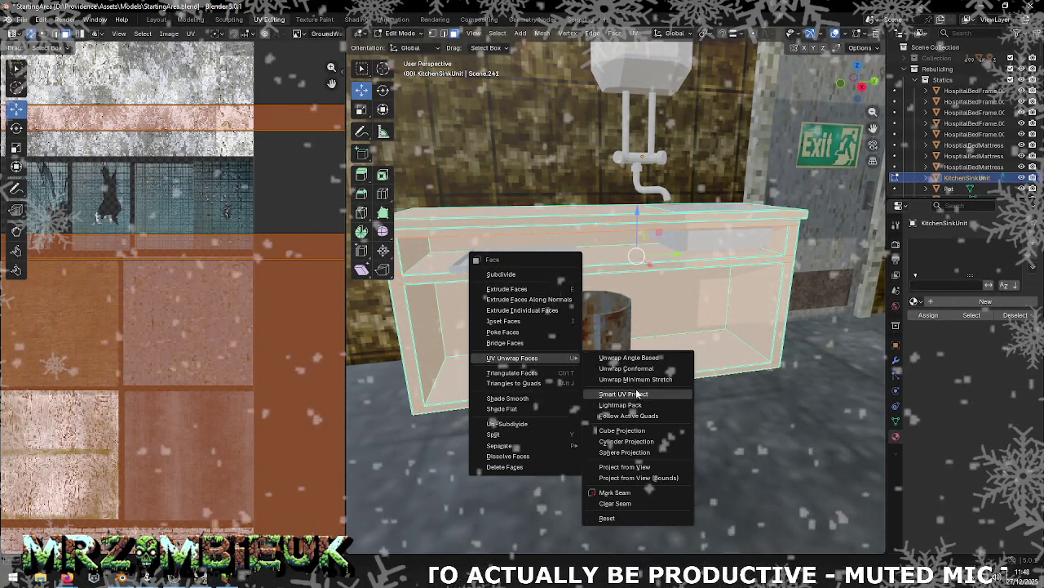
click(628, 394)
click(610, 495)
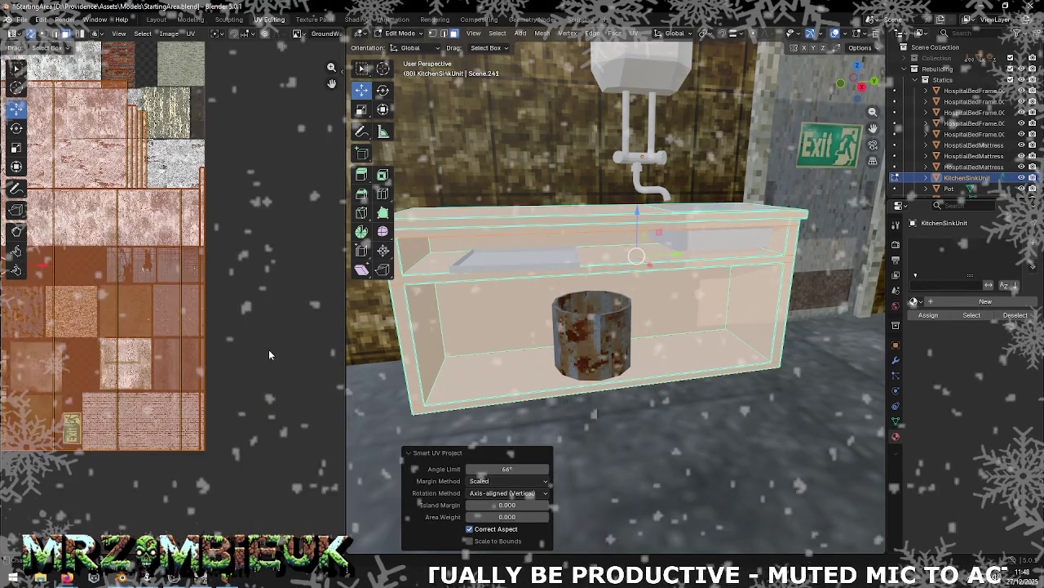
Step: Place the unwrapped islands and a single face's UV island onto GroundWalls atlas patches
key(g)
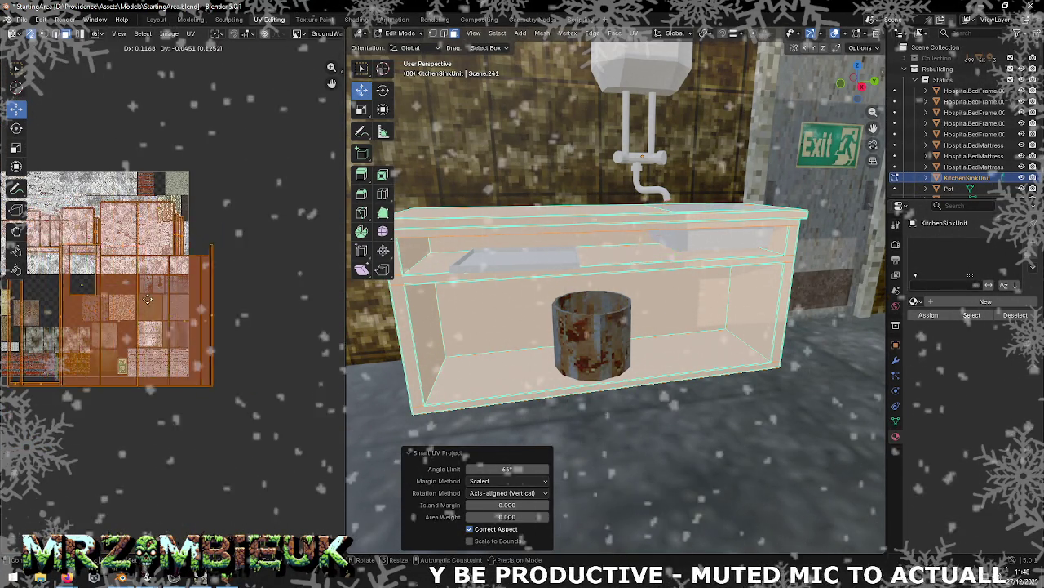
click(172, 306)
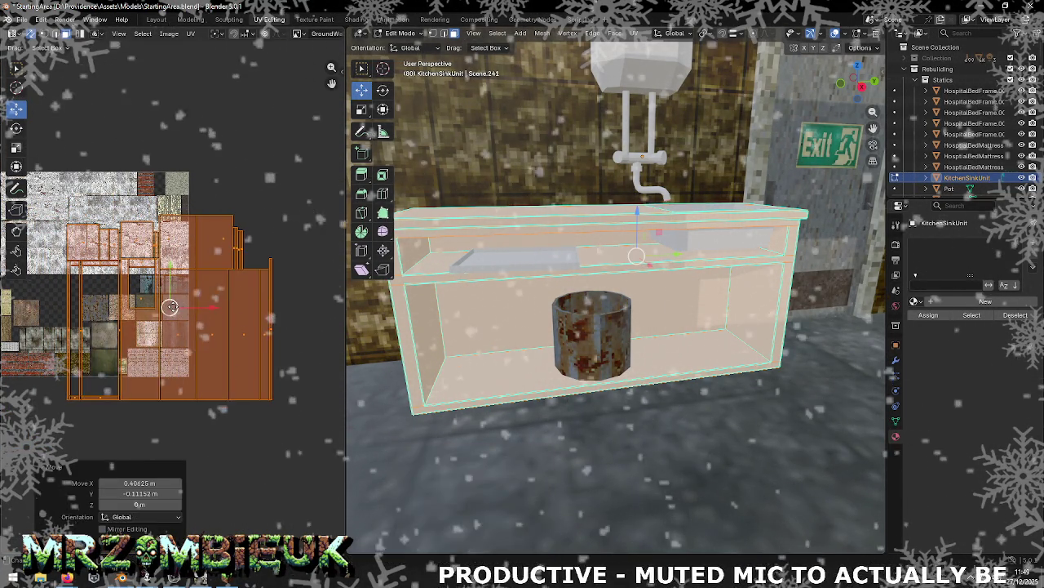
click(507, 337)
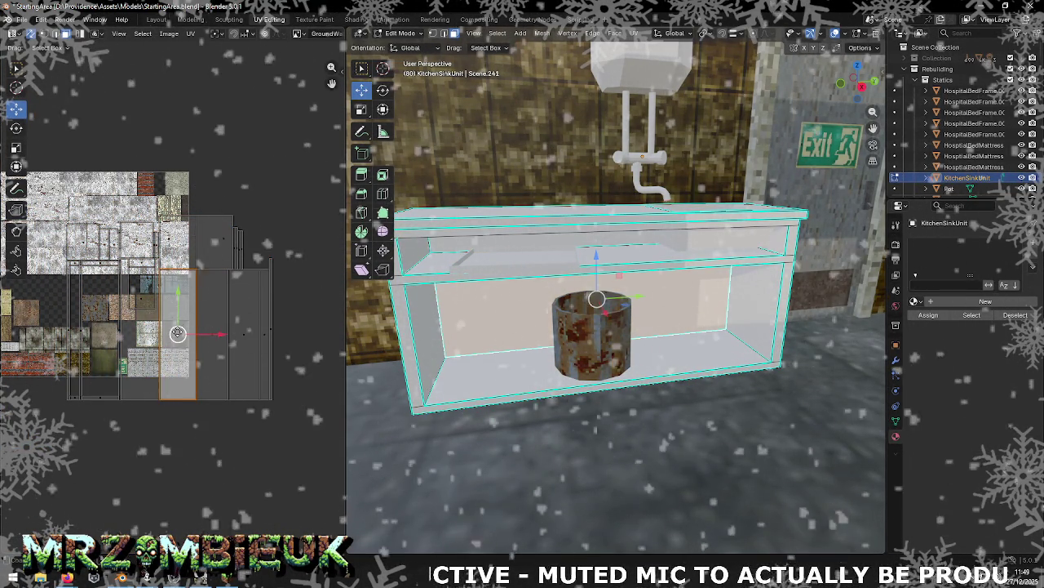
key(g)
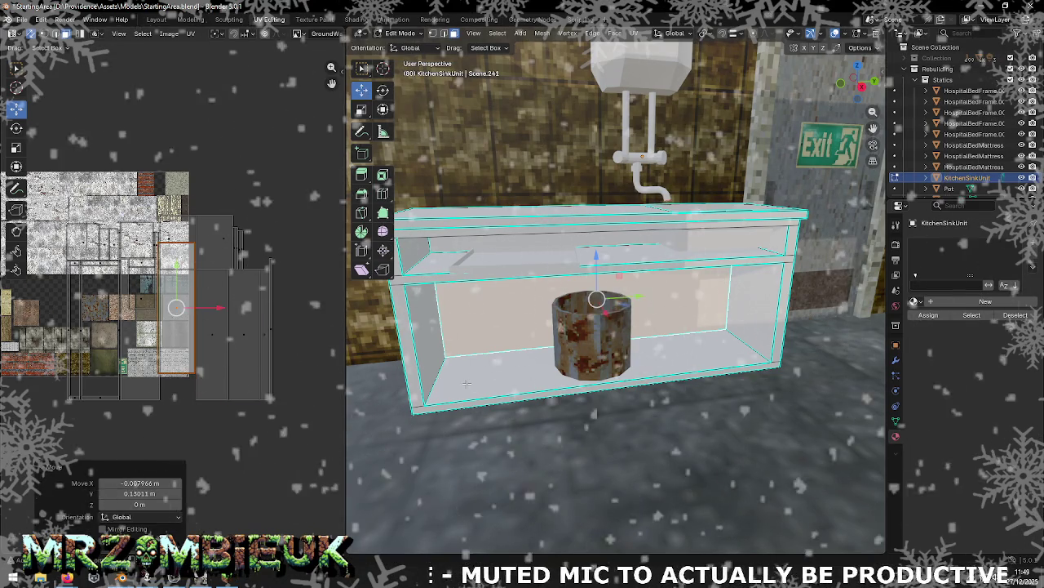
click(243, 310)
key(g)
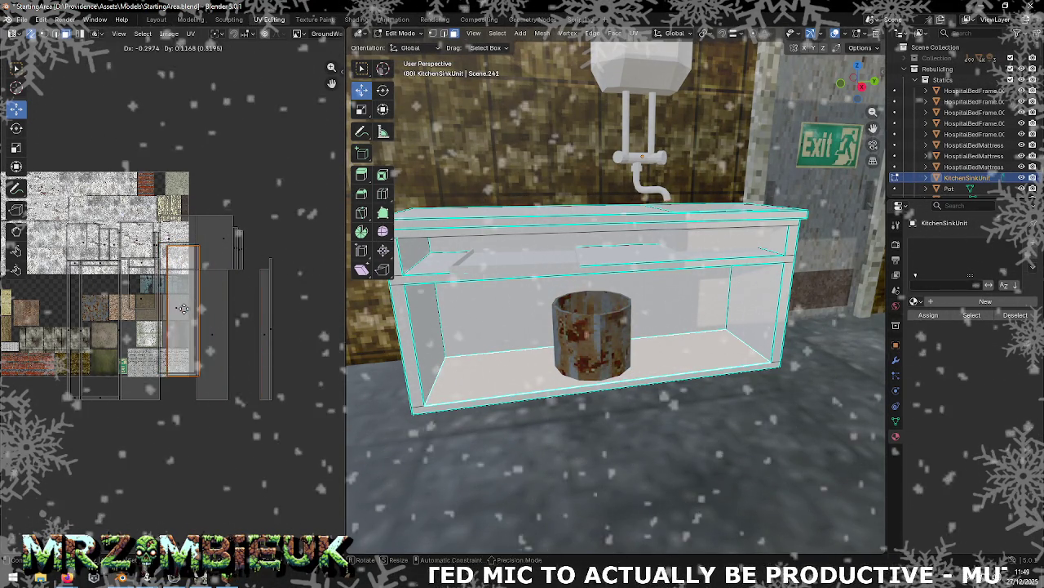
click(180, 307)
click(242, 315)
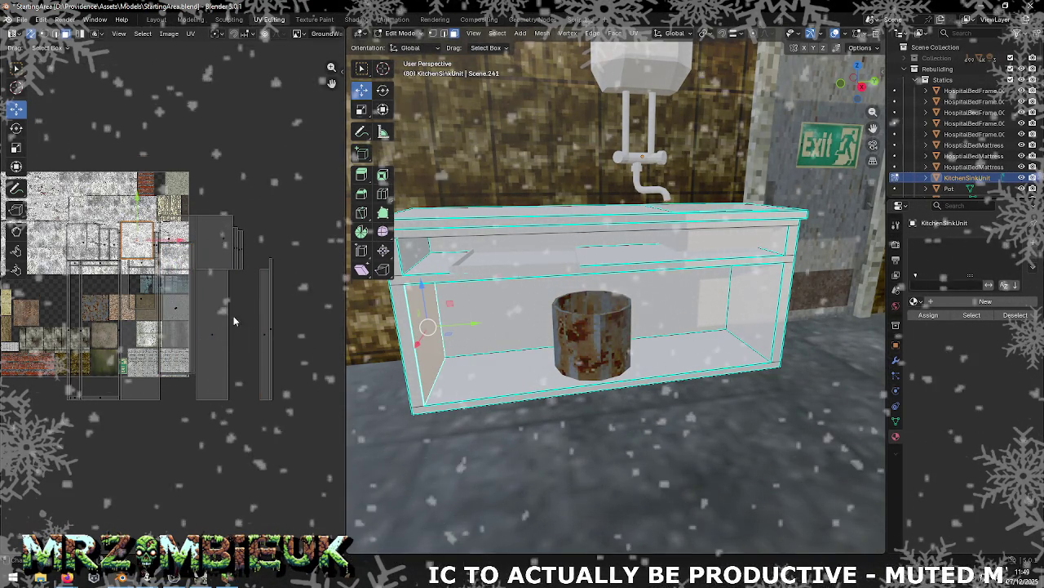
Step: Move the left and right end faces' UV islands onto atlas tiles, one by 0.44673/-0.39585
key(g)
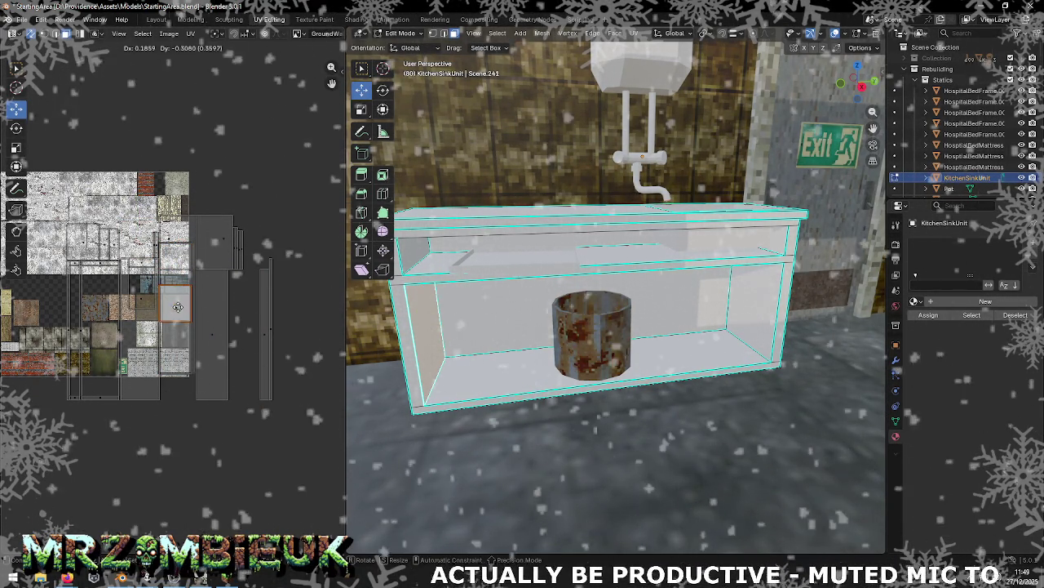
click(178, 309)
click(751, 301)
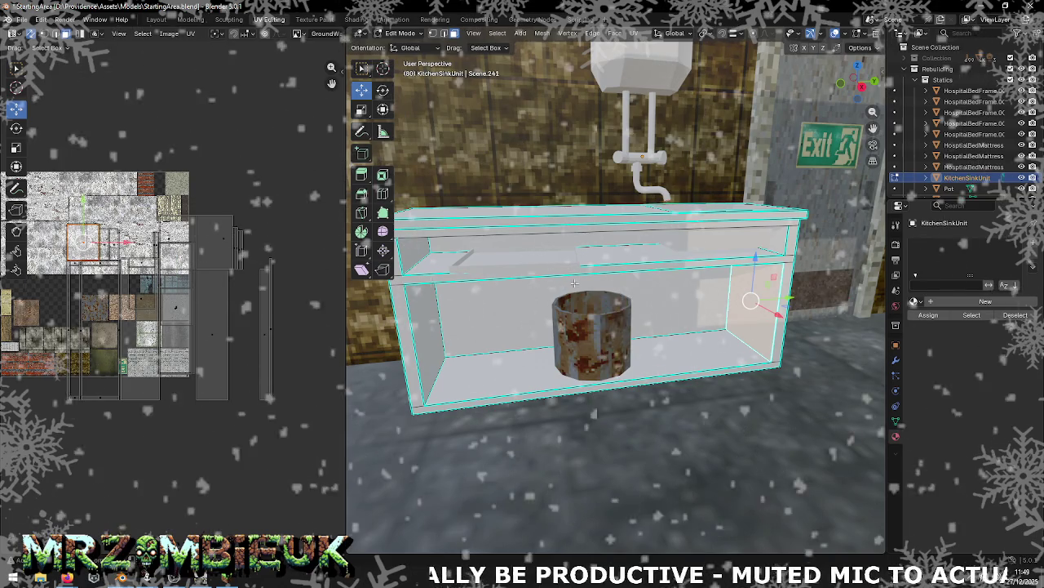
key(g)
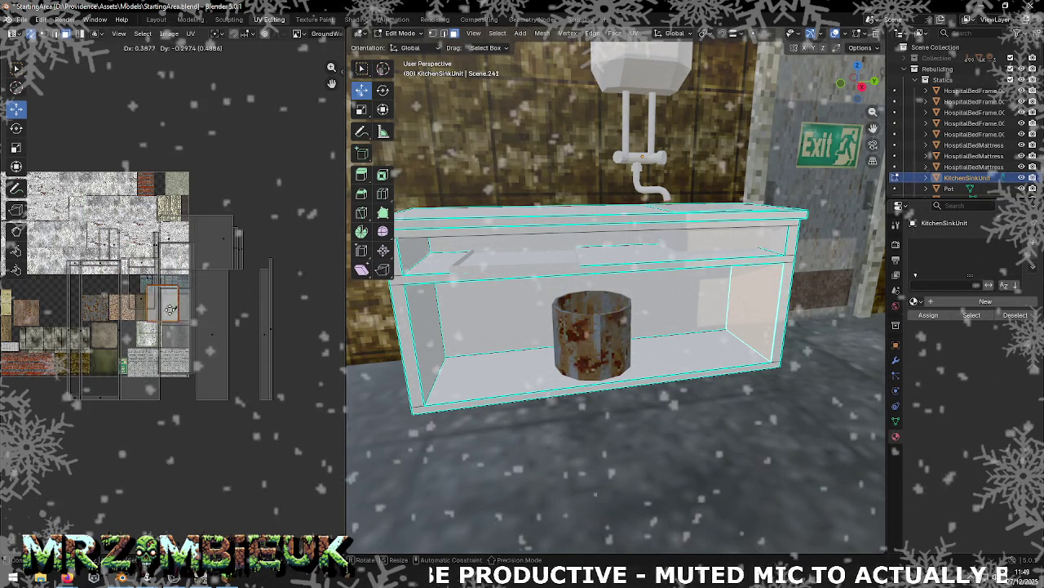
click(176, 307)
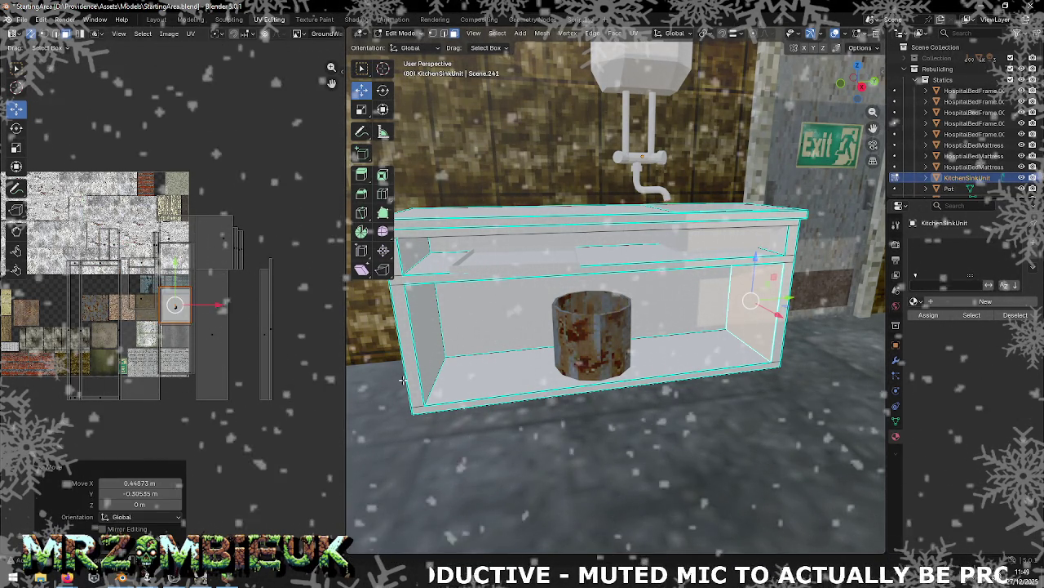
key(g)
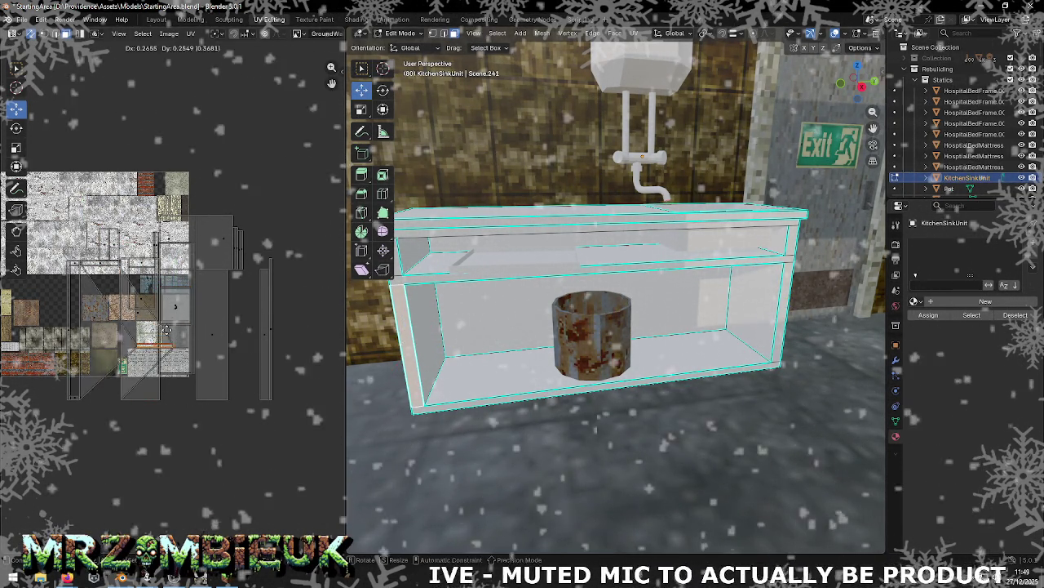
click(176, 312)
click(99, 394)
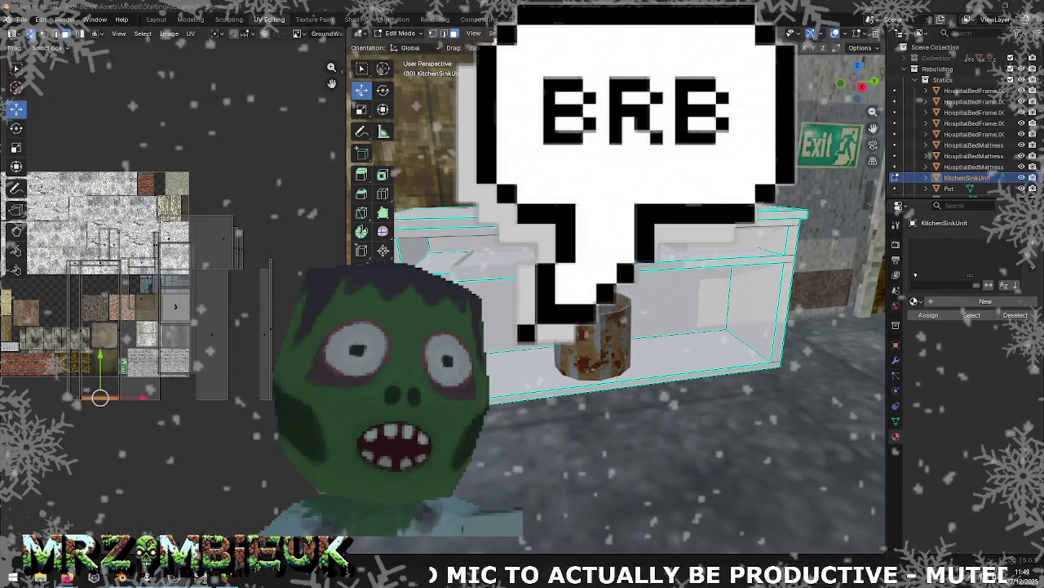
Step: Check the RustyDirtyMetal material's Inspector settings in Unity, then return to the Blender file
key(alt+Tab)
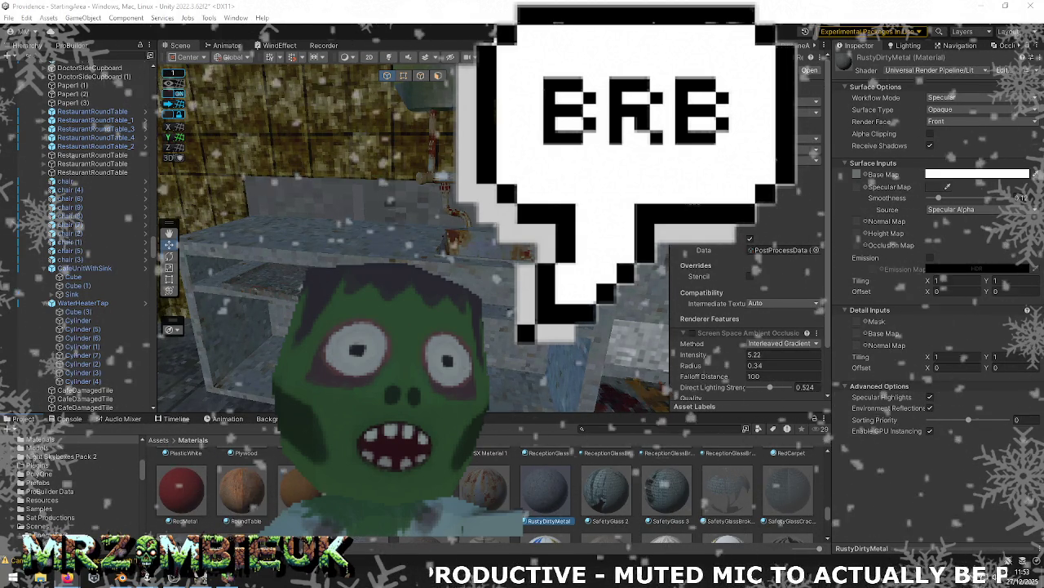
key(alt+Tab)
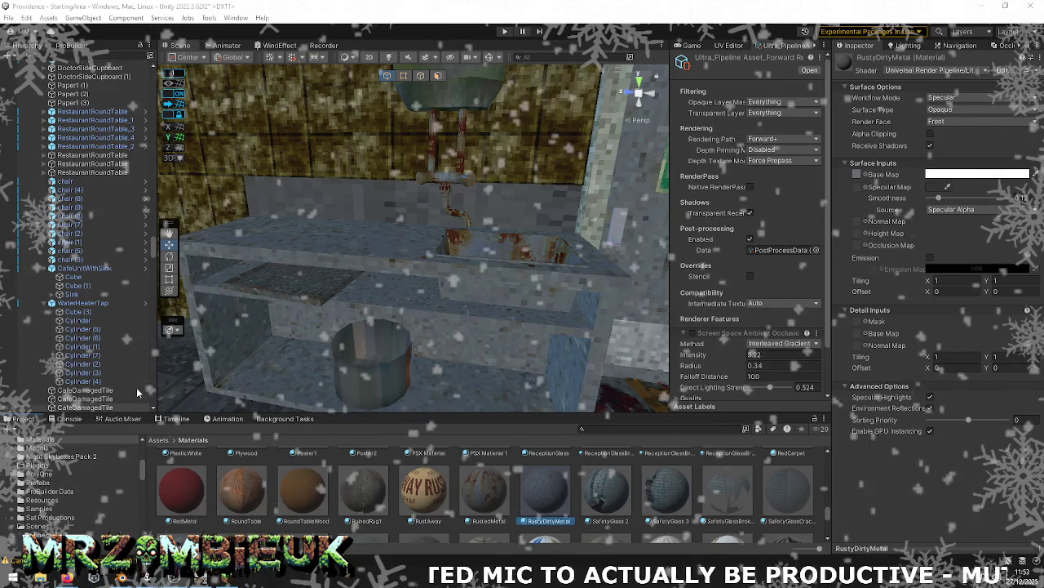
key(alt+Tab)
key(Tab)
key(Tab)
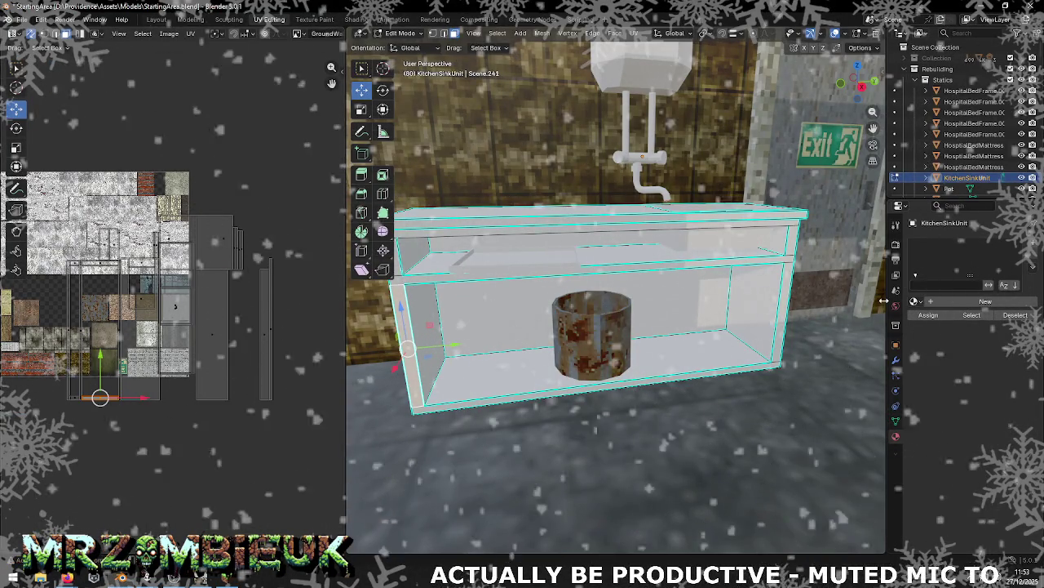
Step: Assign the DefaultWall material to the KitchenSinkUnit
click(914, 302)
text(def)
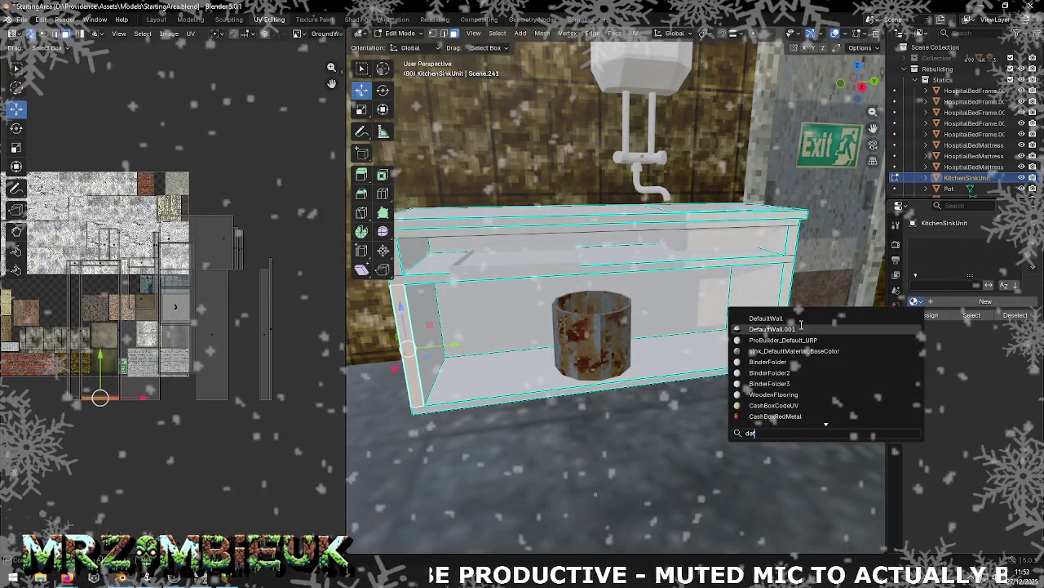
click(767, 319)
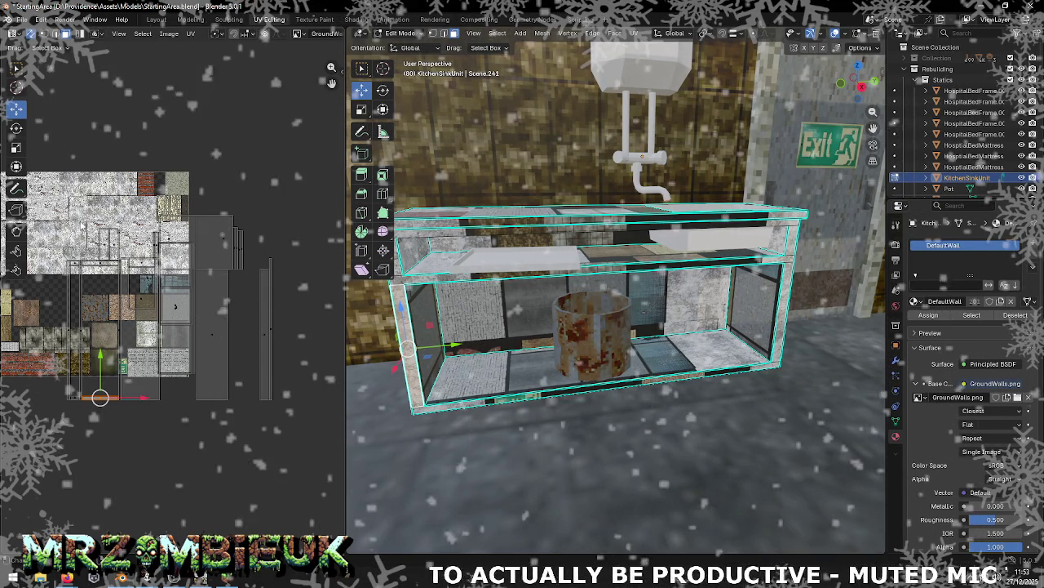
Step: Scale all the sink unit's UV islands to 0.208, then select the top face's thin strip
mouse_move(191, 212)
mouse_down()
mouse_move(234, 378)
mouse_move(284, 413)
mouse_up()
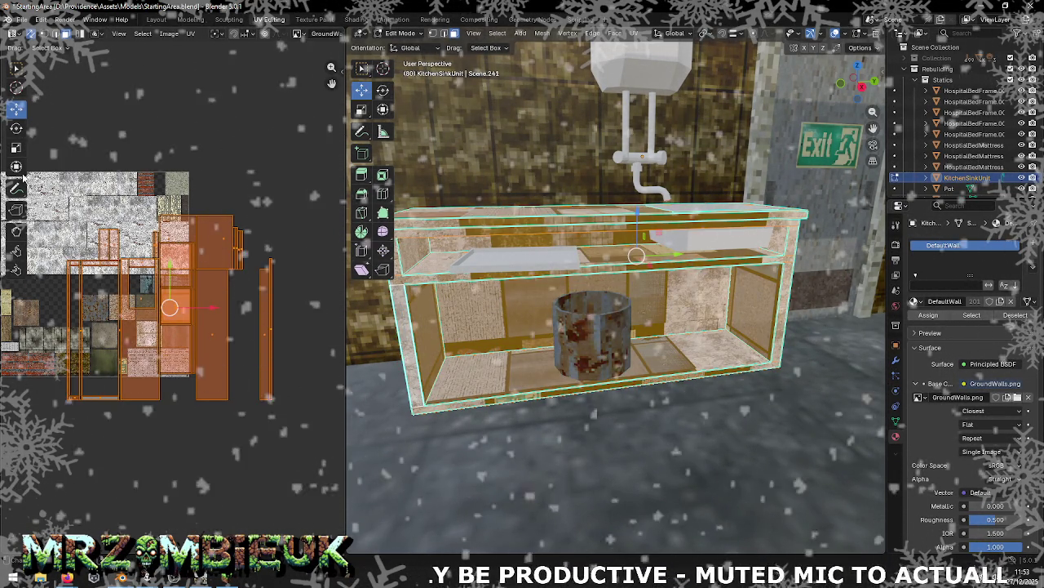
click(16, 149)
drag(196, 327, 173, 298)
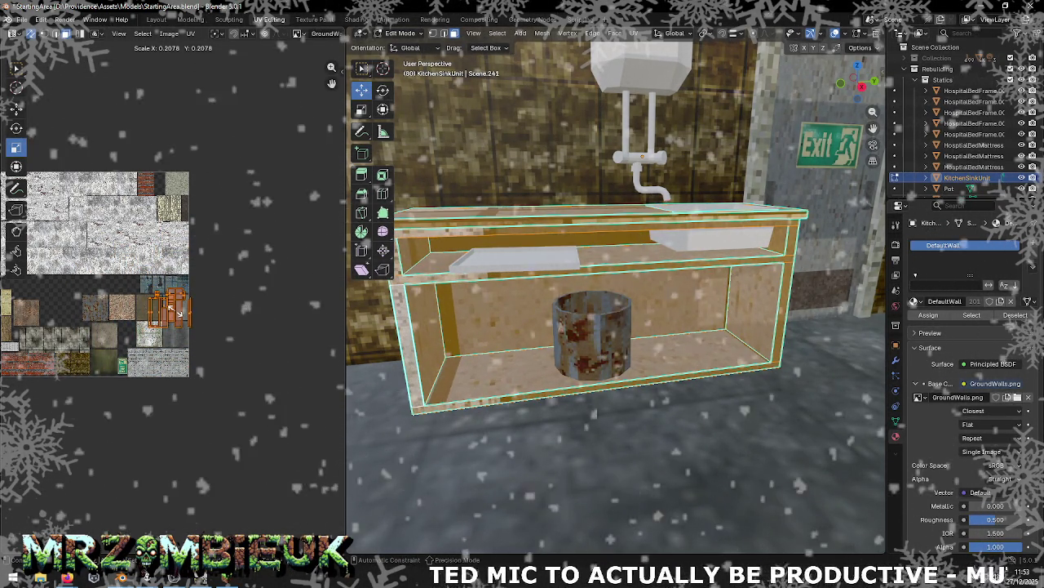
scroll(173, 299, up, 2)
scroll(167, 302, up, 2)
scroll(161, 302, up, 1)
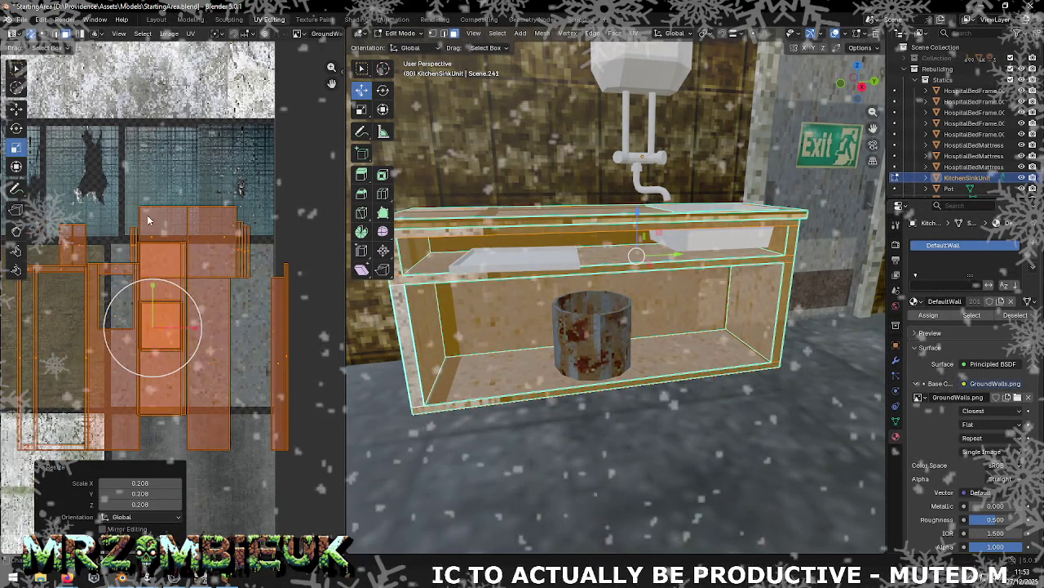
click(15, 108)
click(279, 356)
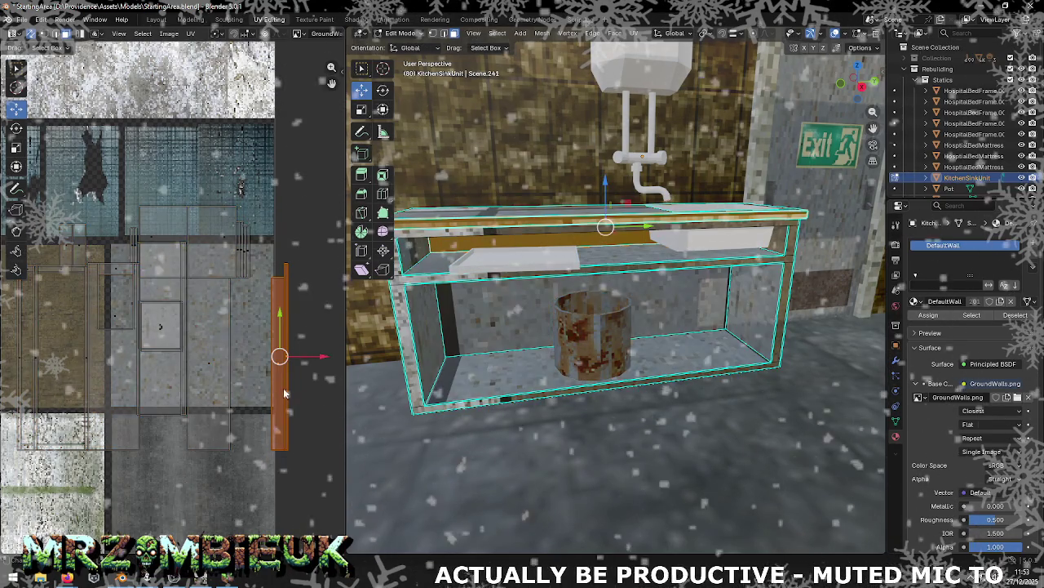